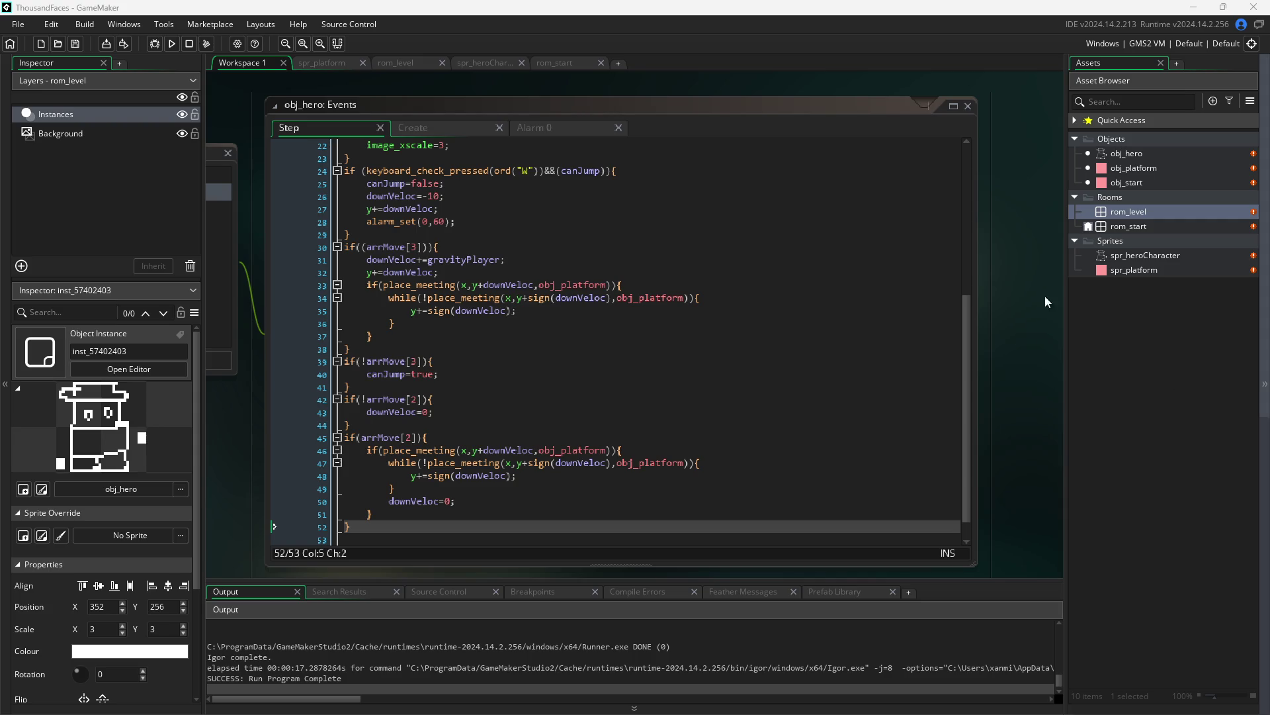
- Review the gravity block and platform collision loop lines in obj_hero's Step code
left_click(833, 295)
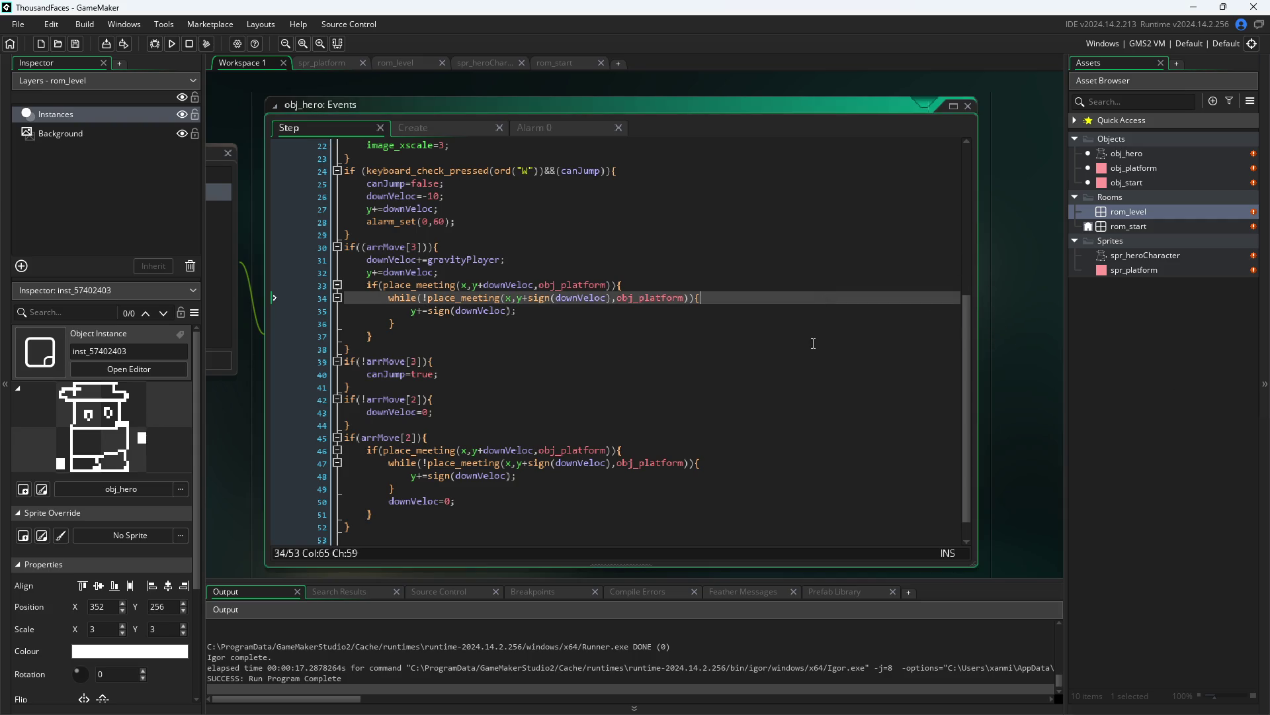
left_click(799, 323)
left_click(746, 333)
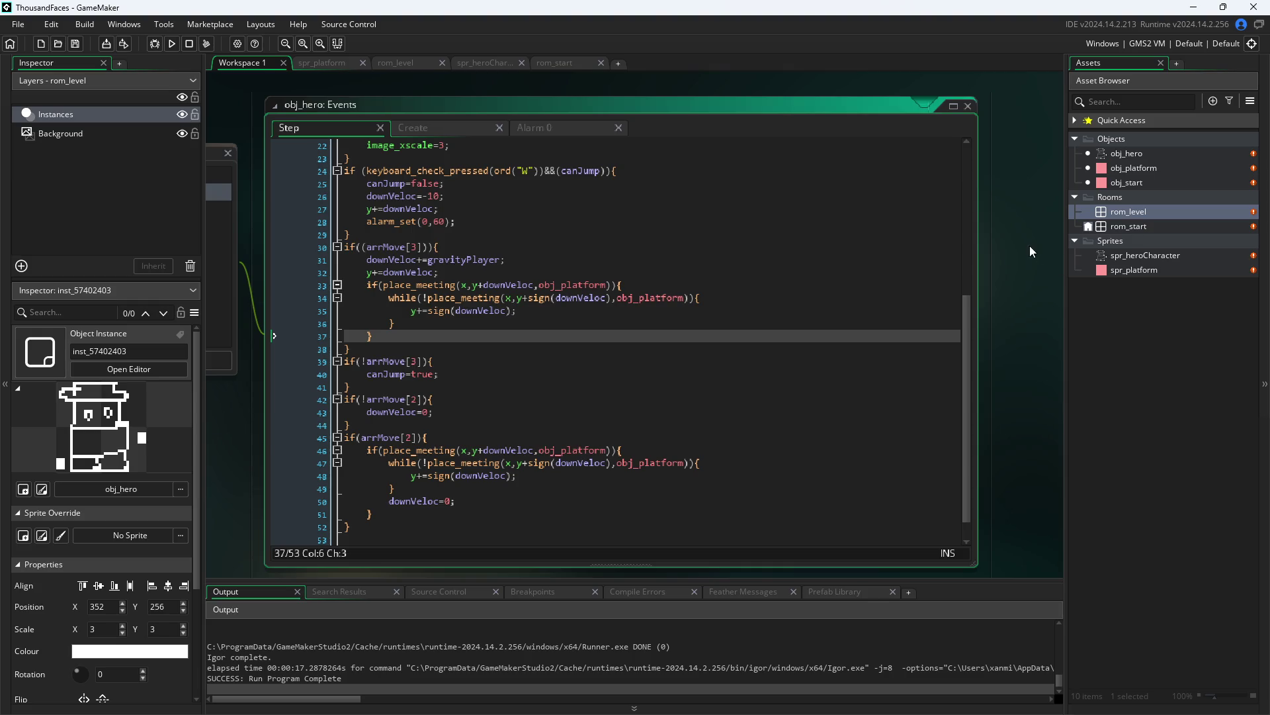
left_click(757, 301)
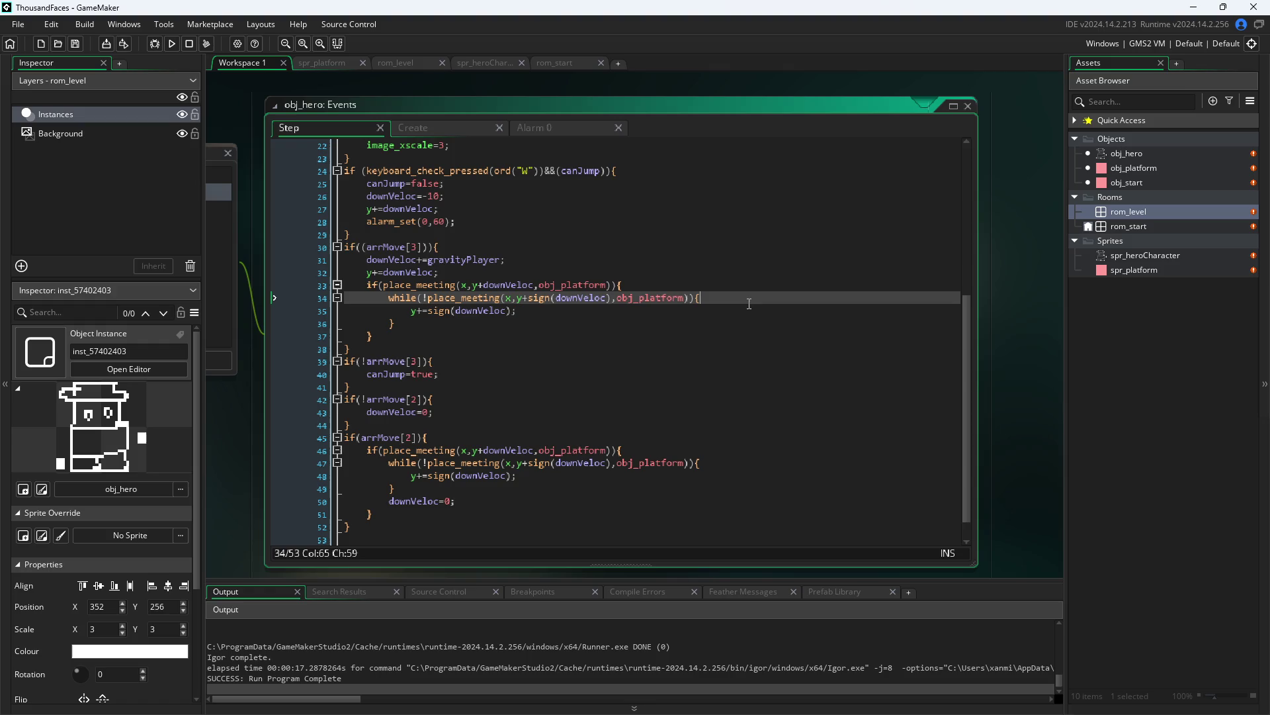
key("Down")
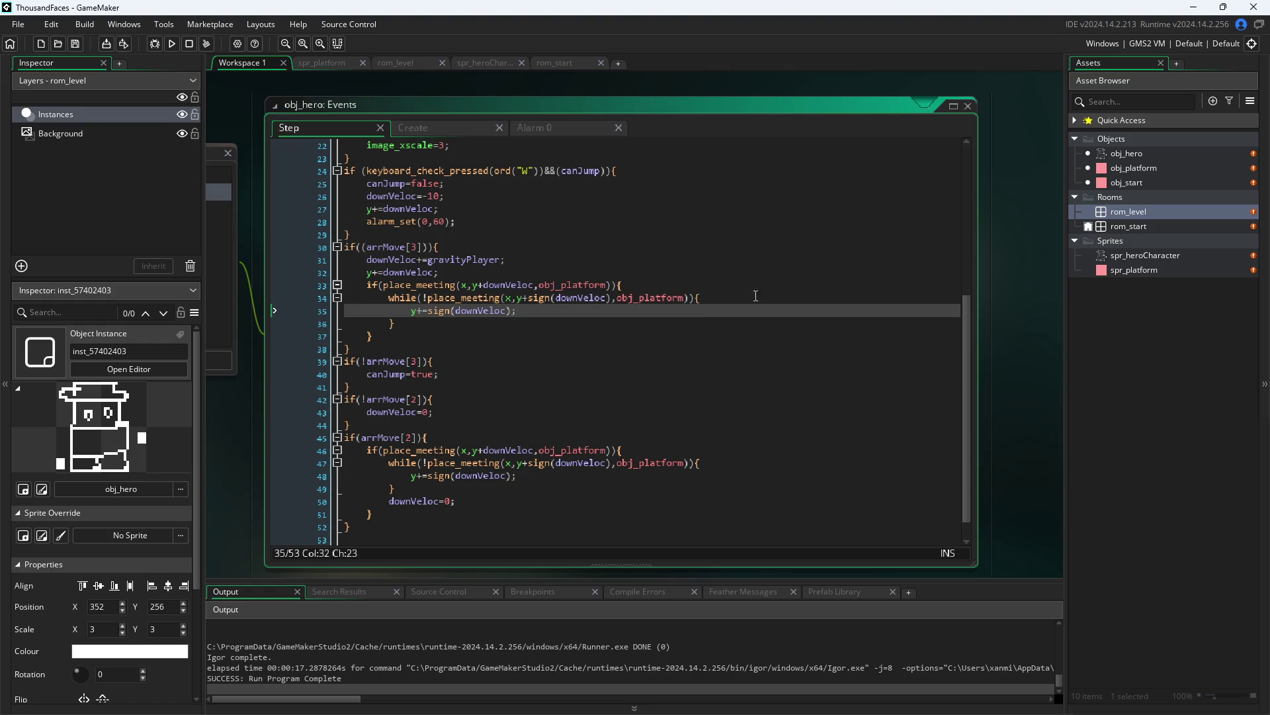
left_click(741, 260)
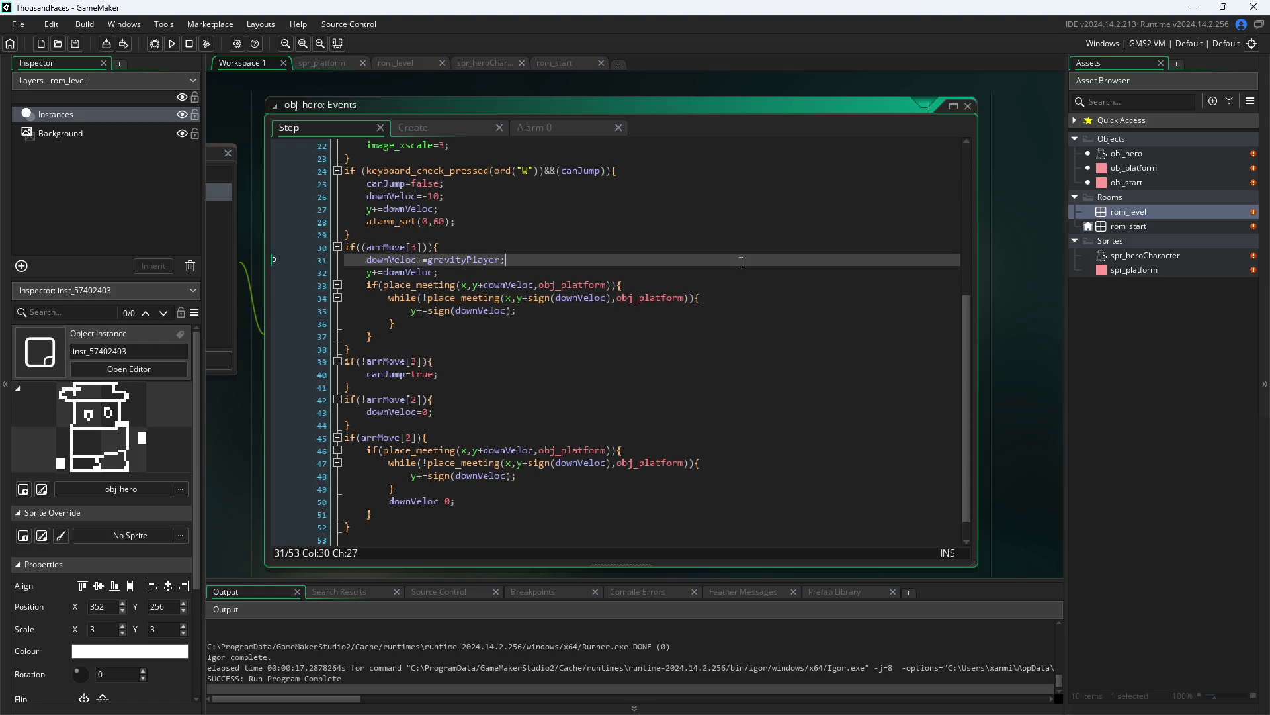
left_click(728, 247)
left_click(733, 272)
left_click(733, 259)
left_click(738, 285)
left_click(739, 259)
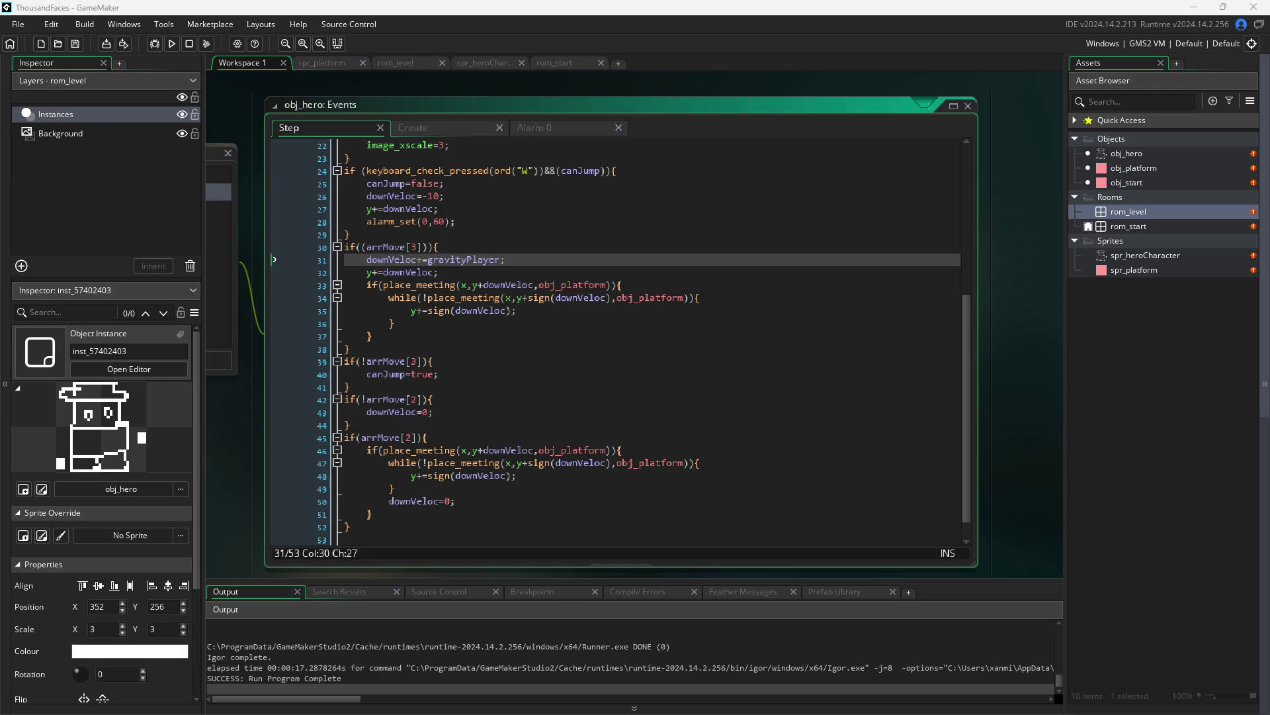
- Cut the if(arrMove[2]) landing block from the end of the Step code
scroll(461, 291, "down", 1)
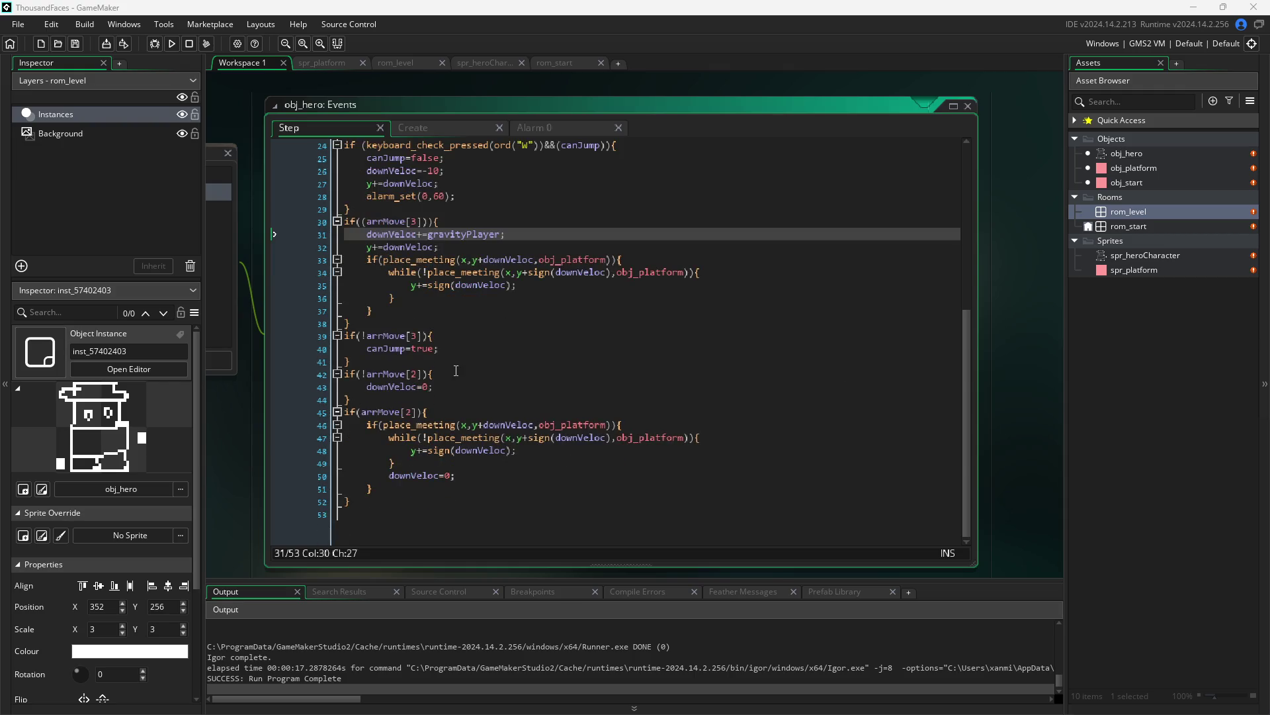
scroll(428, 365, "up", 4)
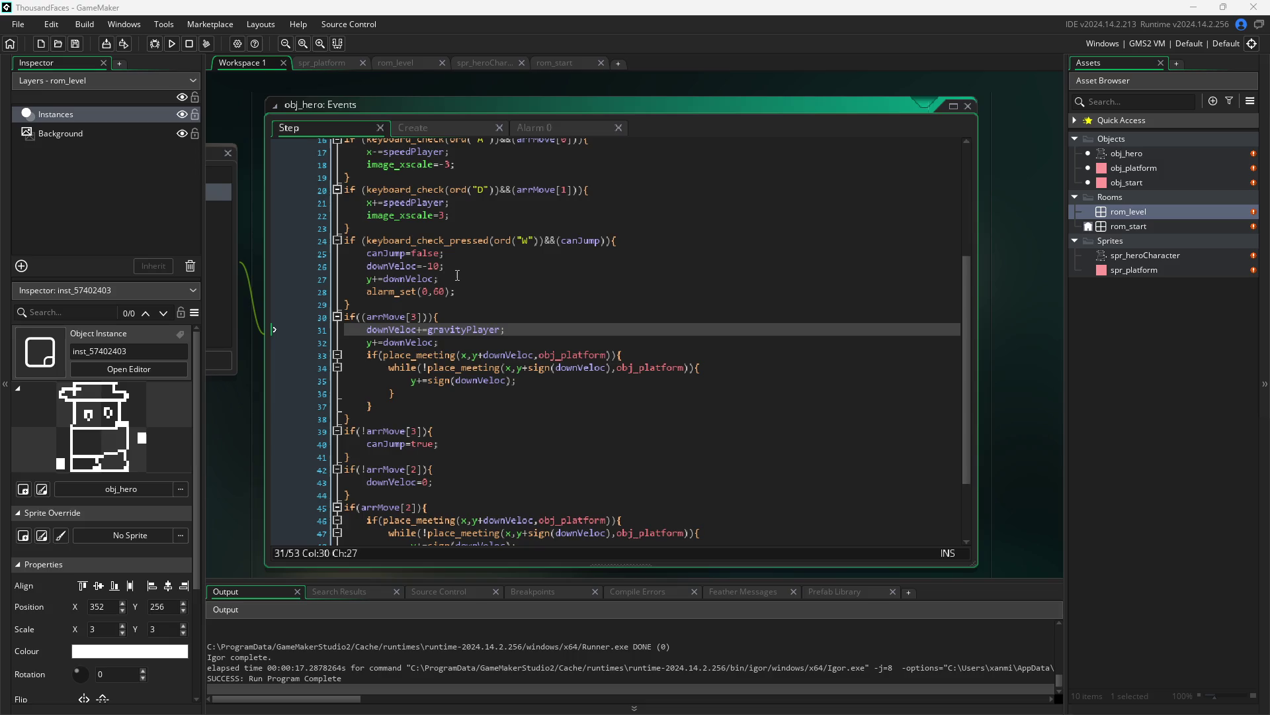
left_click(451, 278)
left_click(451, 266)
scroll(451, 494, "down", 4)
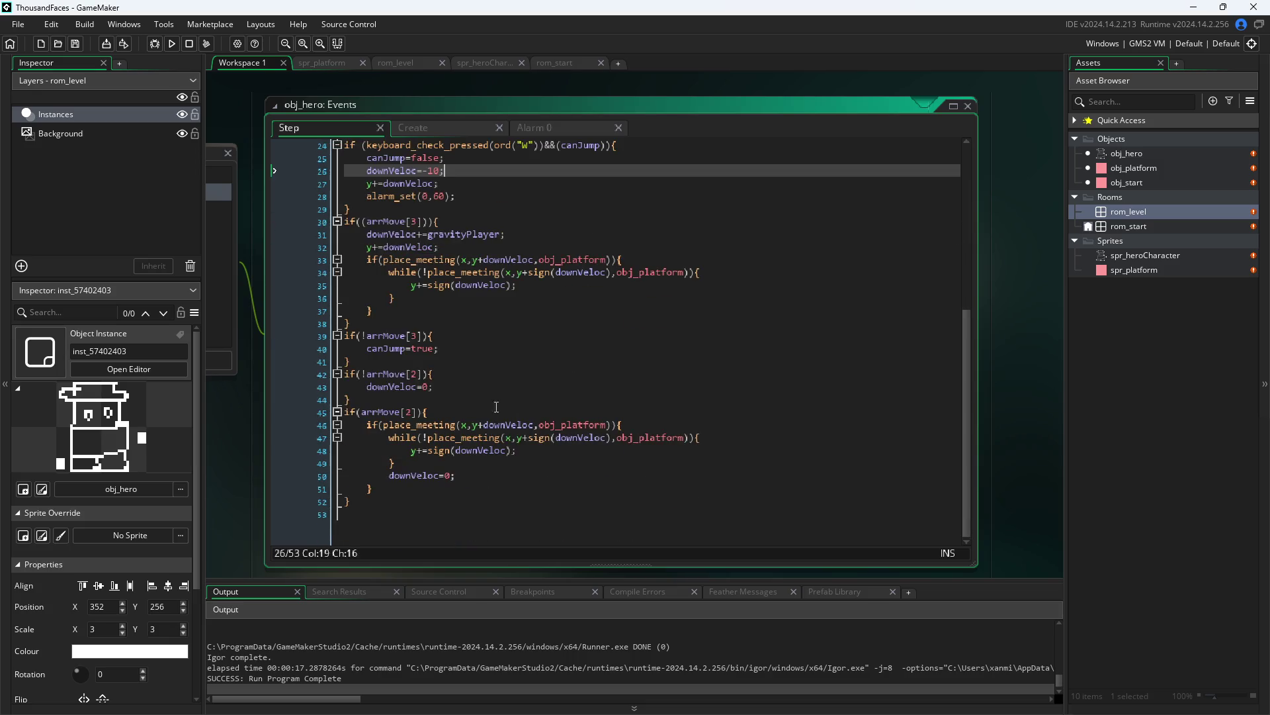
mouse_move(451, 497)
left_mouse_down()
mouse_move(315, 461)
mouse_move(240, 412)
left_mouse_up()
key("ctrl+c")
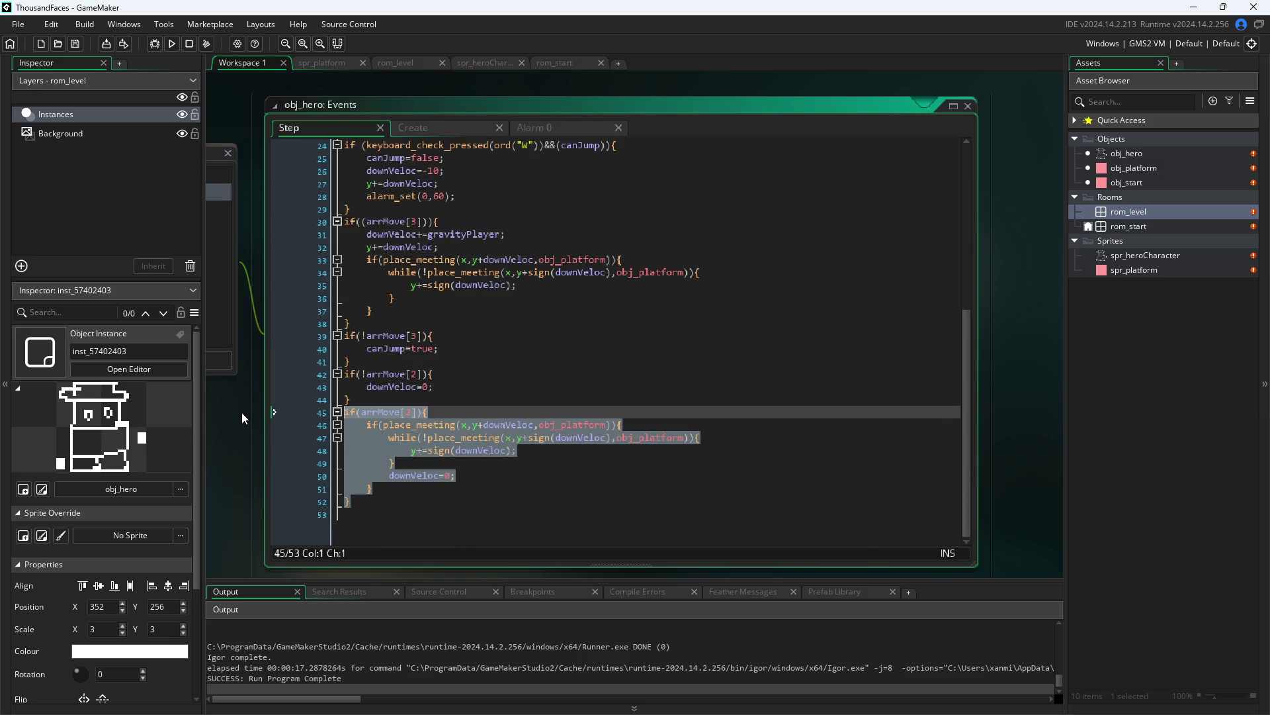
key("Delete")
- Indent y+=downVeloc and paste the landing block after downVeloc=-10 in the jump block
scroll(449, 325, "up", 4)
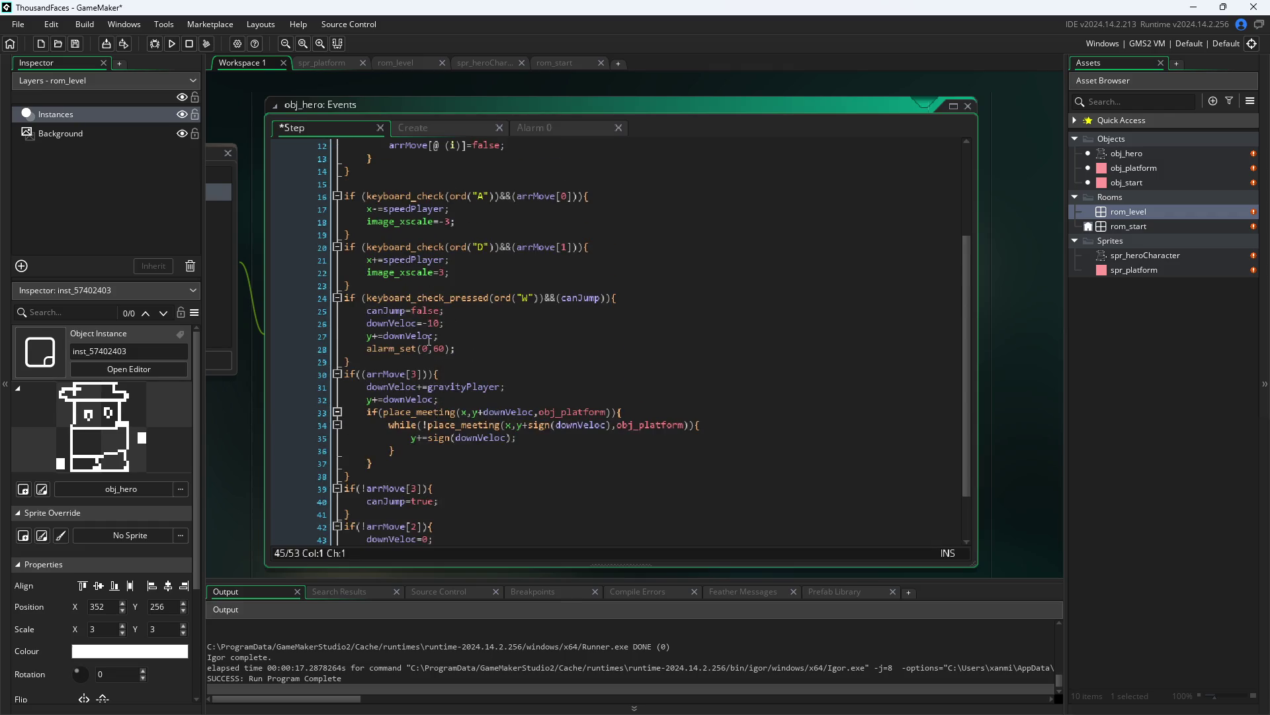
left_click(368, 336)
key("Tab")
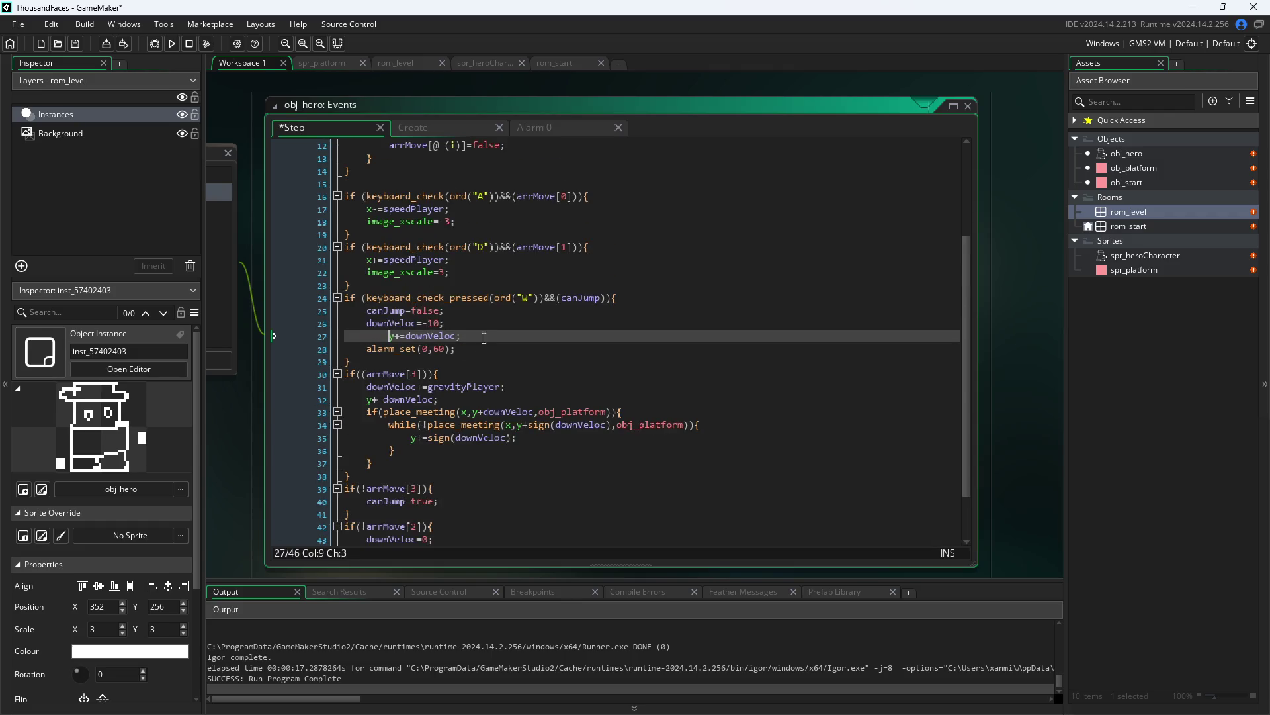
left_click(493, 319)
key("Return")
key("ctrl+v")
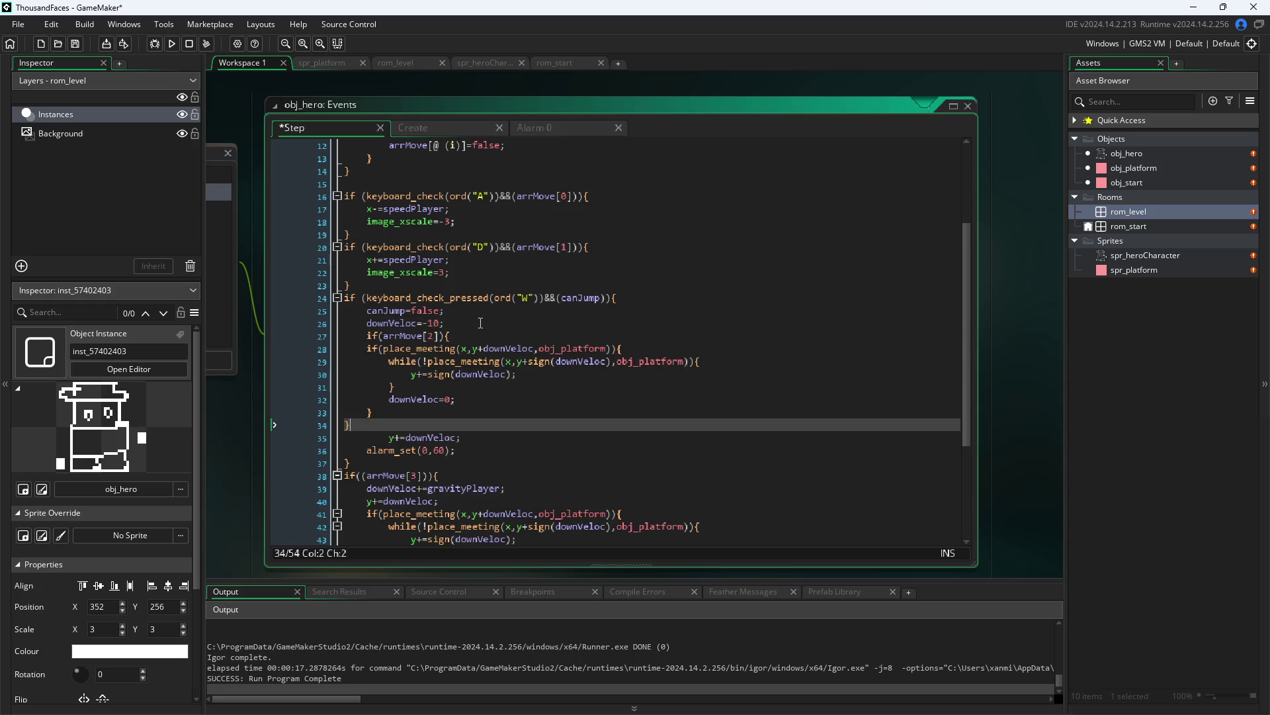
- Fix the pasted block's closing braces and indent the downVeloc=0 and while-loop lines
key("BackSpace")
key("Tab")
type("}")
key("Up")
key("Tab")
key("Up")
key("Tab")
key("Up")
key("Tab")
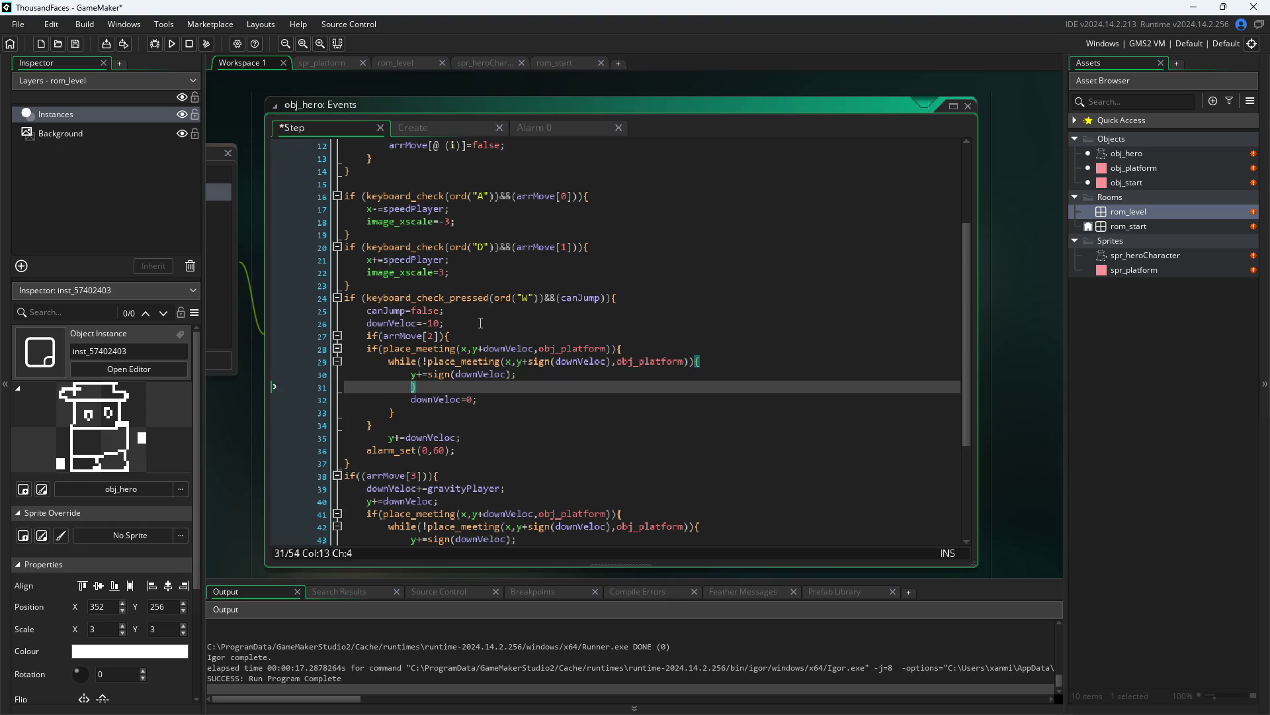
key("shift+Tab")
key("Down")
key("shift+Tab")
- Indent the final closing brace, the downVeloc=0 line and the inner closing braces
key("Down")
key("shift+Tab")
key("Down")
key("shift+Tab")
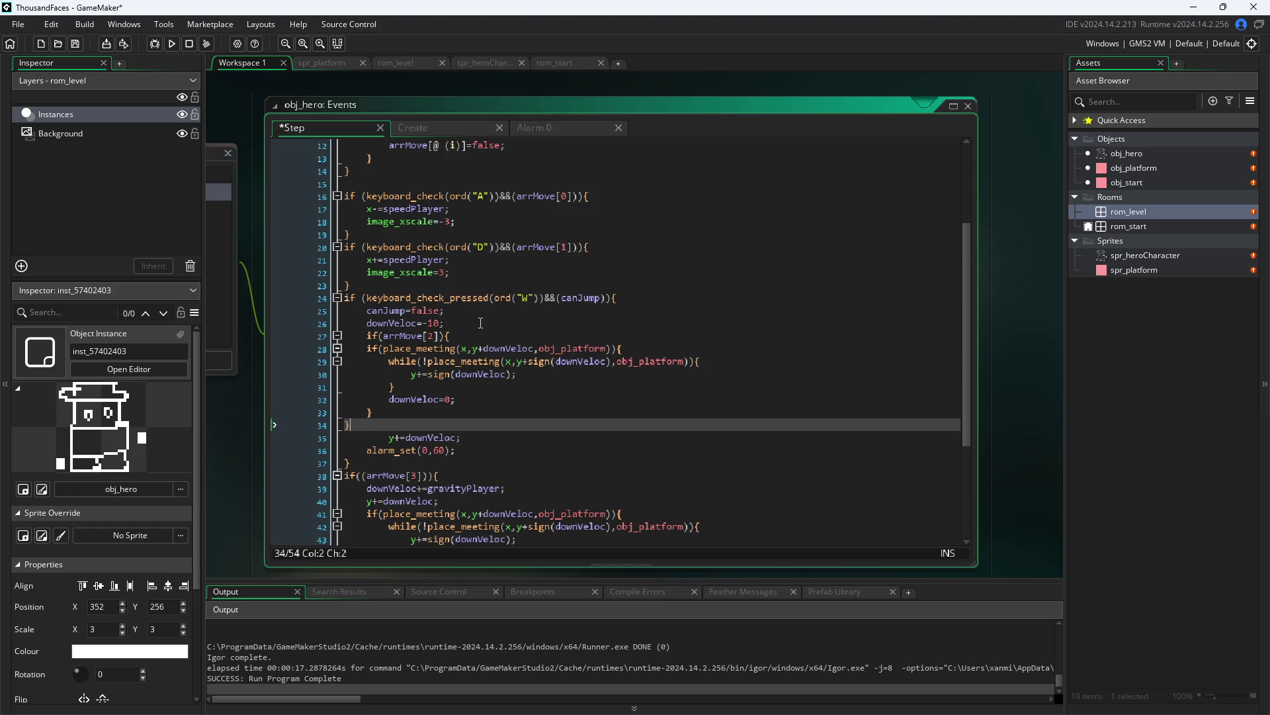
key("Left")
key("Up")
key("End")
key("Down")
key("Home")
key("Tab")
key("Up")
key("Tab")
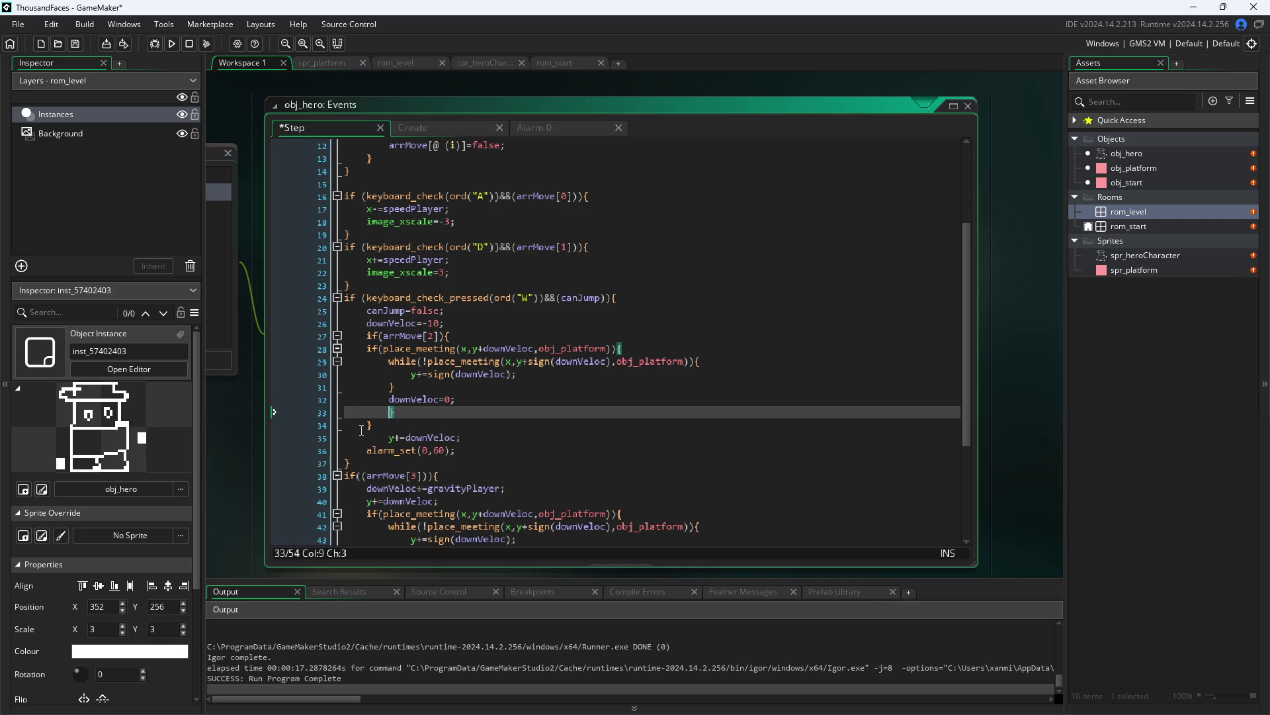
key("Up")
key("Tab")
key("Up")
key("Tab")
- Indent the y+=sign(downVeloc), while loop and place_meeting lines of the nested block
key("Up")
key("Tab")
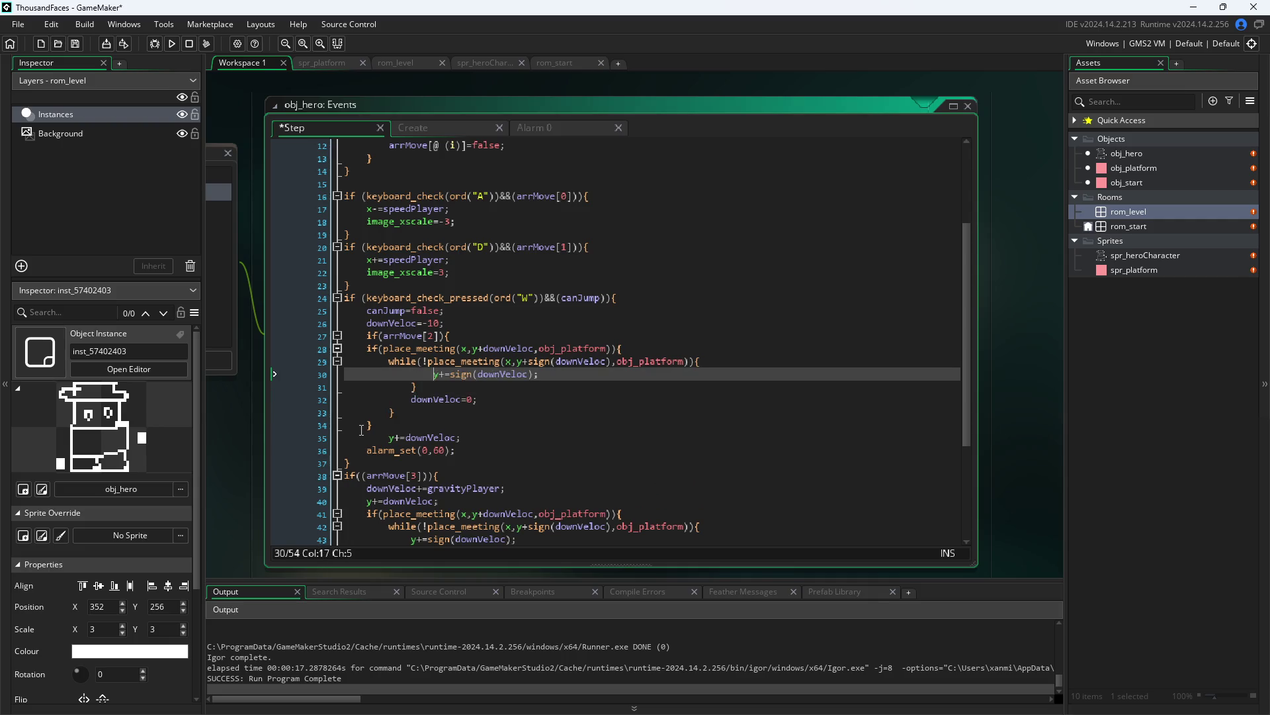
key("Up")
key("Tab")
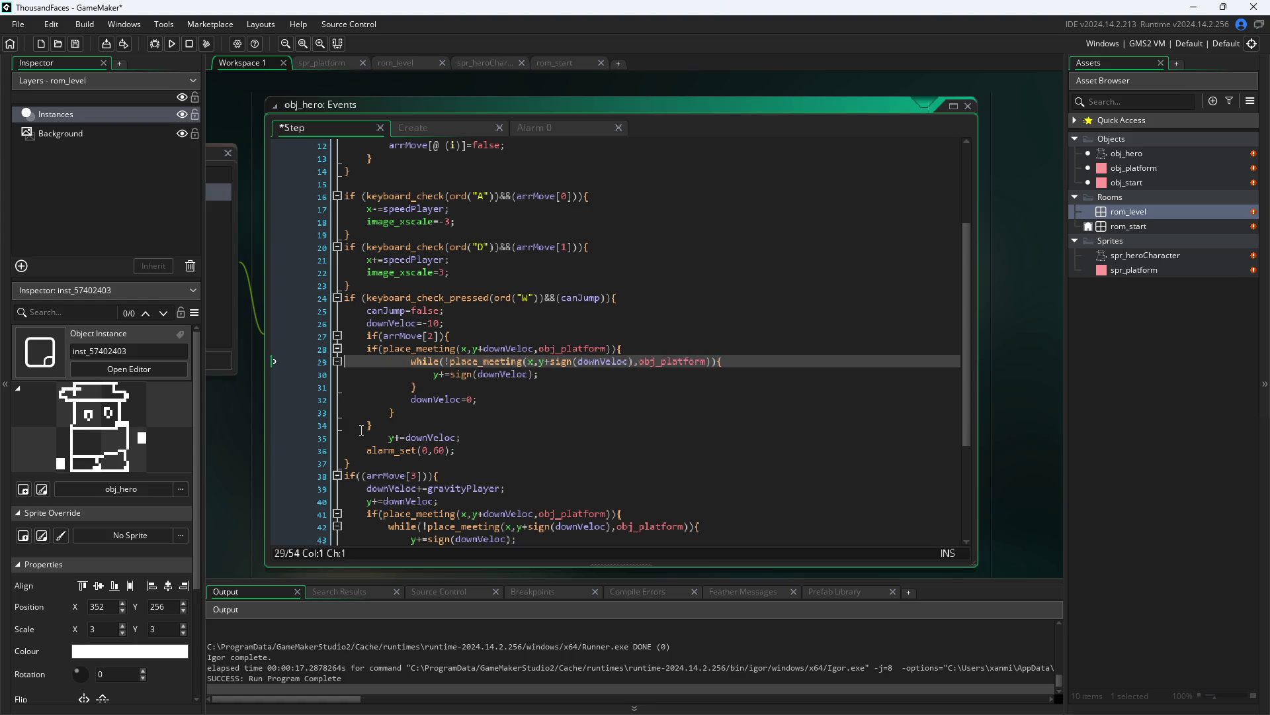
key("Up")
key("Tab")
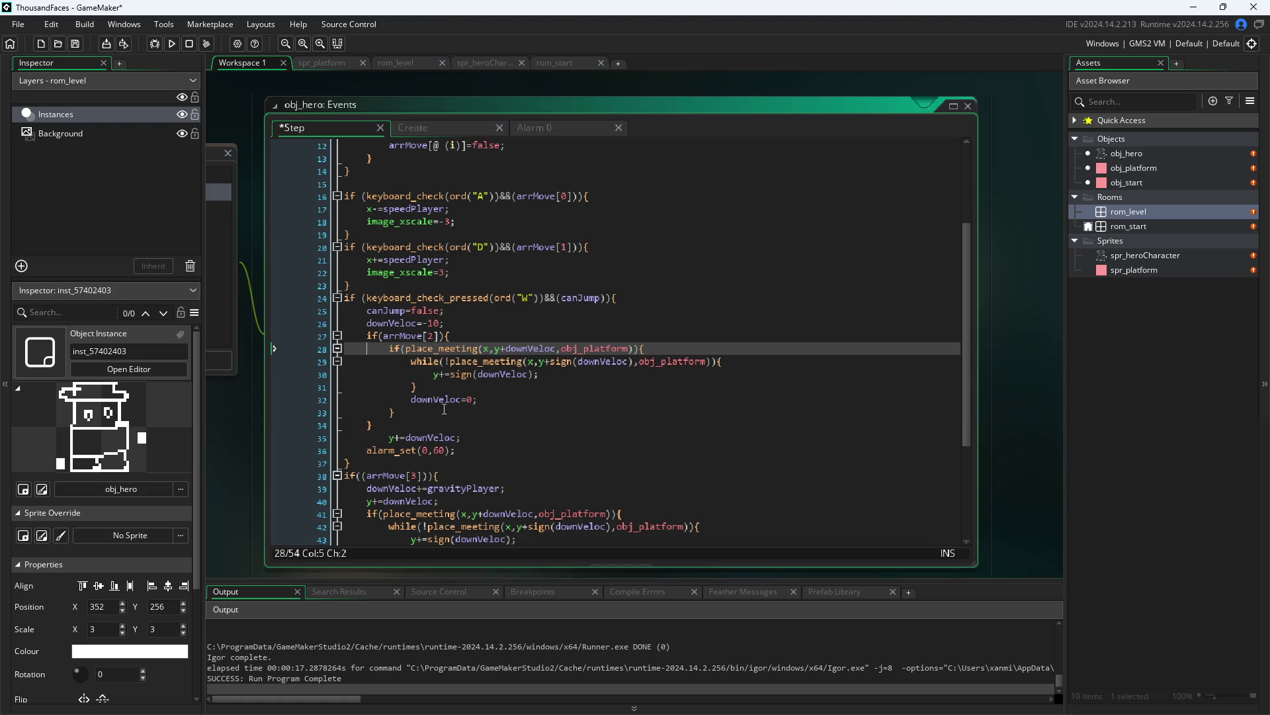
left_click(453, 336)
- Delete the leftover standalone y+=downVeloc line from the jump block
mouse_move(484, 345)
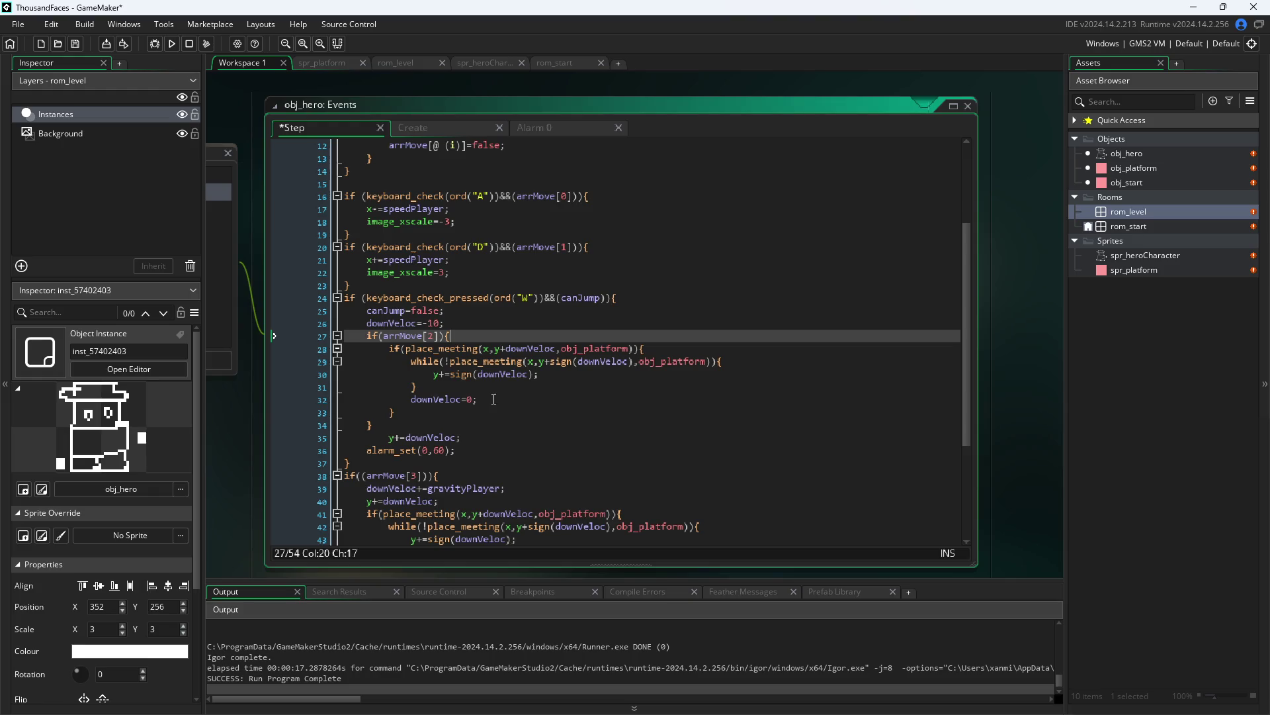
left_click(390, 437)
key("BackSpace")
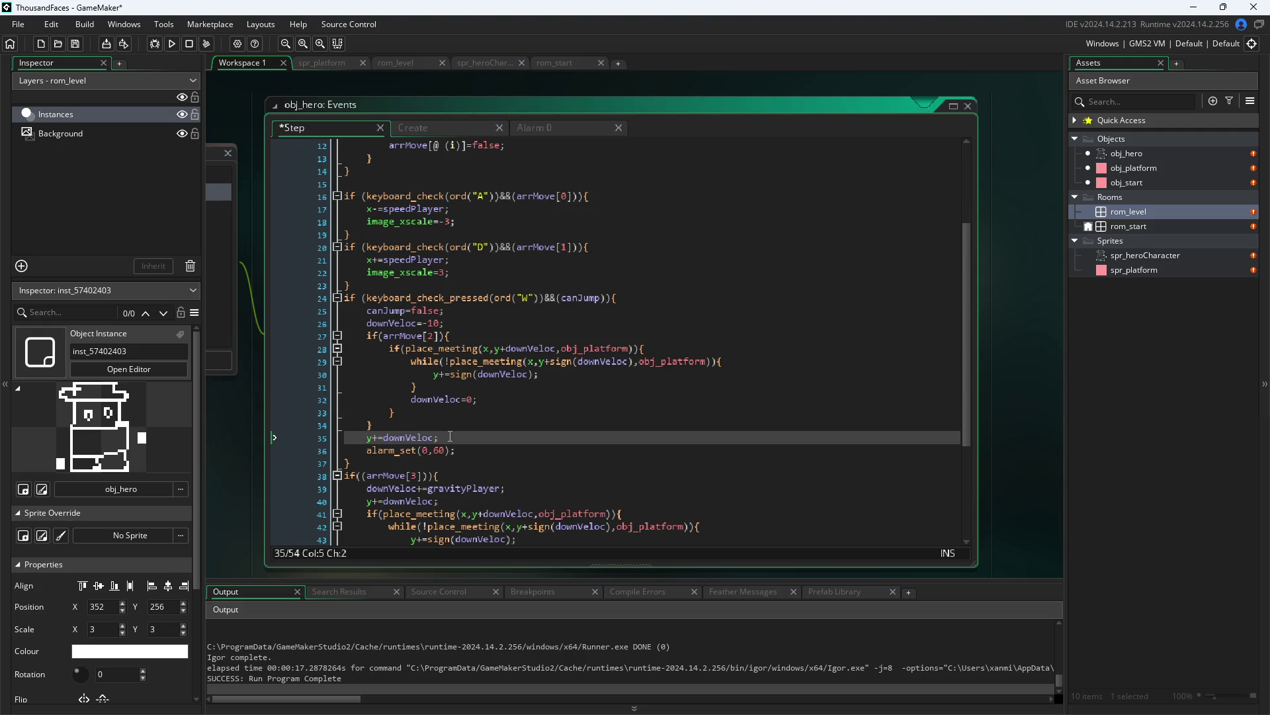
key("shift+Home")
key("shift+Home")
key("BackSpace")
key("BackSpace")
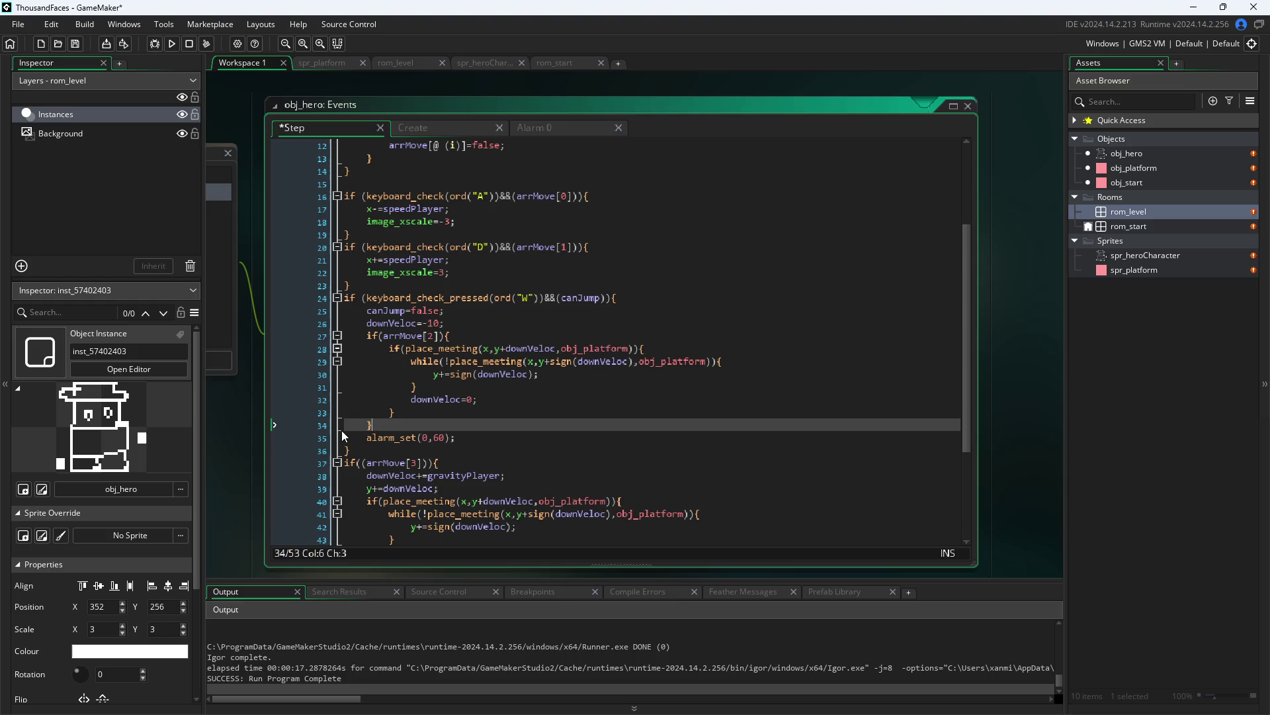
- Add else{y+=downVeloc} after the place_meeting block's closing brace and save the Step code
left_click(484, 399)
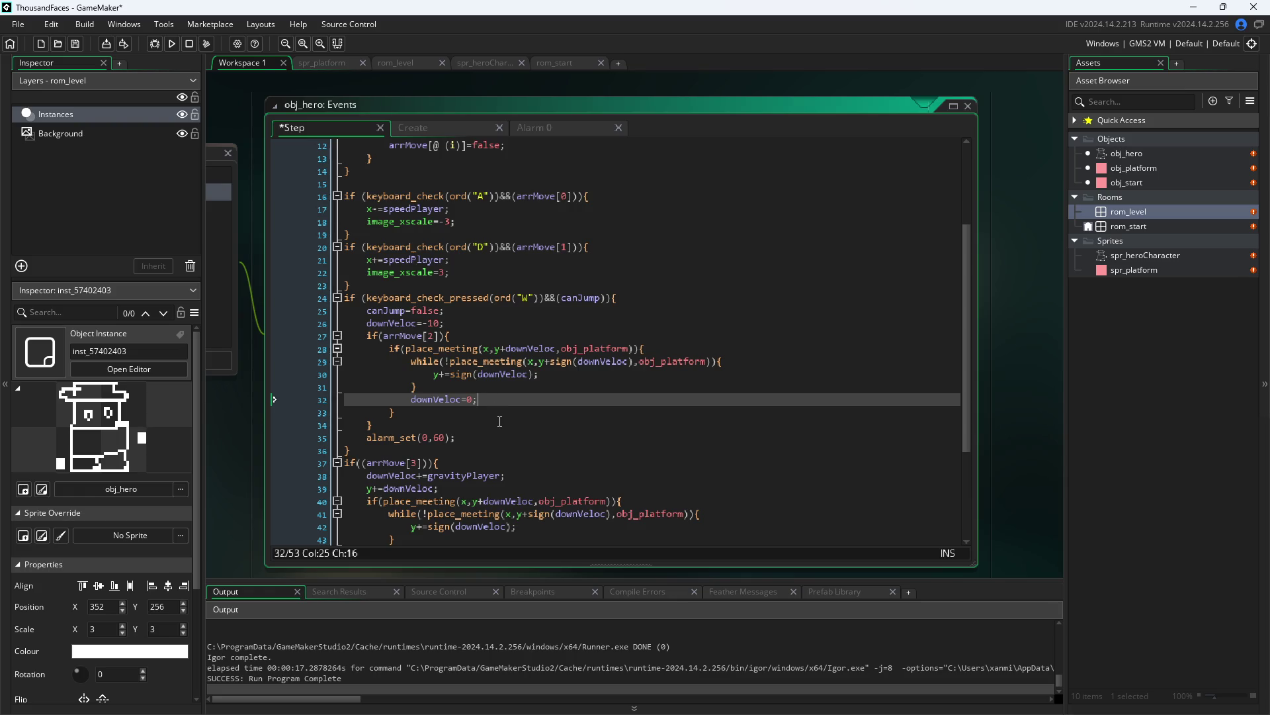
key("Up")
key("Up")
key("Up")
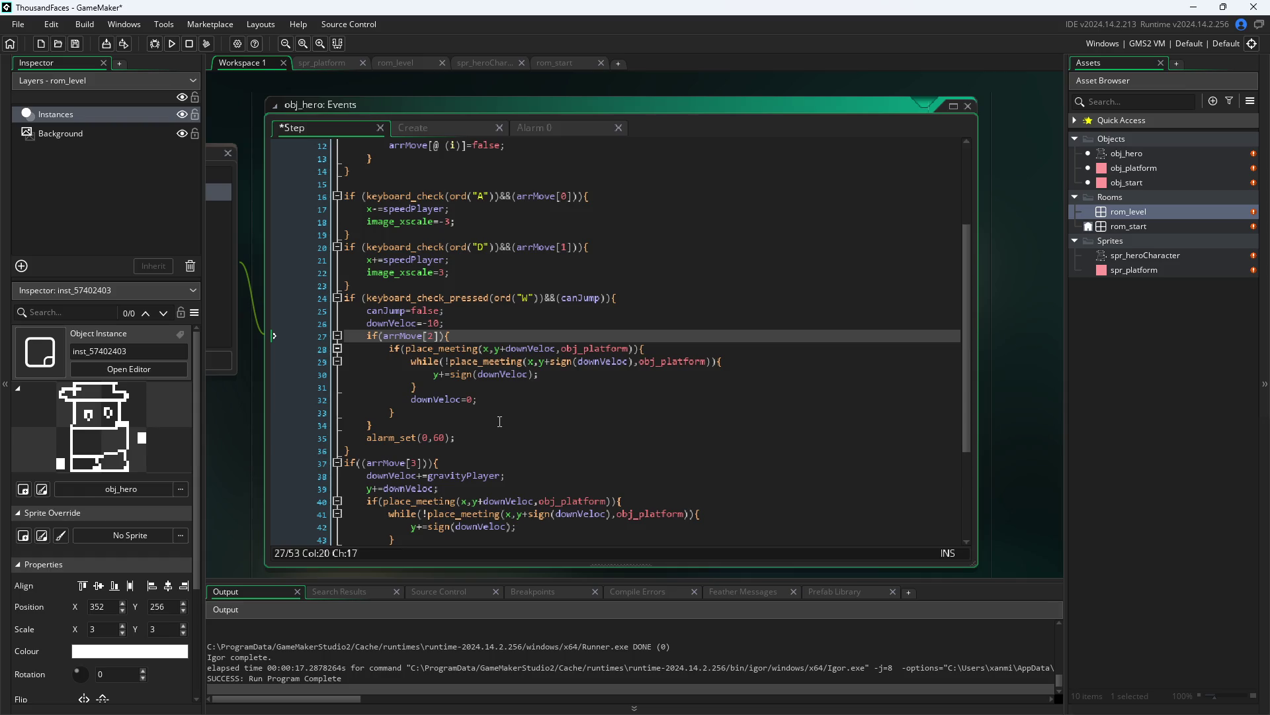
left_click(471, 416)
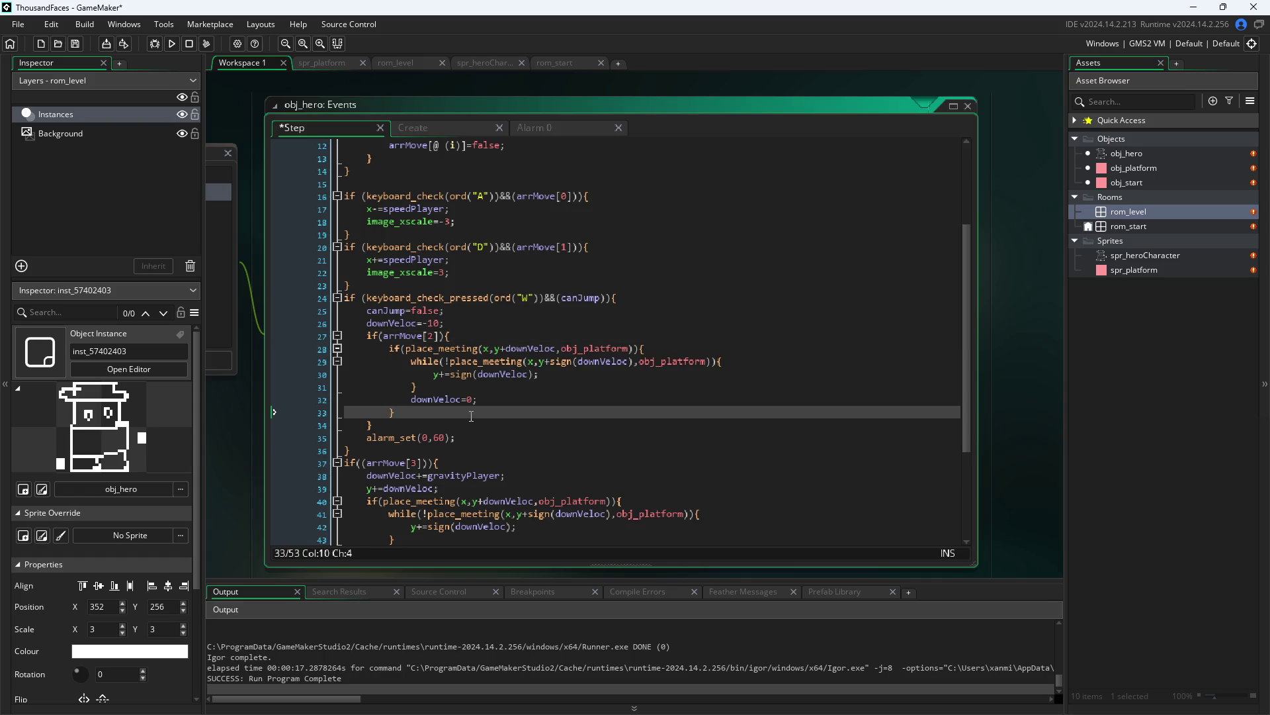
key("Return")
type("else{")
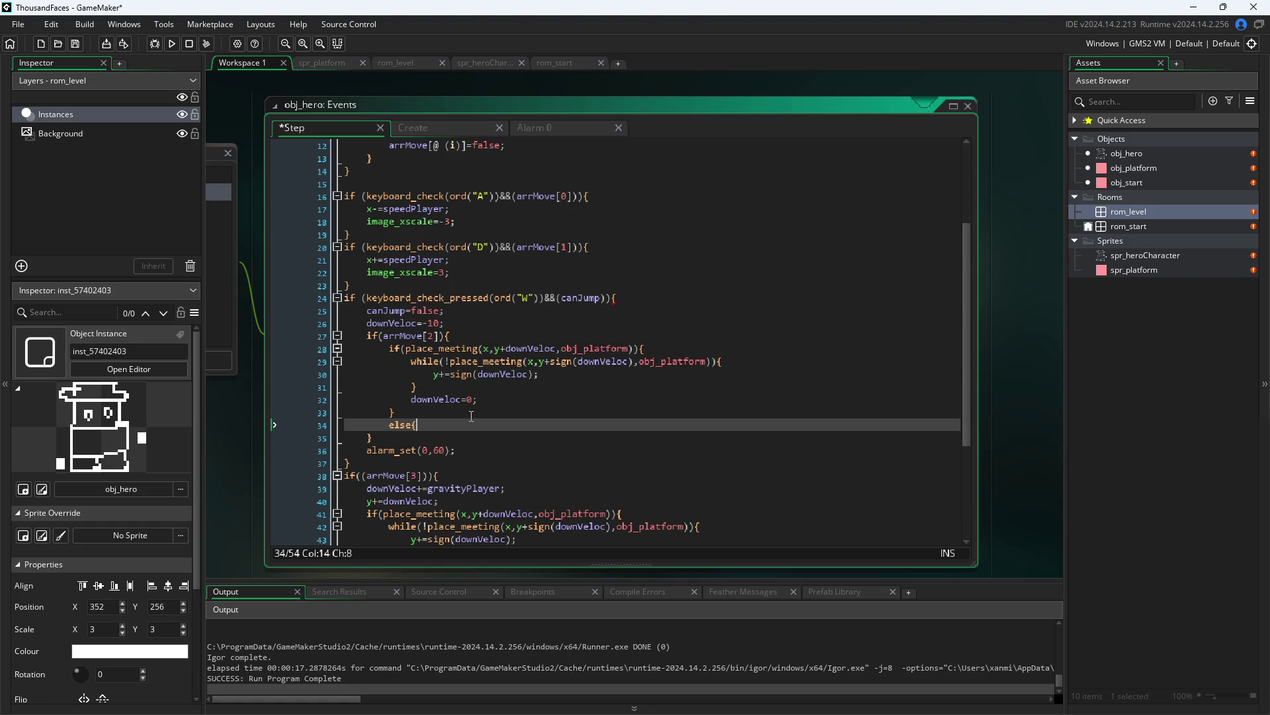
type("y")
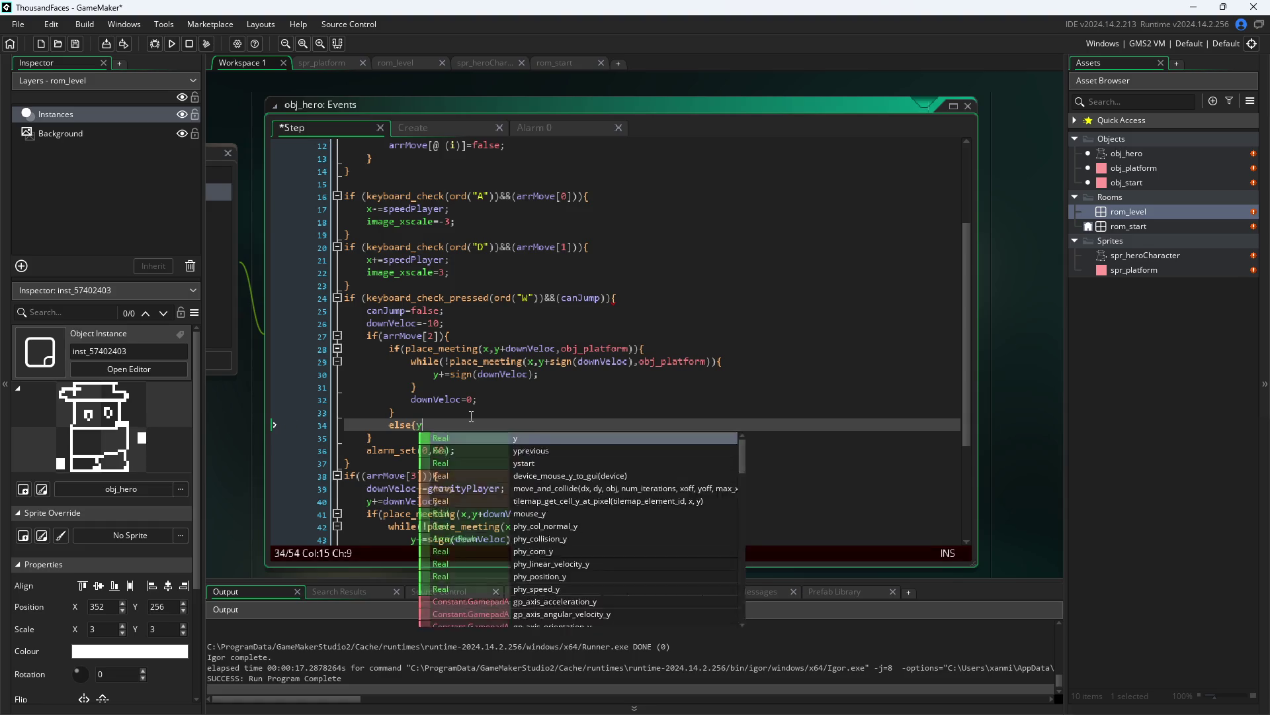
type("+=down")
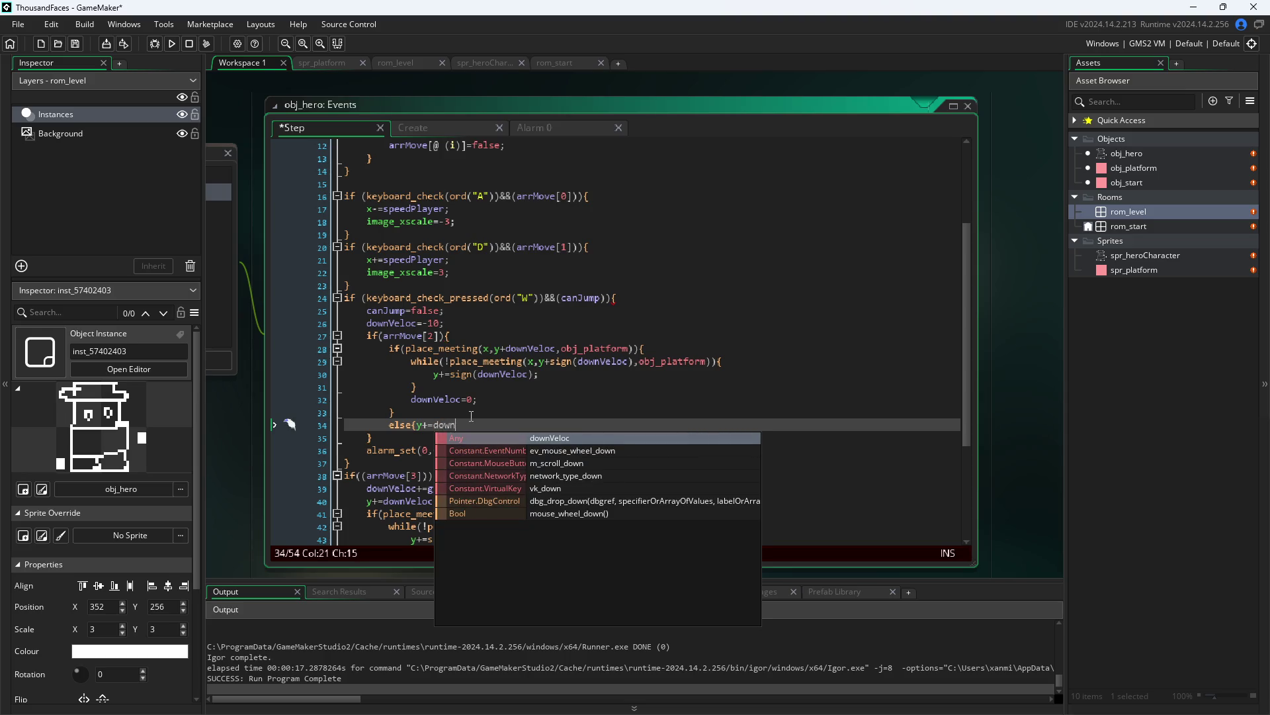
key("Return")
type("}")
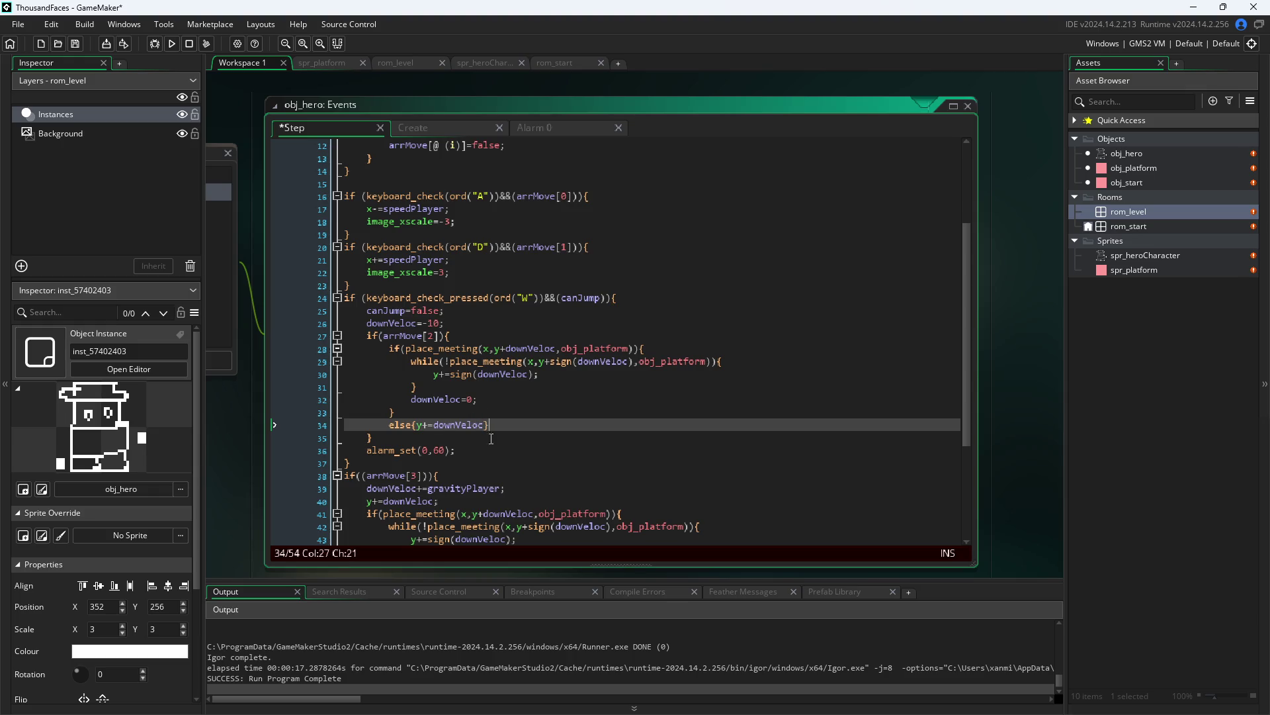
left_click(245, 494)
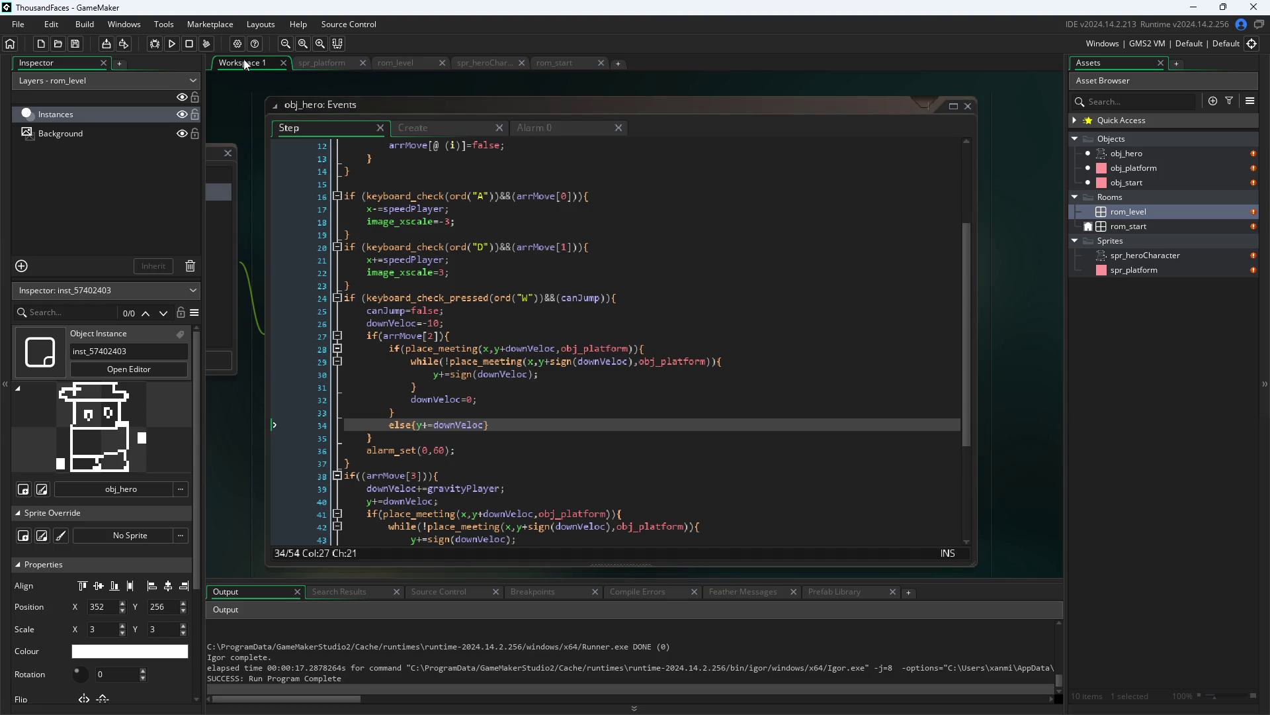
- Run Pixel Game and test the hero walking left and right and jumping from the floor
left_click(171, 44)
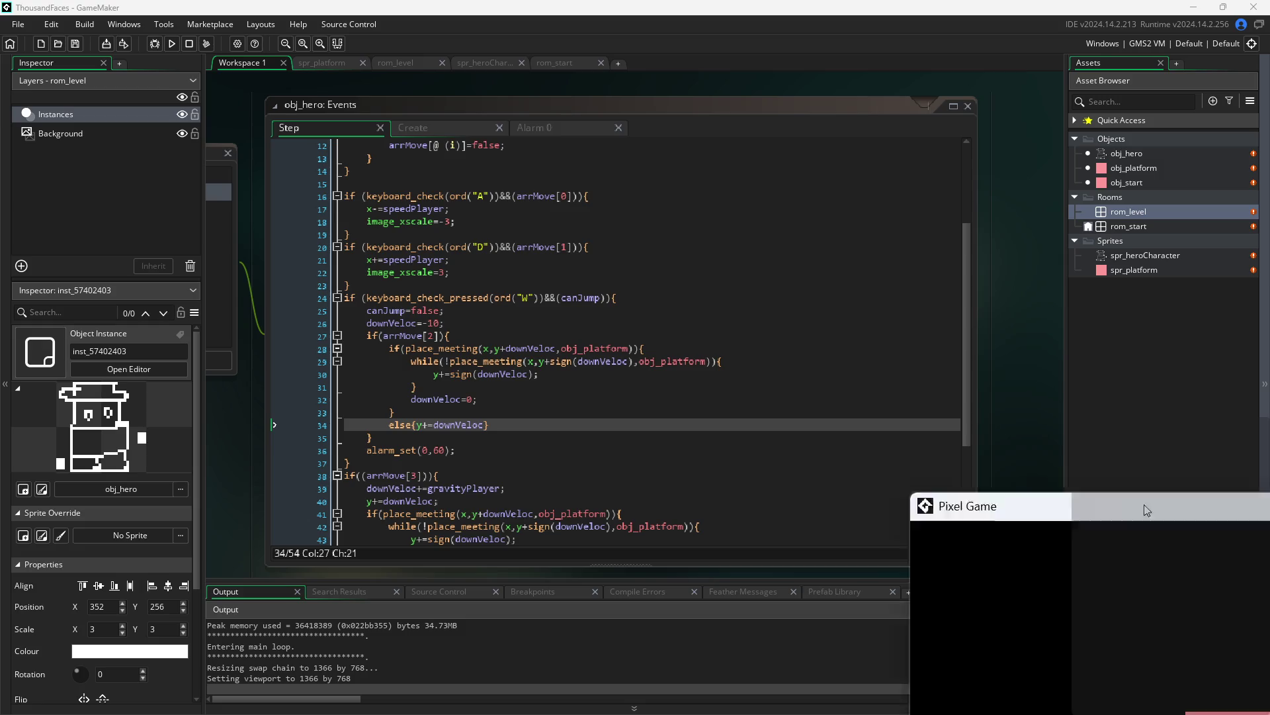
left_click(815, 410)
key("d")
key("a")
key("w")
key("w")
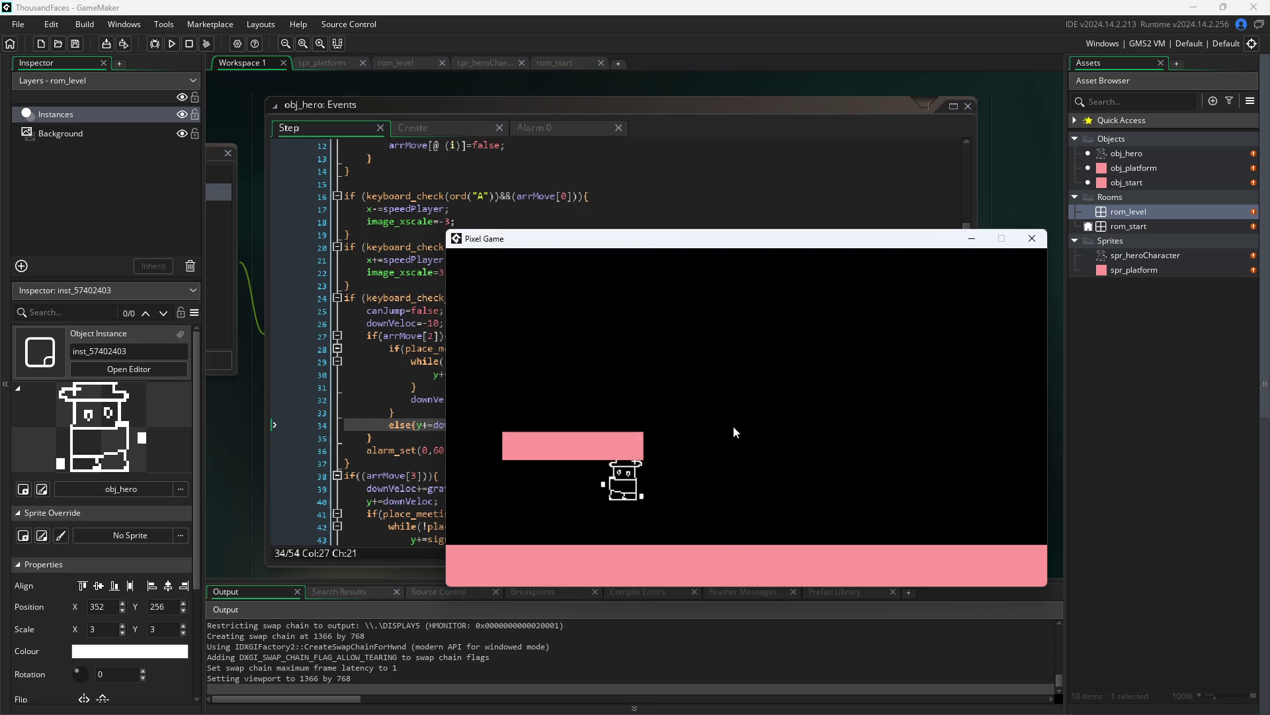
key("w")
key("w")
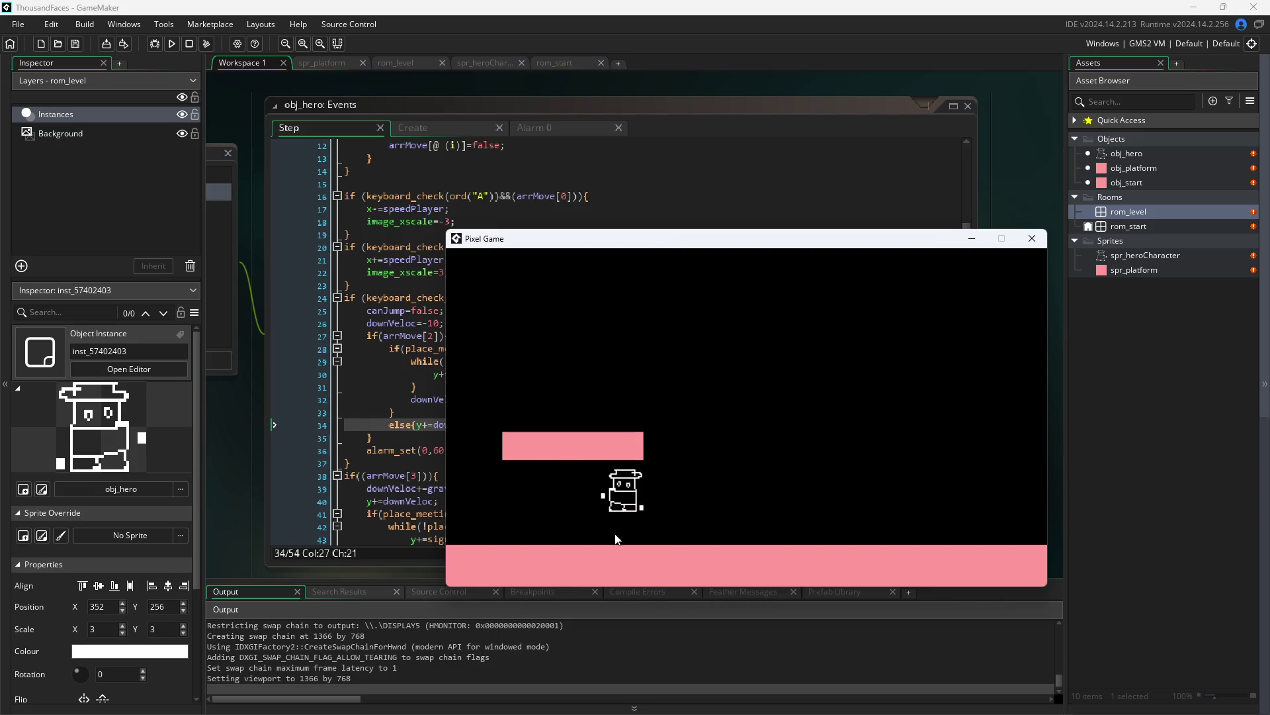
key("w")
key("w")
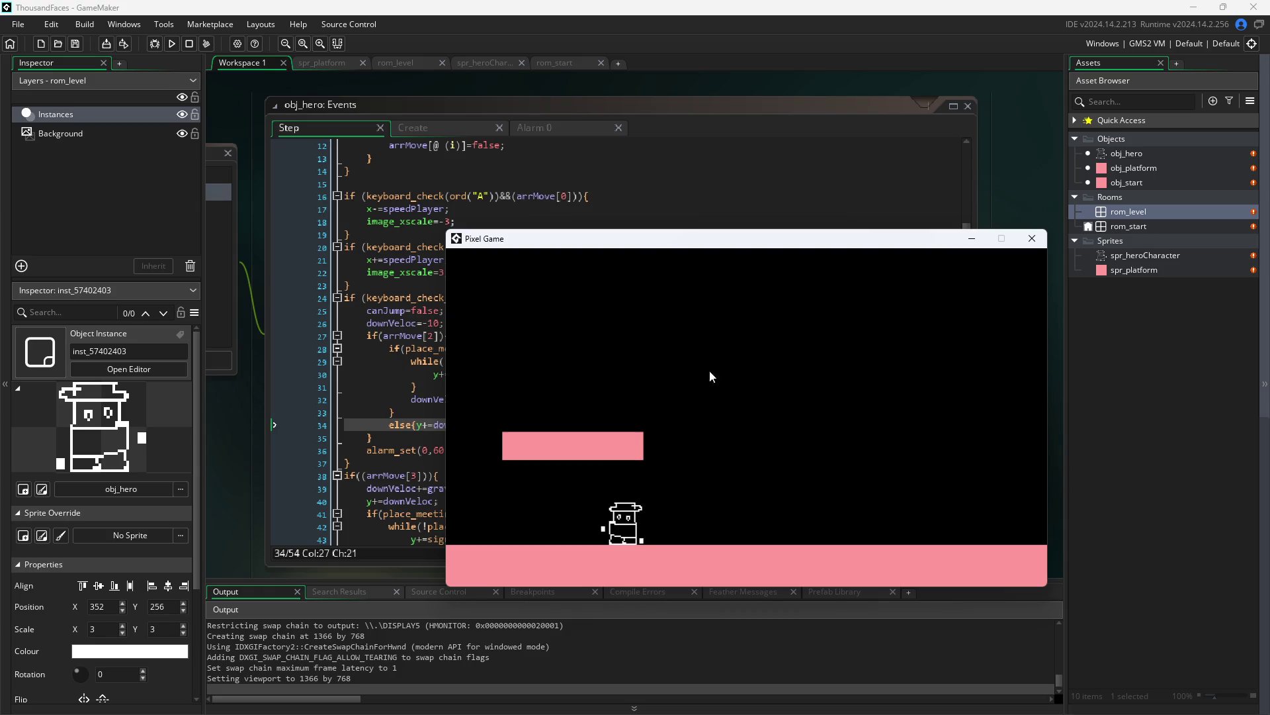
- Test the hero jumping toward the upper platform and past its edge
mouse_move(736, 240)
left_mouse_down()
mouse_move(1056, 206)
mouse_move(992, 174)
left_mouse_up()
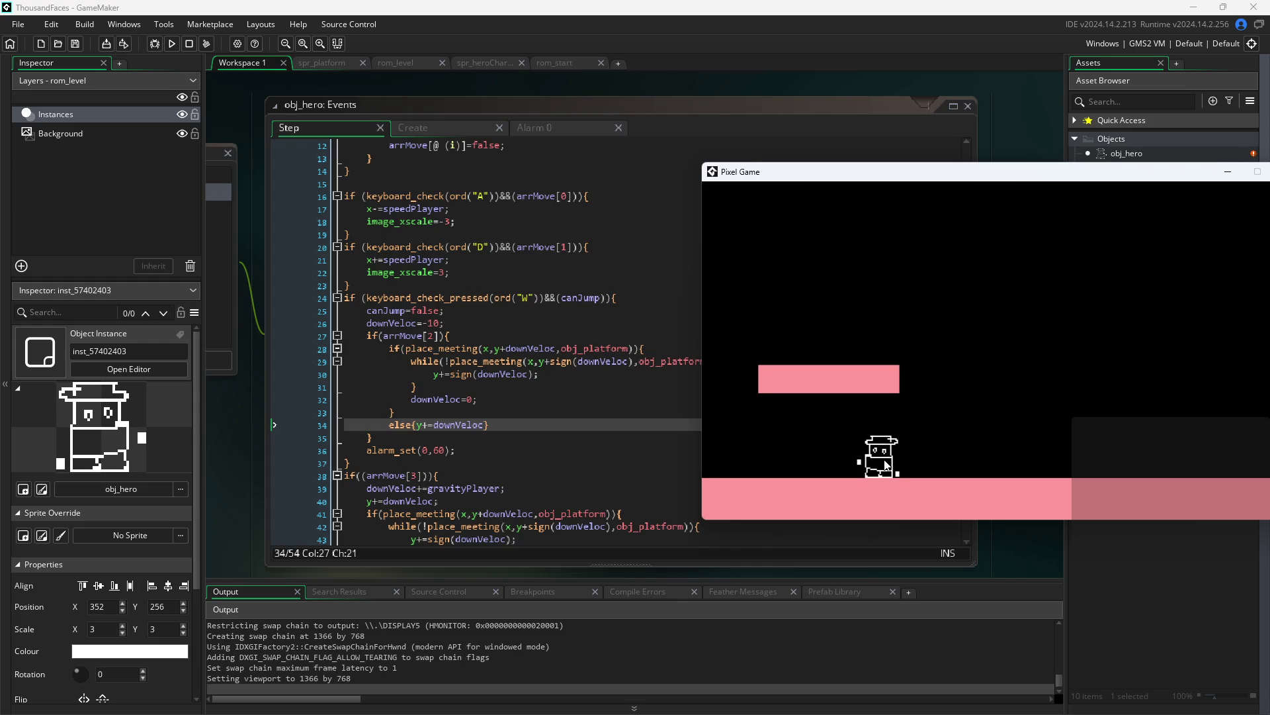
key("w")
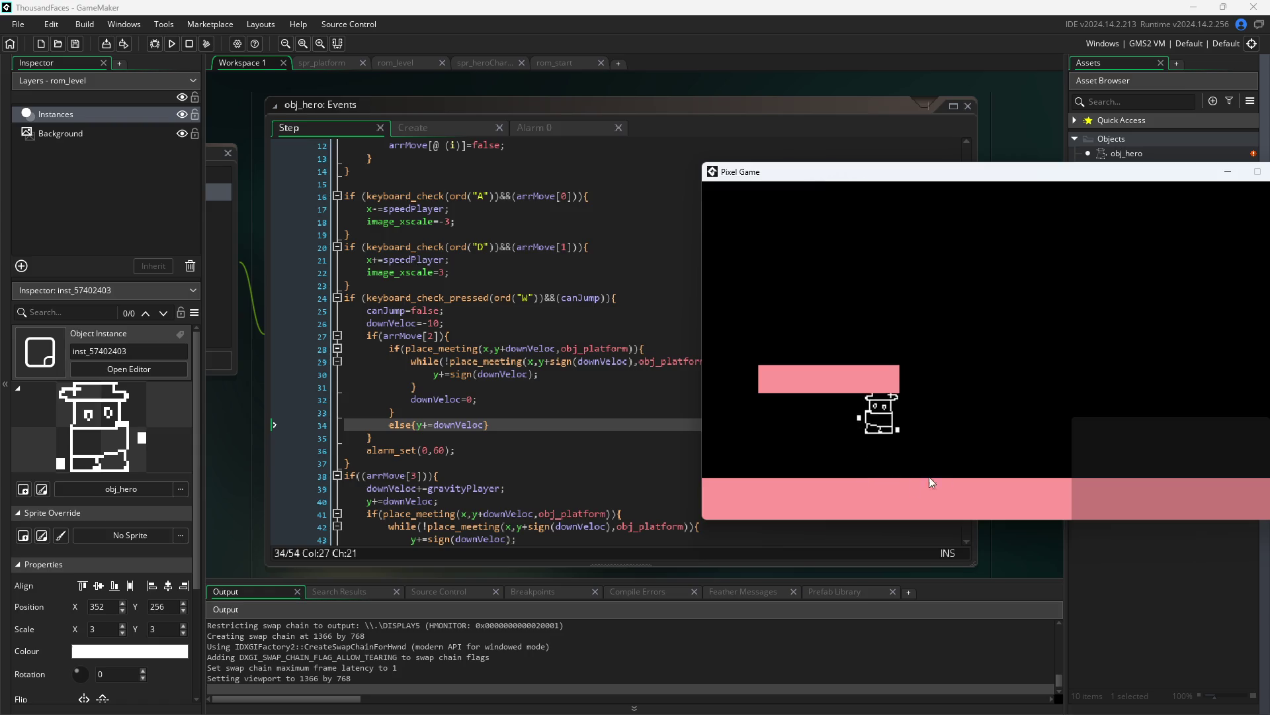
key("d")
key("w")
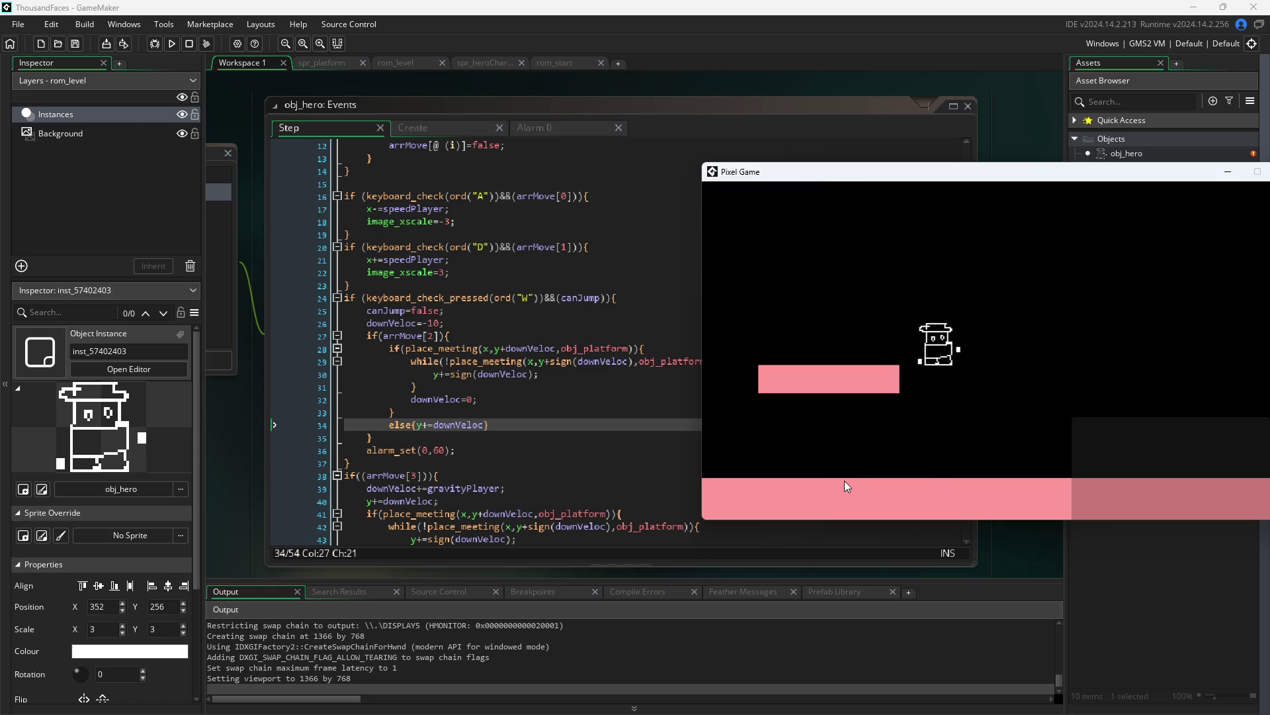
key("a")
key("w")
key("w")
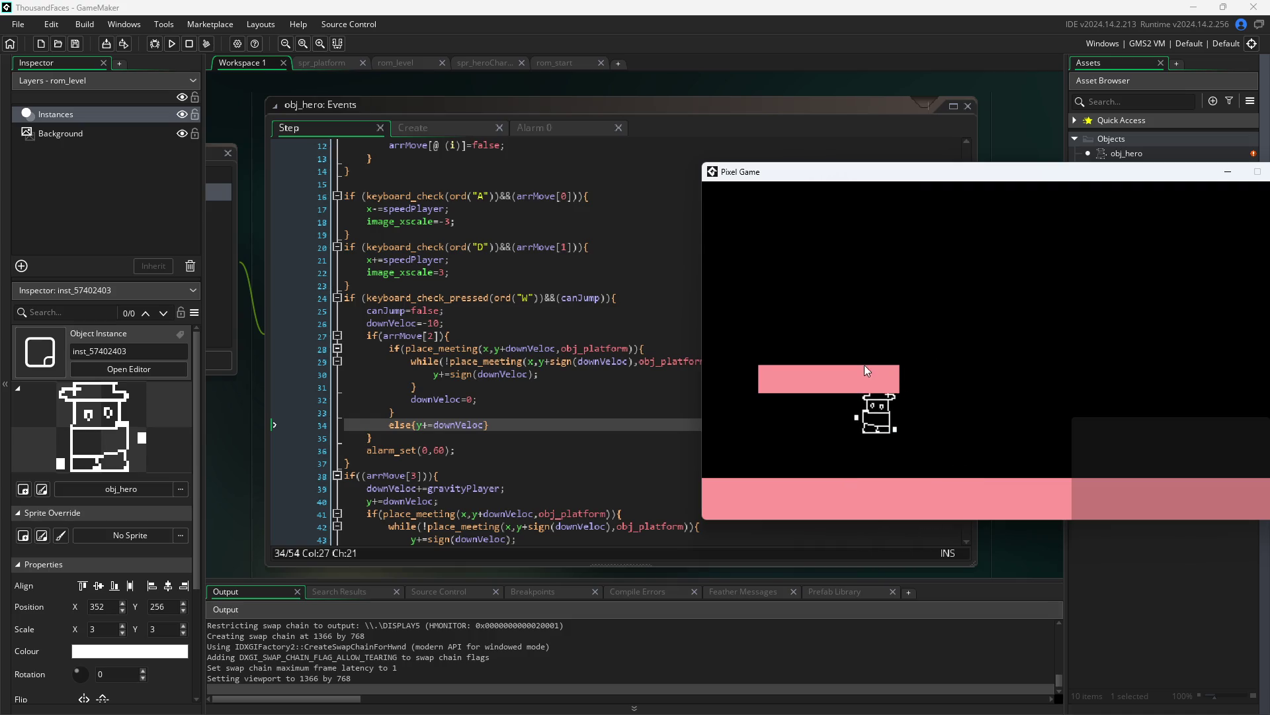
key("w")
mouse_move(774, 173)
left_mouse_down()
mouse_move(885, 171)
mouse_move(810, 160)
left_mouse_up()
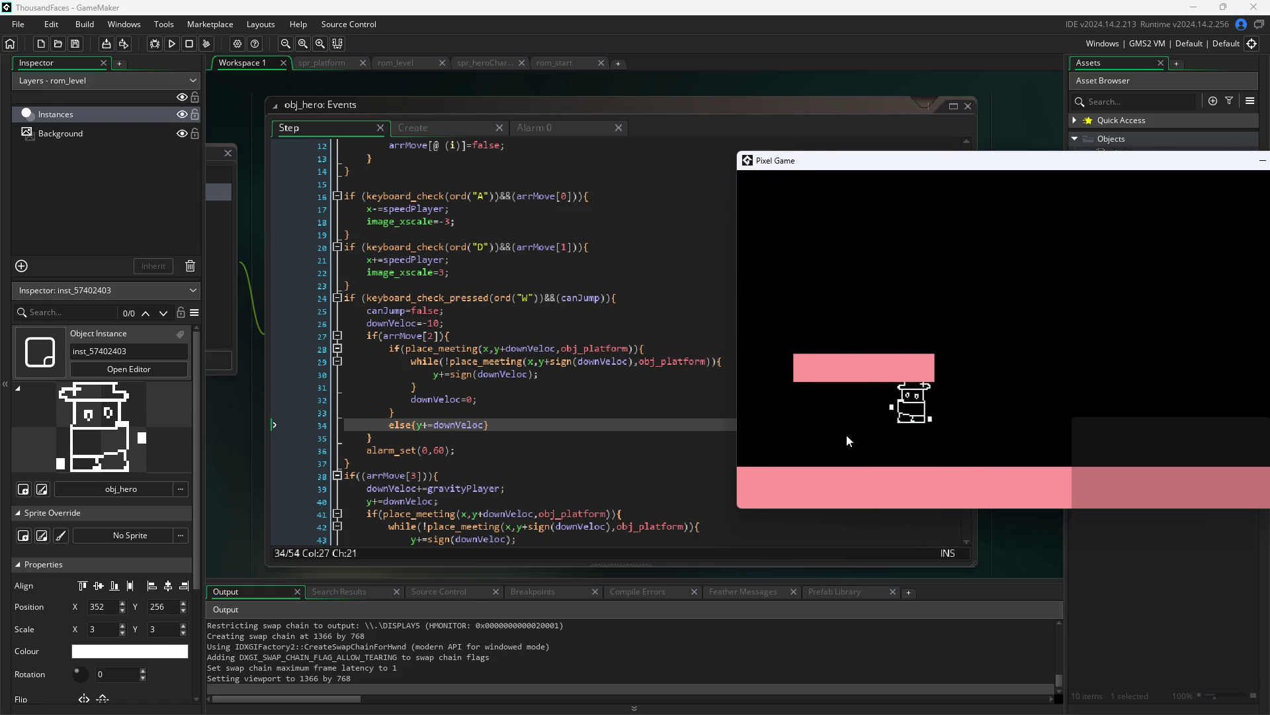
- Delete the else{y+=downVeloc} statement on line 34 of the Step code
left_click(489, 426)
left_click_drag(489, 426, 387, 427)
key("BackSpace")
key("BackSpace")
key("BackSpace")
key("BackSpace")
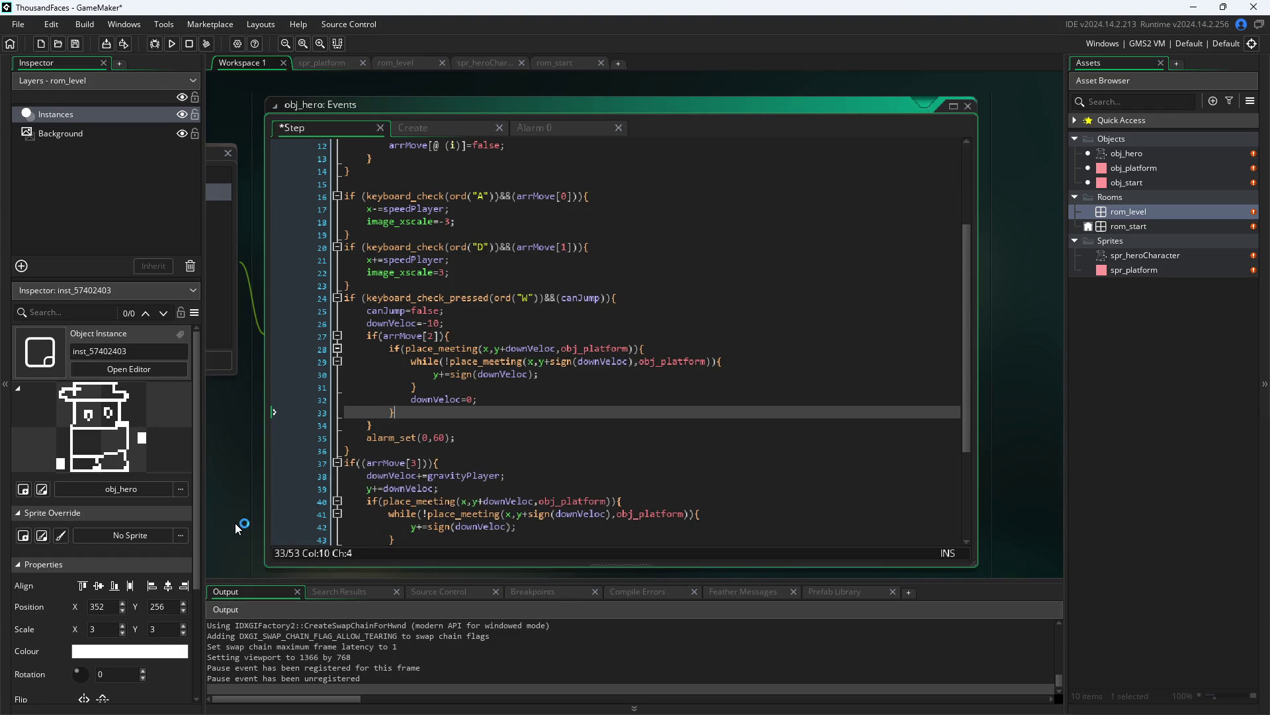
- Rerun the game, stopping the old run, test walking and jumping, then close it
left_click(173, 44)
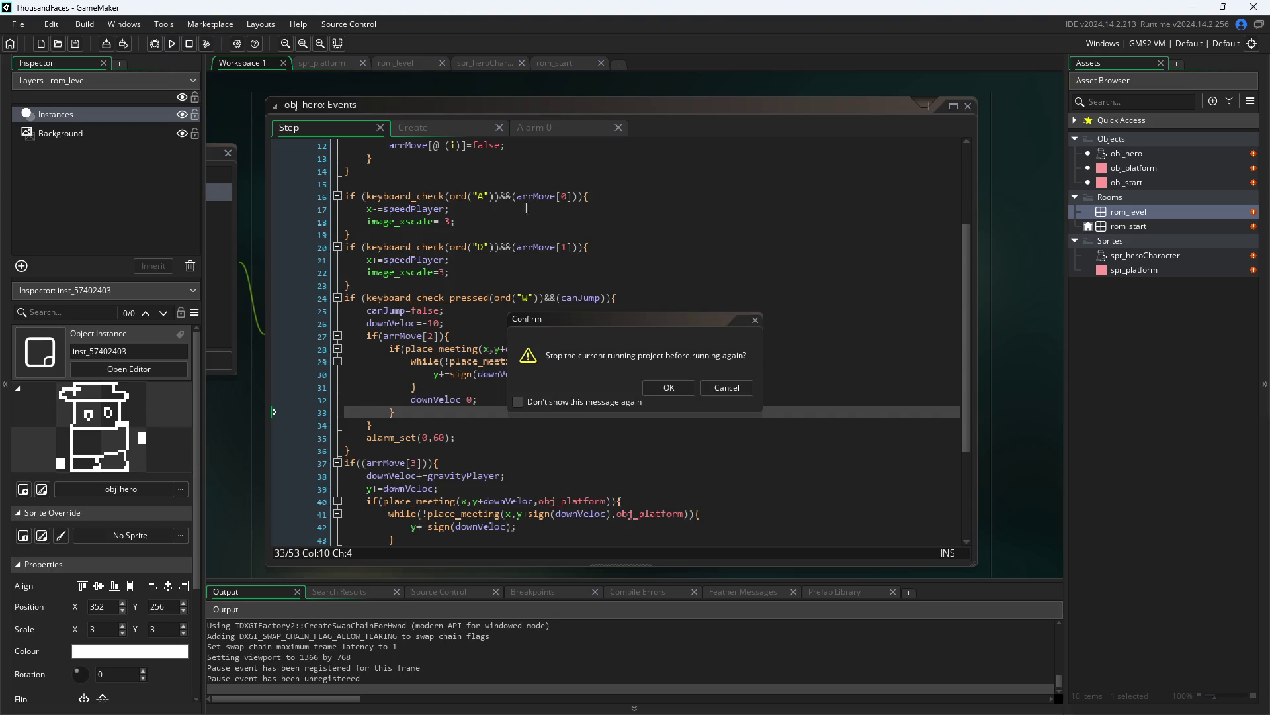
left_click(677, 390)
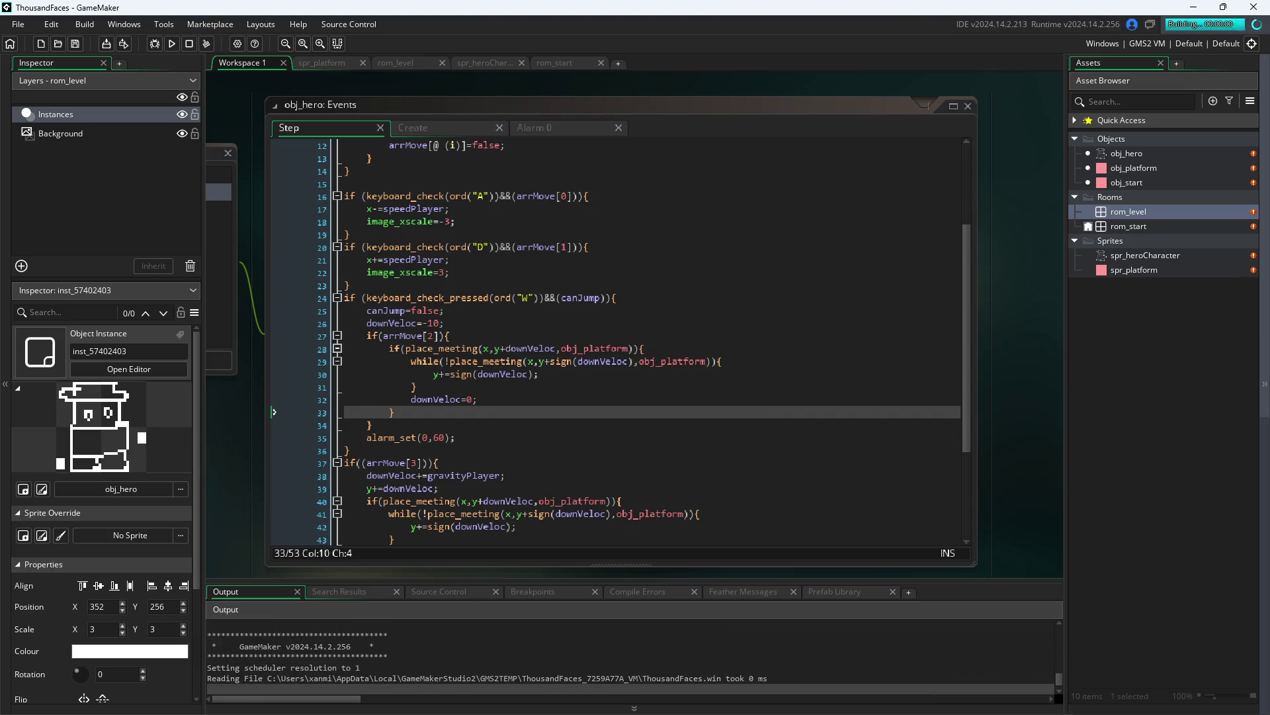
key("d")
key("w")
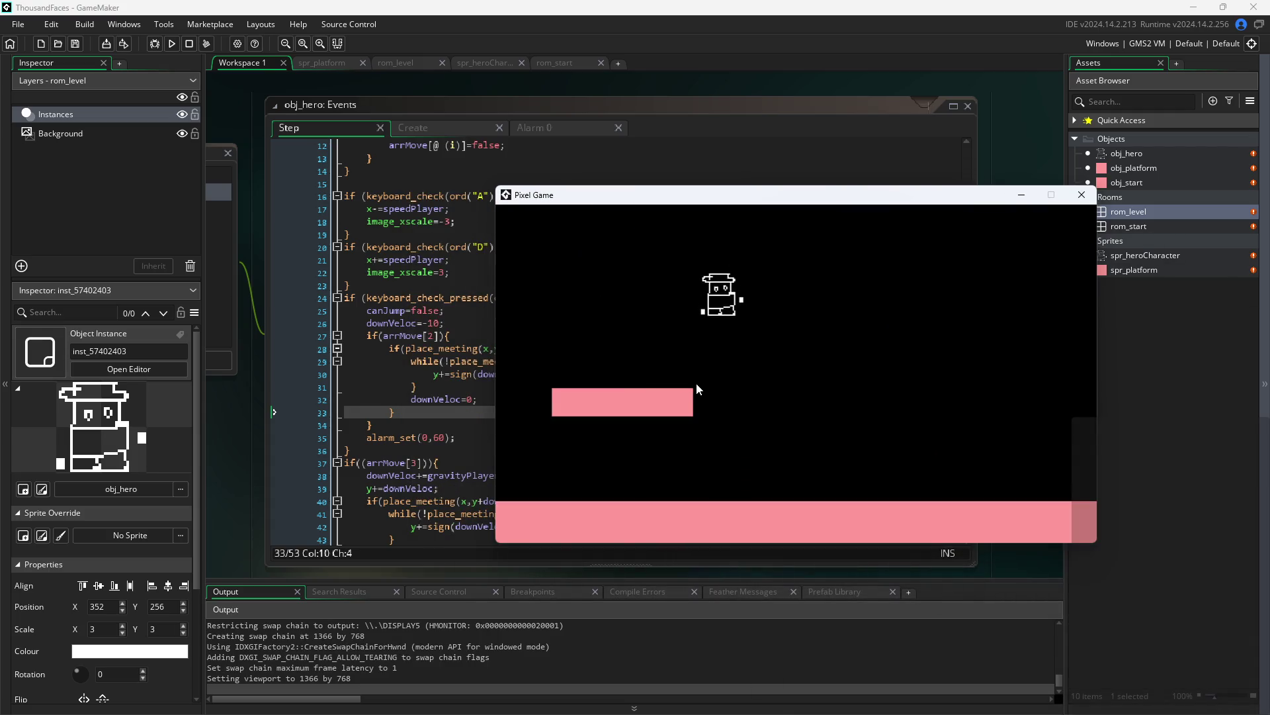
key("a")
key("d")
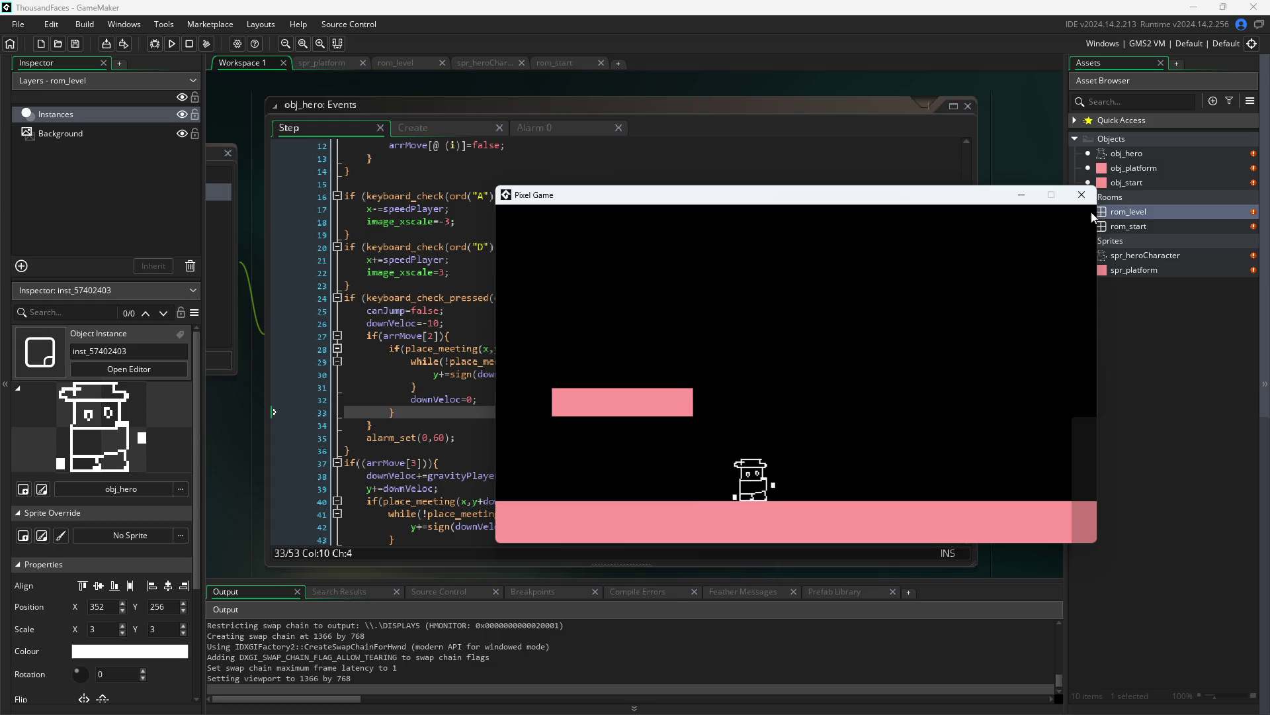
left_click(1082, 195)
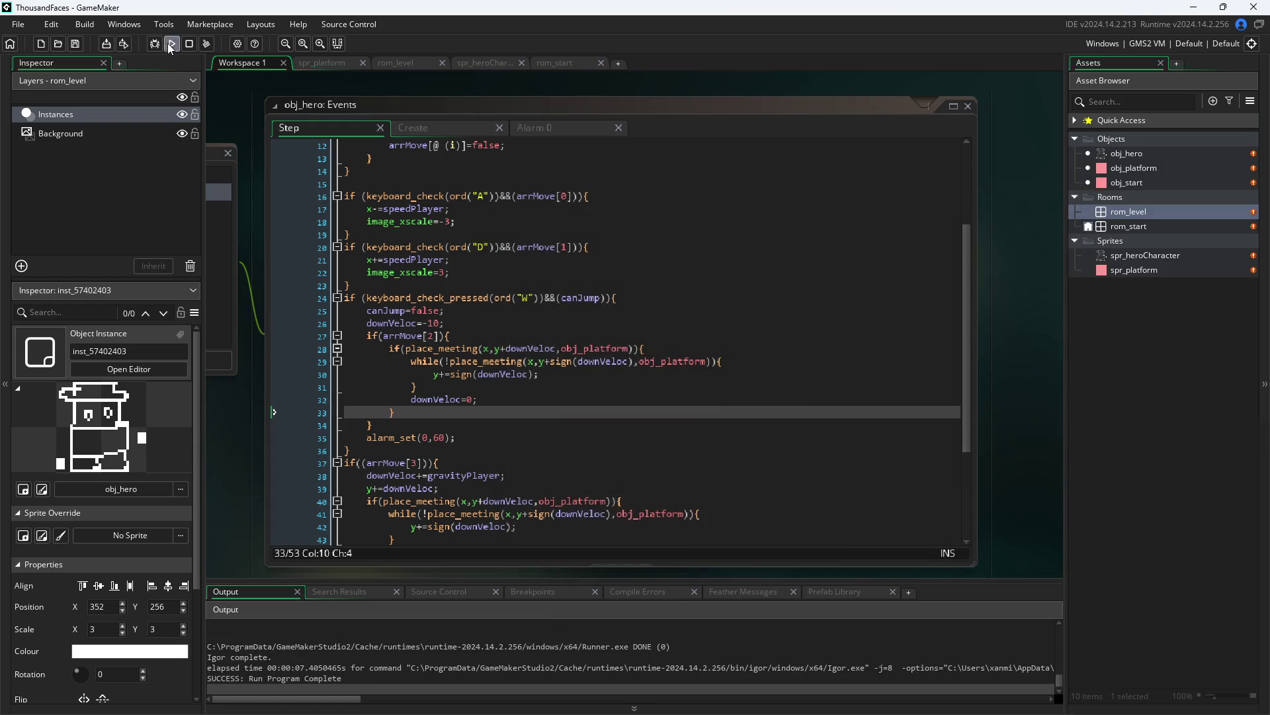
- Run the game again, walk the hero along the floor, and close it
left_click(168, 42)
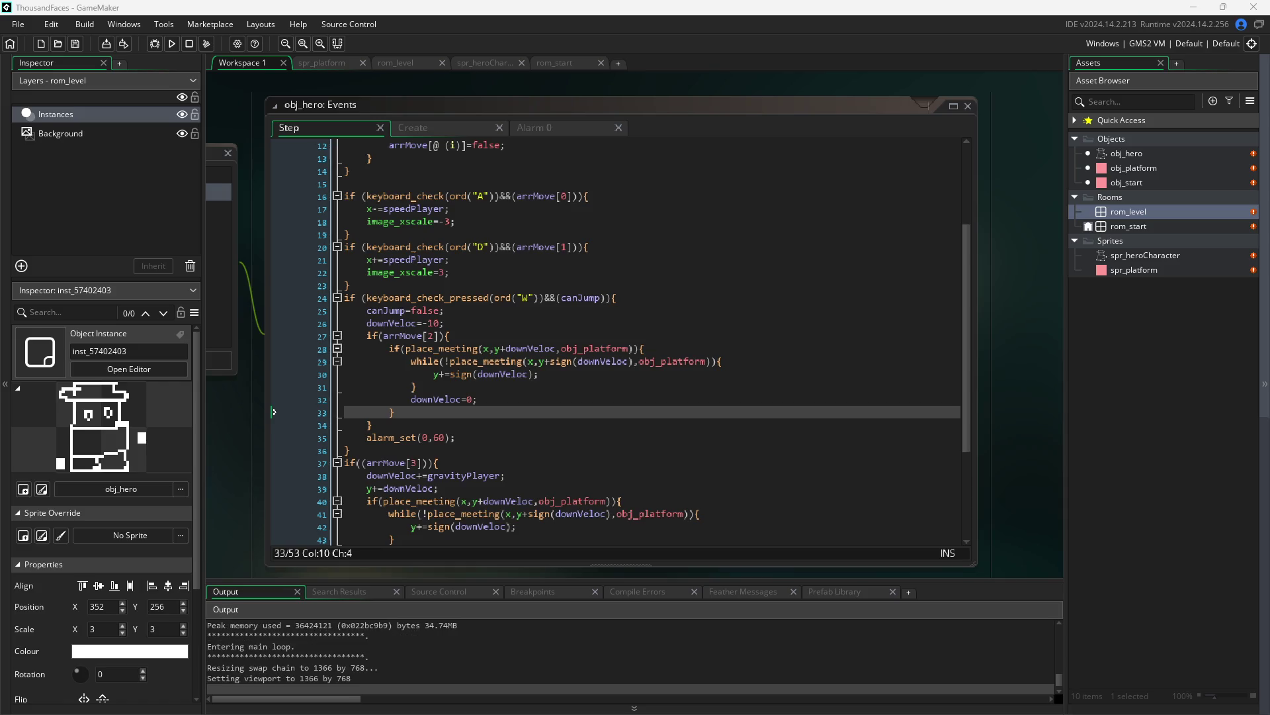
key("d")
key("a")
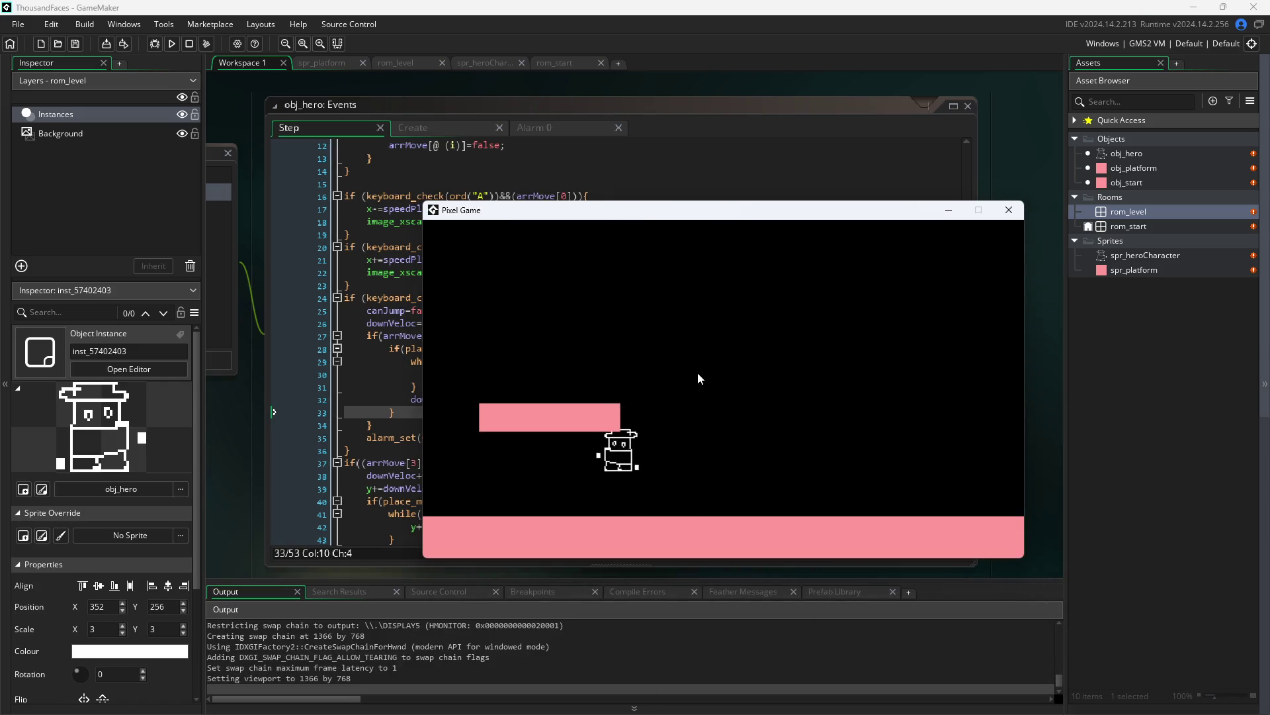
key("d")
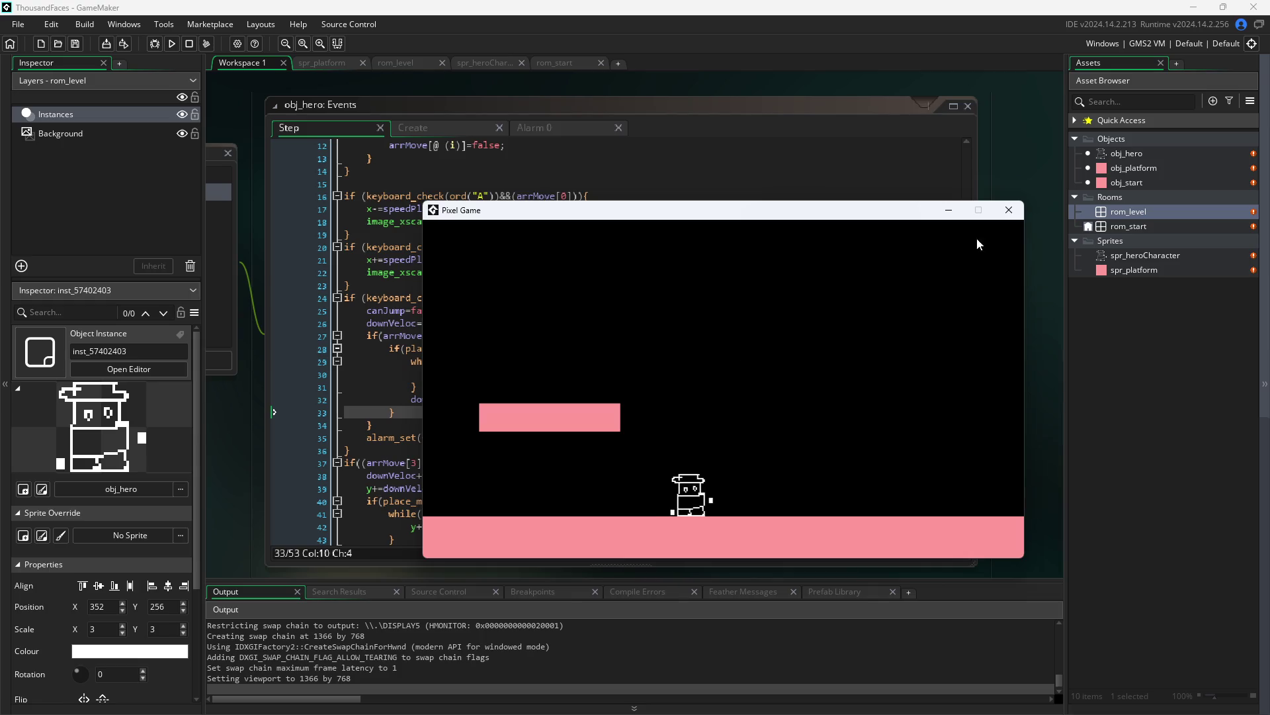
left_click(1008, 210)
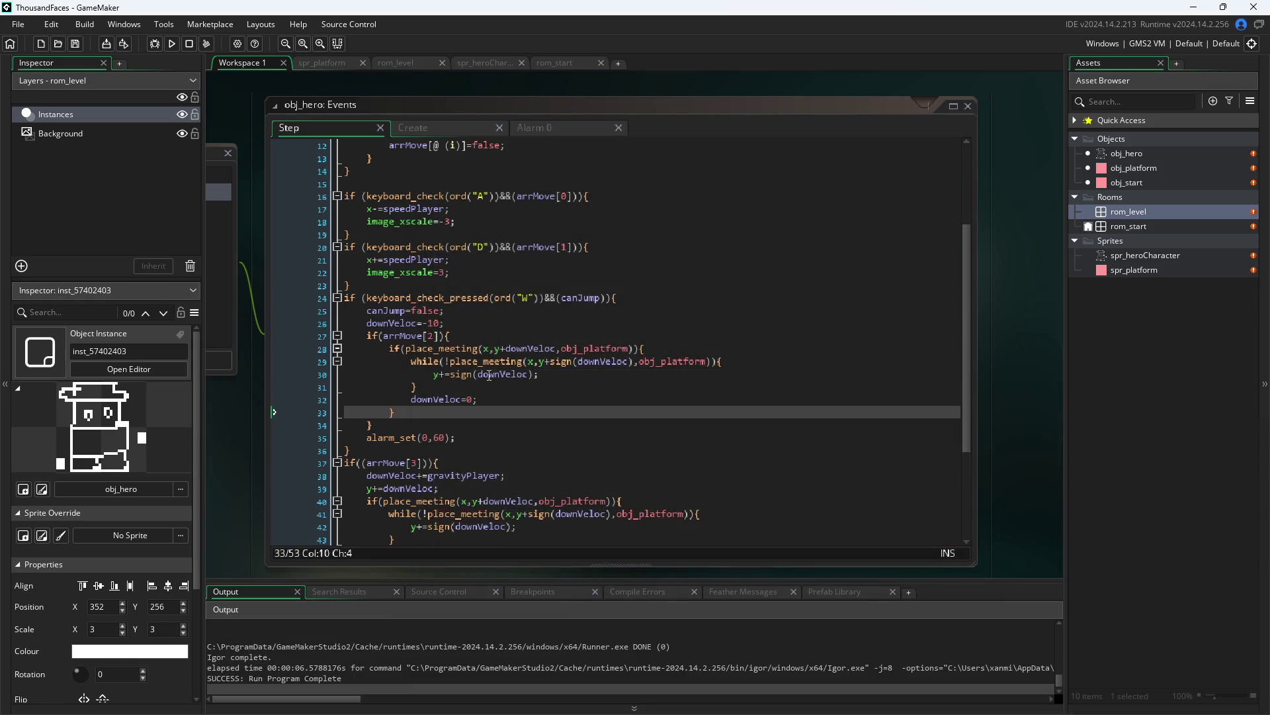
- Scroll through the Step code, check the arrMove tooltip, then view the Create event
scroll(489, 376, "down", 2)
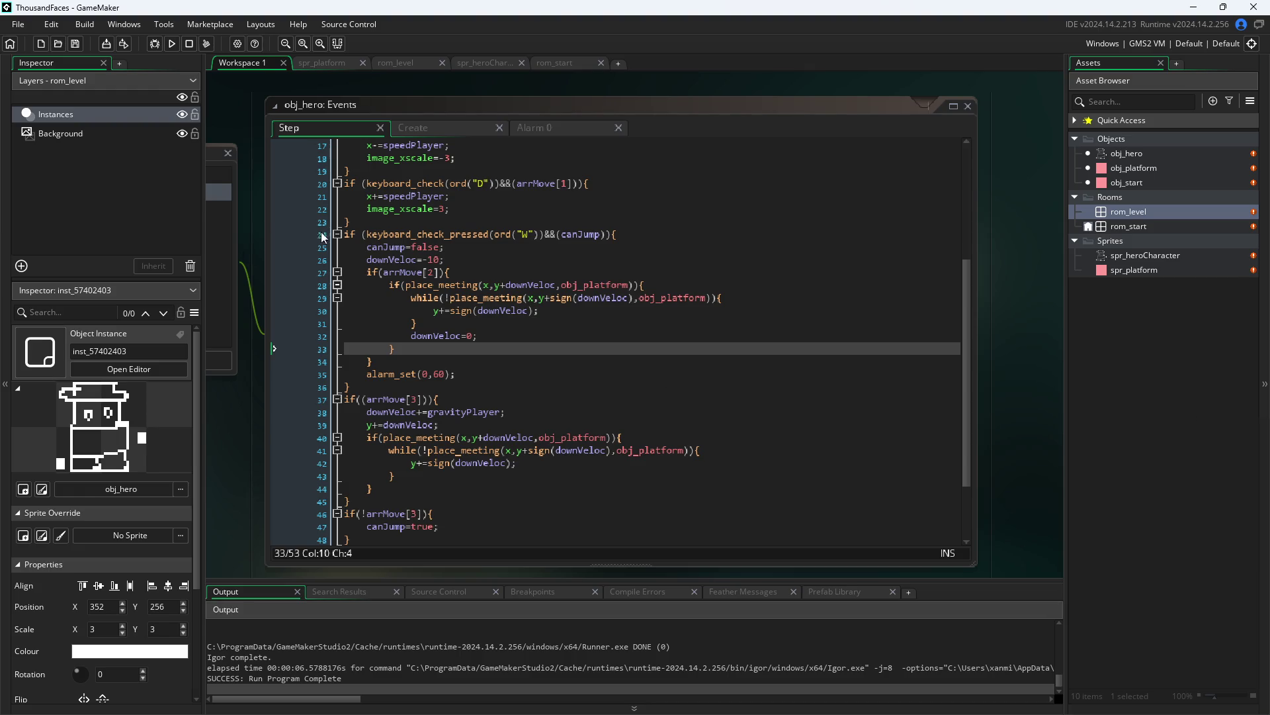
scroll(397, 262, "up", 5)
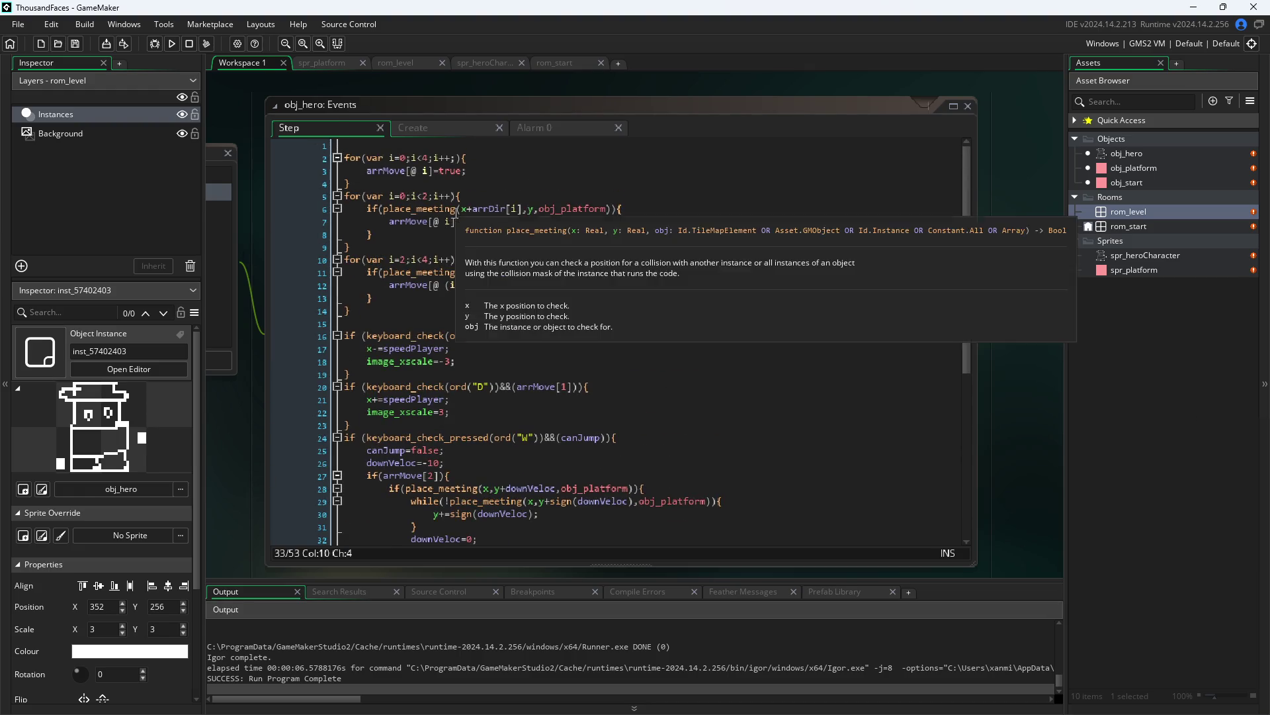
mouse_move(416, 222)
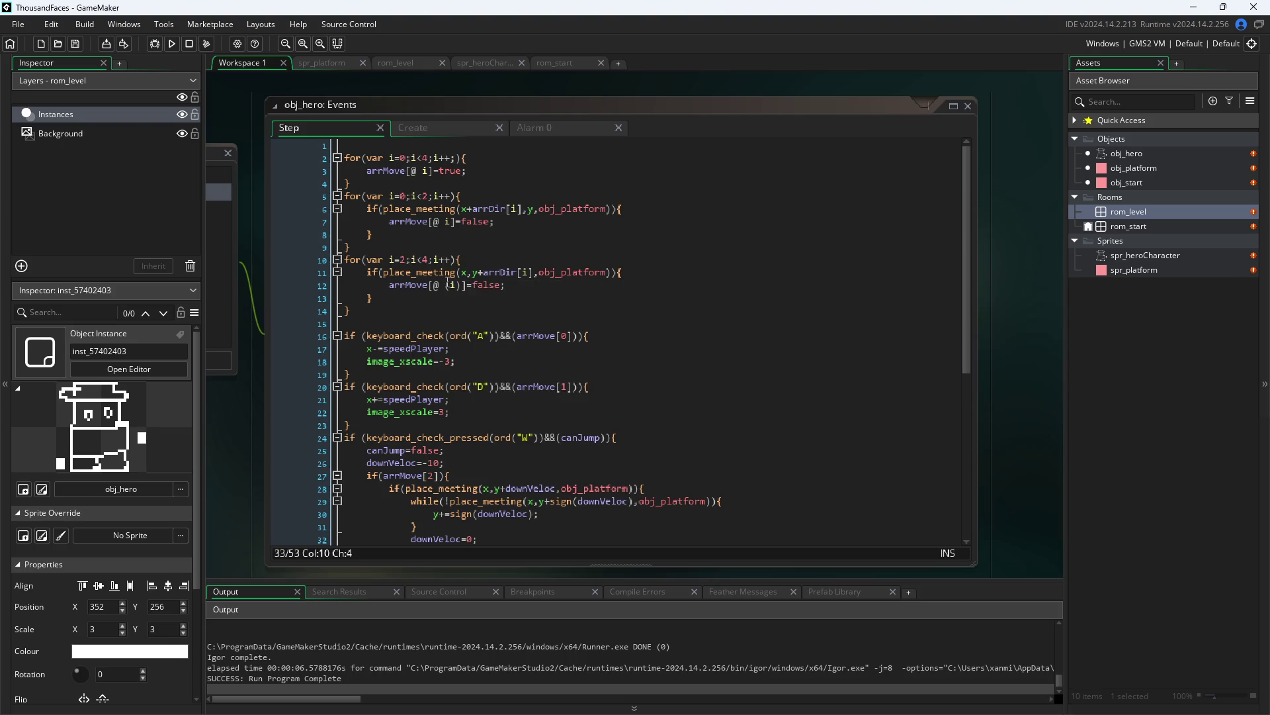
mouse_move(430, 286)
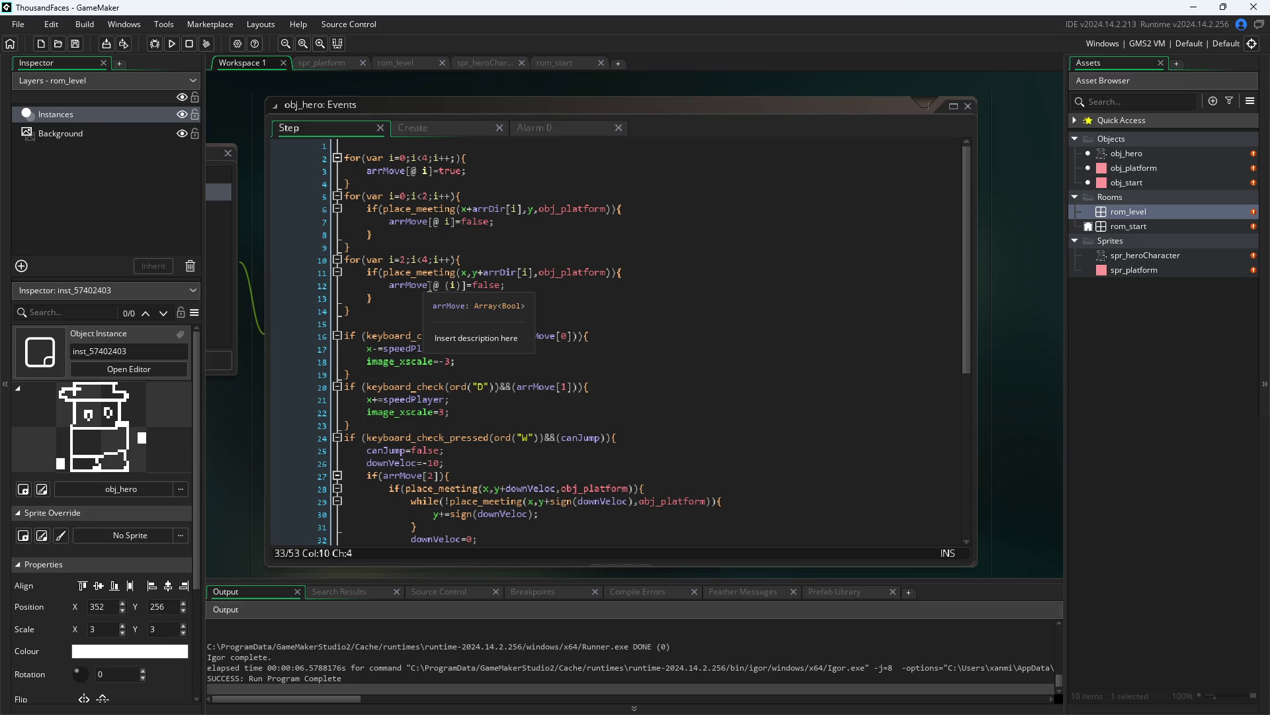
scroll(455, 264, "down", 5)
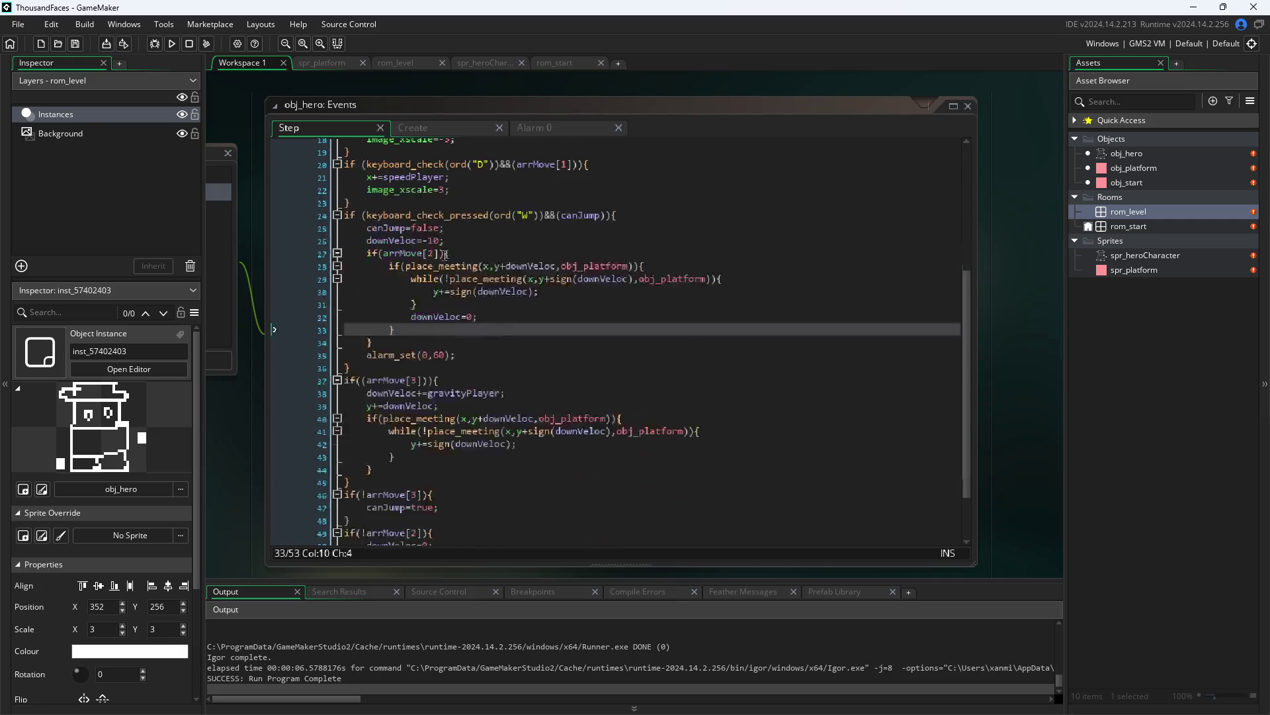
left_click(420, 126)
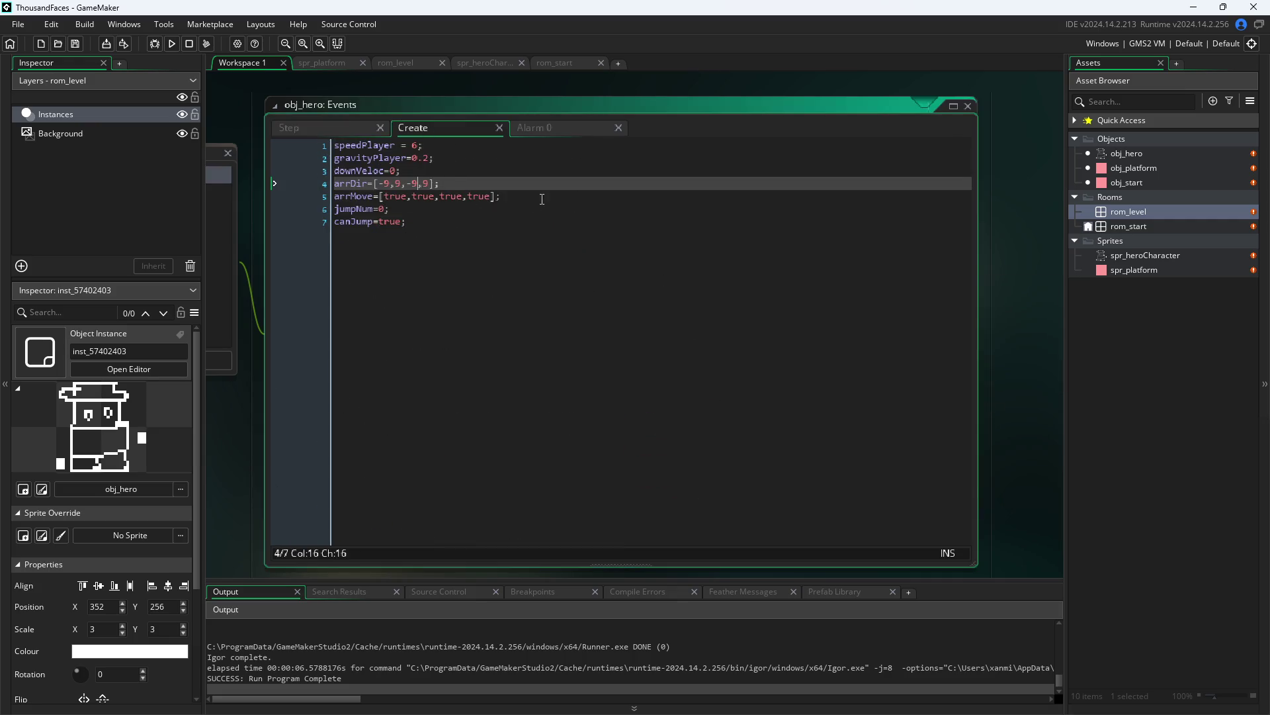
left_click(311, 126)
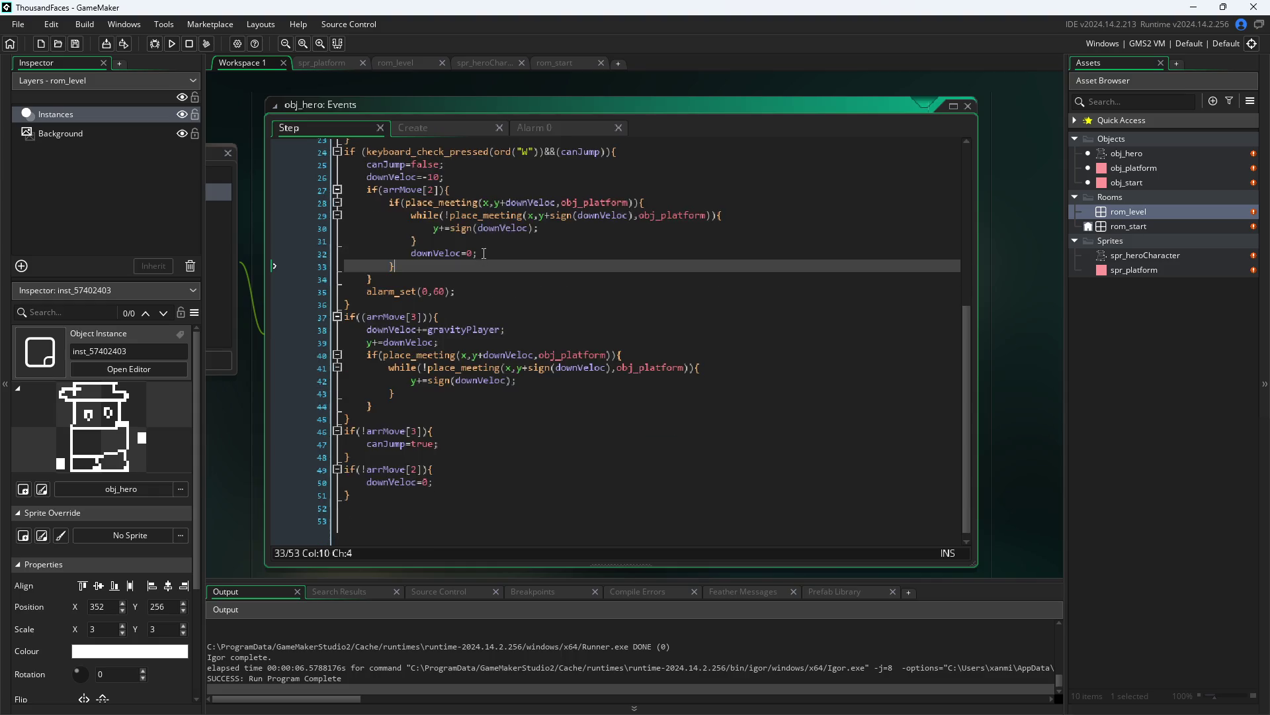
left_click(438, 129)
left_click(350, 128)
scroll(483, 265, "up", 6)
scroll(483, 264, "up", 2)
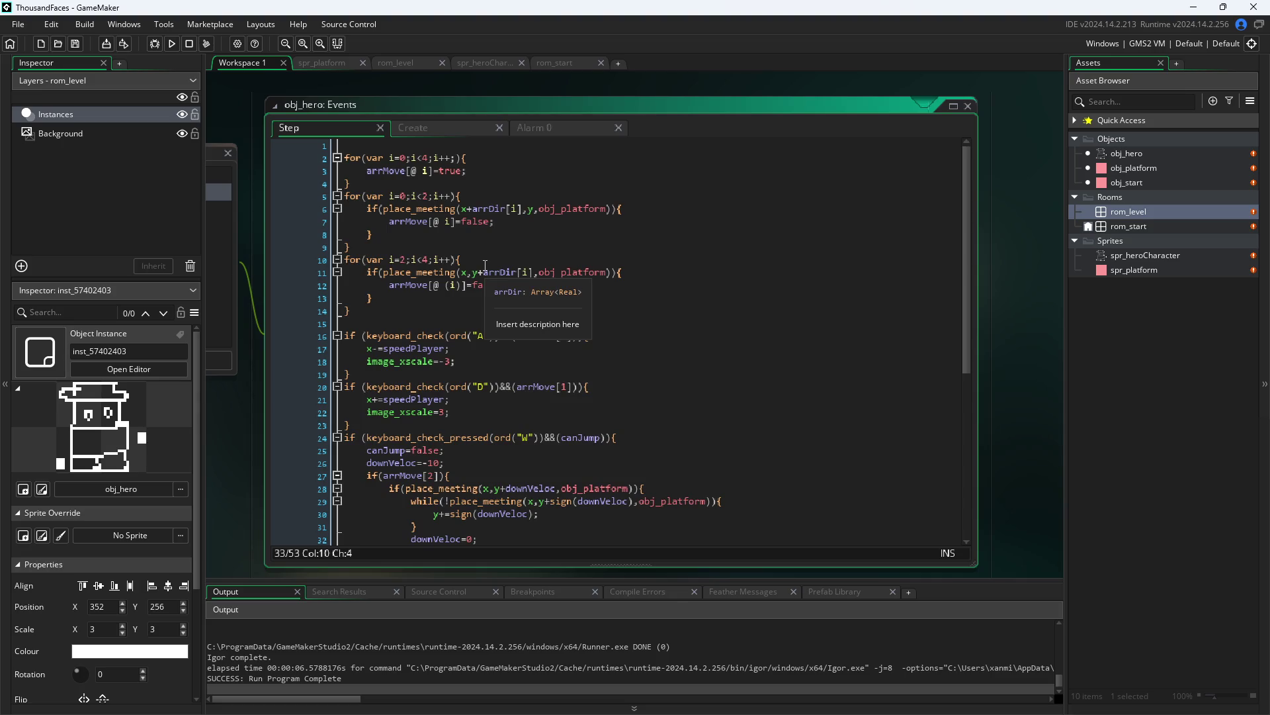
left_click(415, 125)
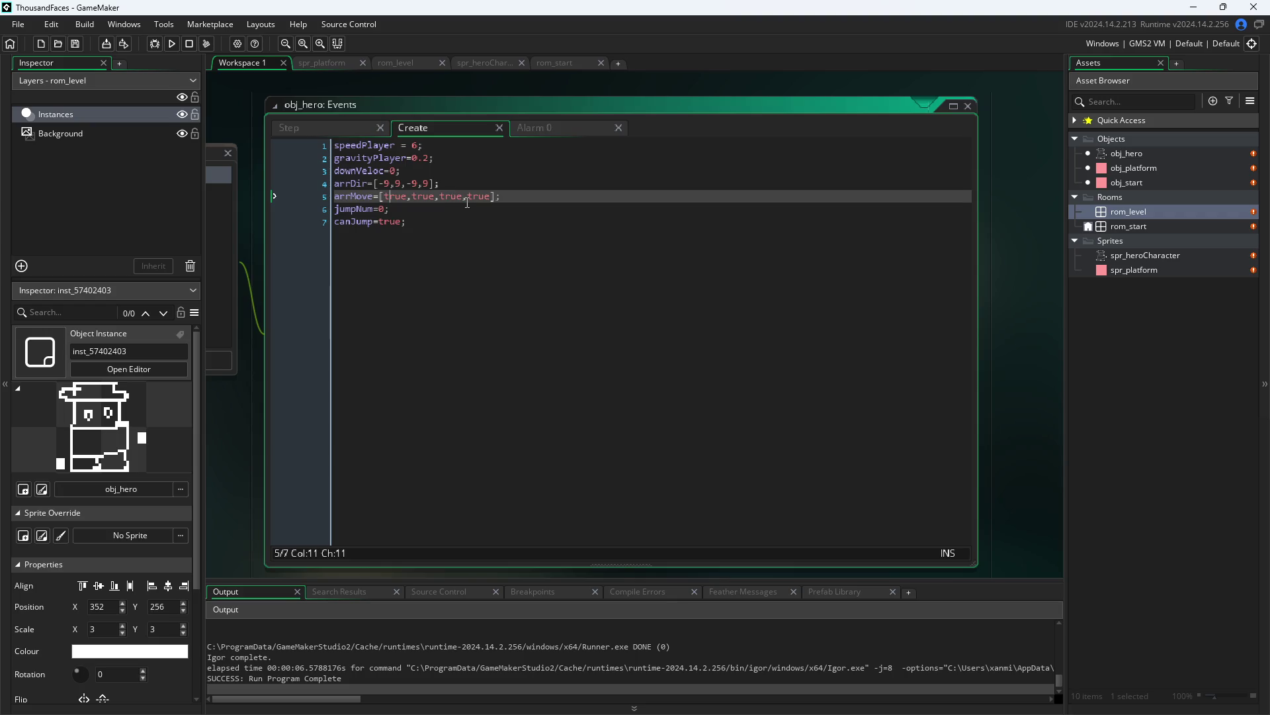
left_click(316, 128)
scroll(565, 298, "down", 8)
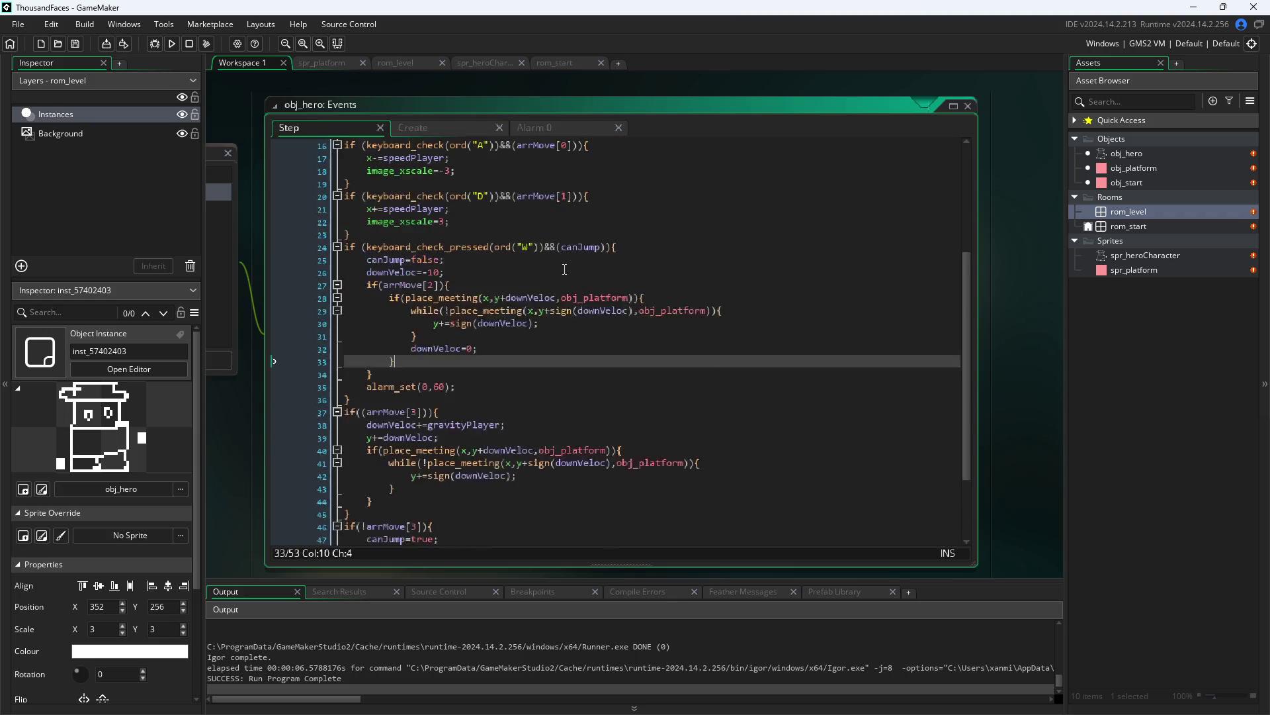
left_click(564, 261)
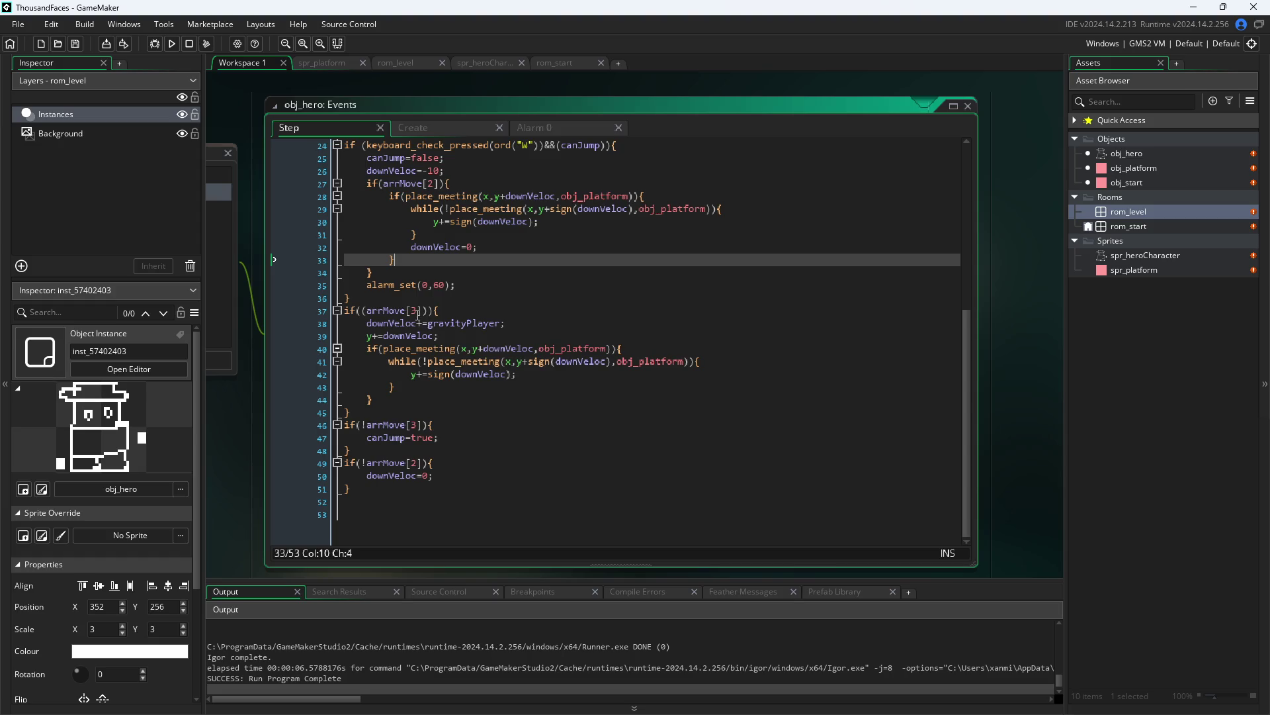
left_click(417, 311)
scroll(616, 329, "up", 3)
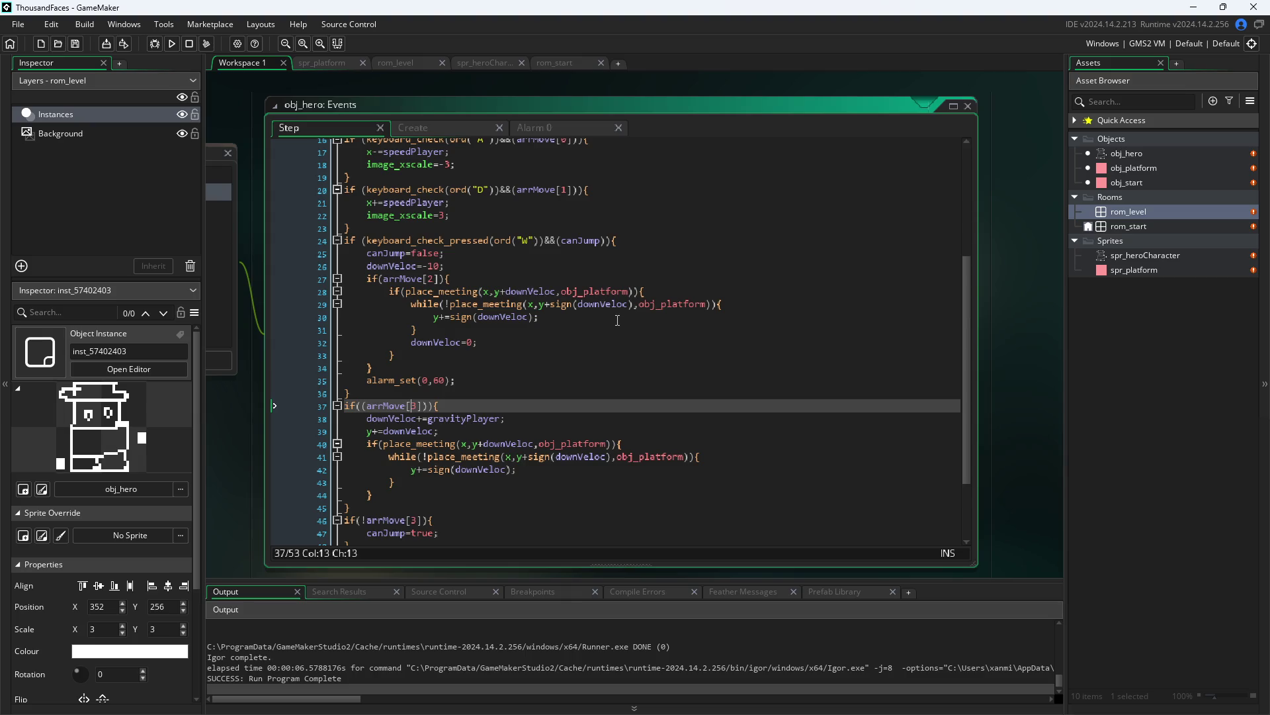
left_click(428, 278)
mouse_move(473, 285)
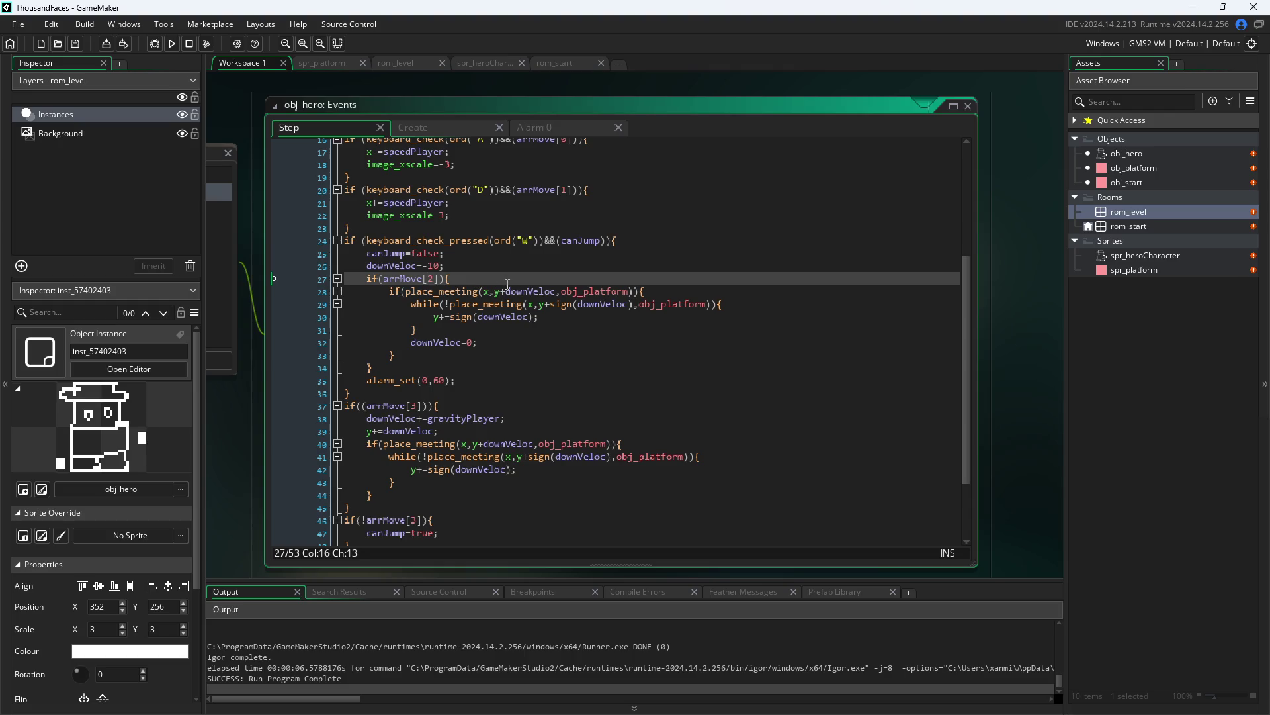
mouse_move(502, 304)
left_click(458, 349)
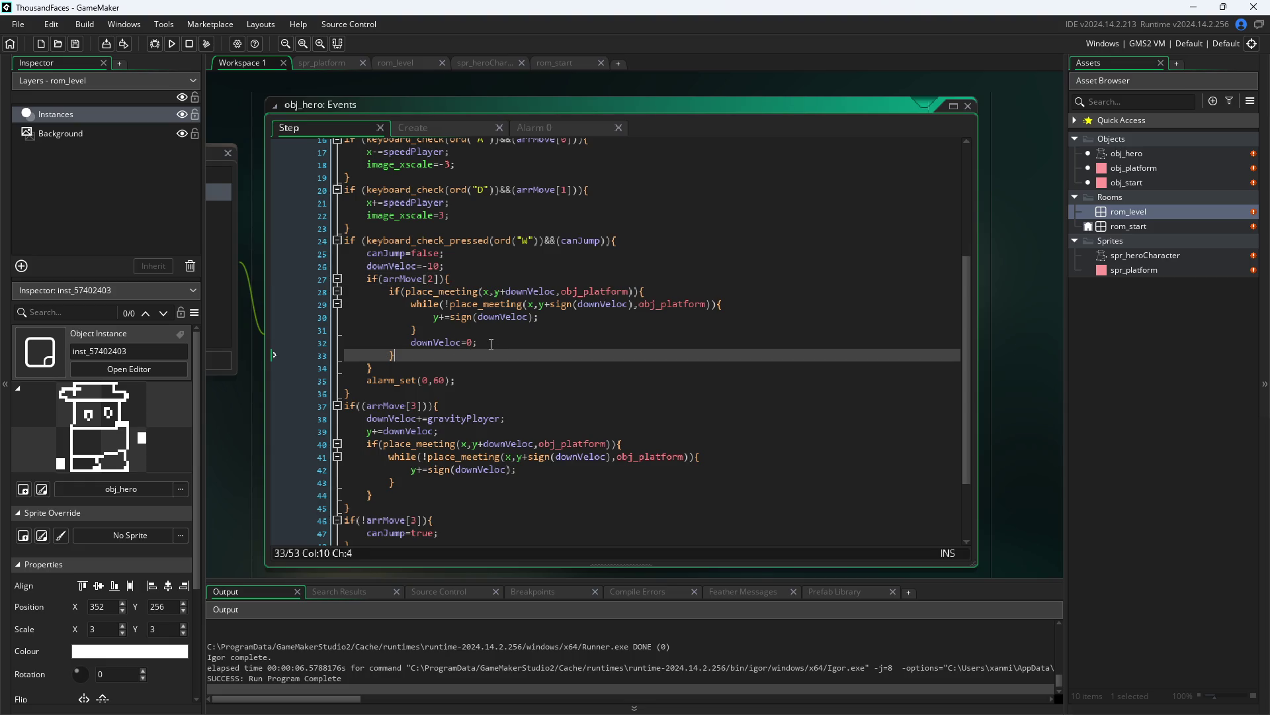
left_click_drag(445, 266, 362, 267)
- Replace the downVeloc=-10 line with else{downVeloc=-10;} after the landing check's closing brace
key("BackSpace")
key("BackSpace")
key("BackSpace")
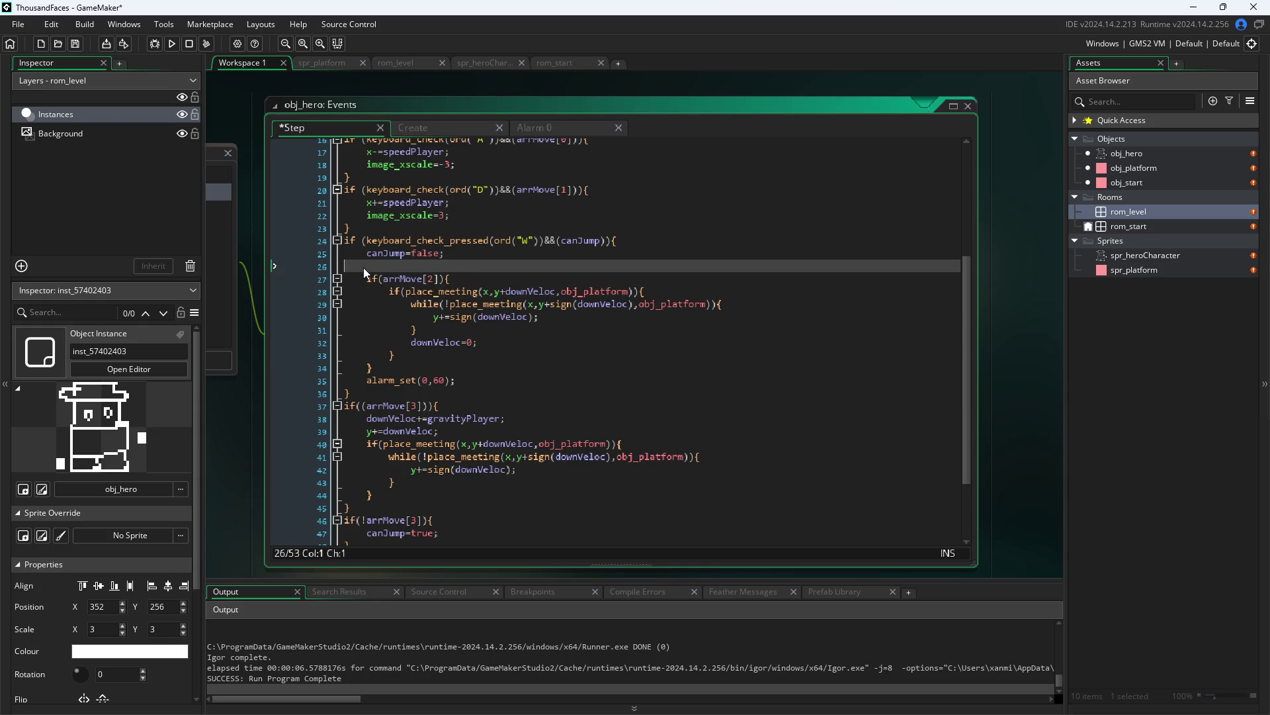
left_click(536, 329)
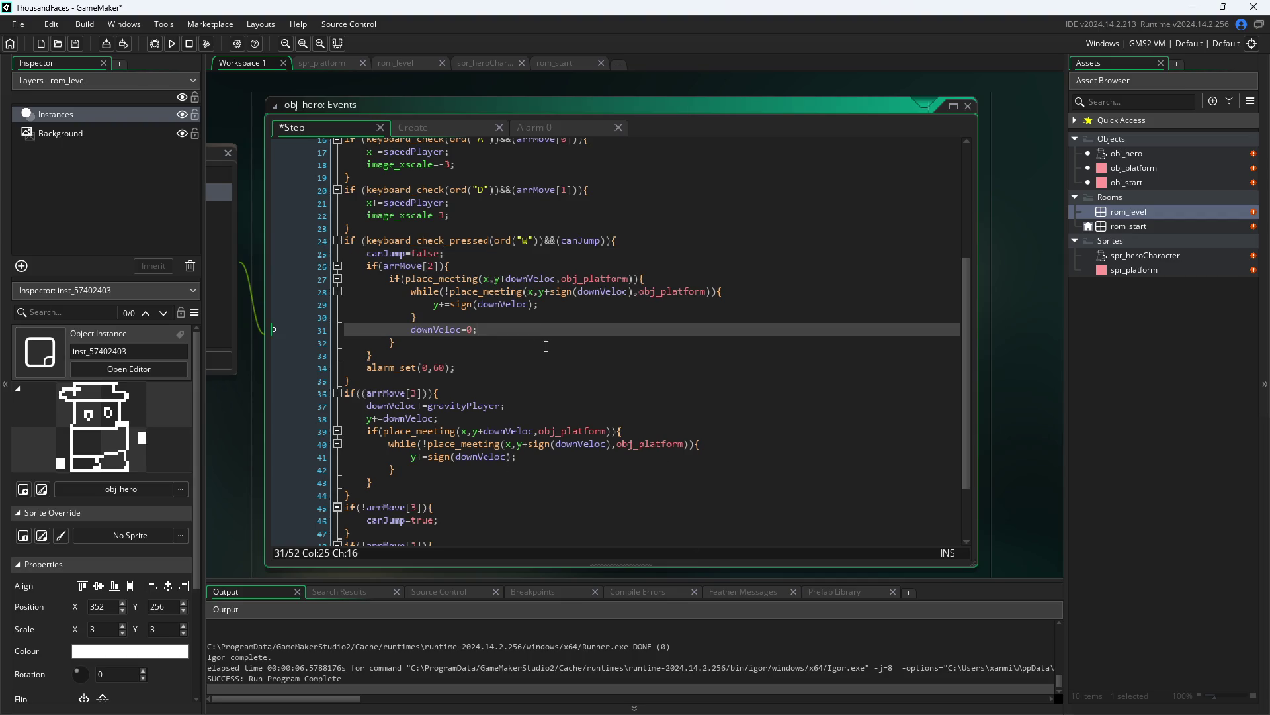
key("Left")
key("Down")
key("Return")
type("else")
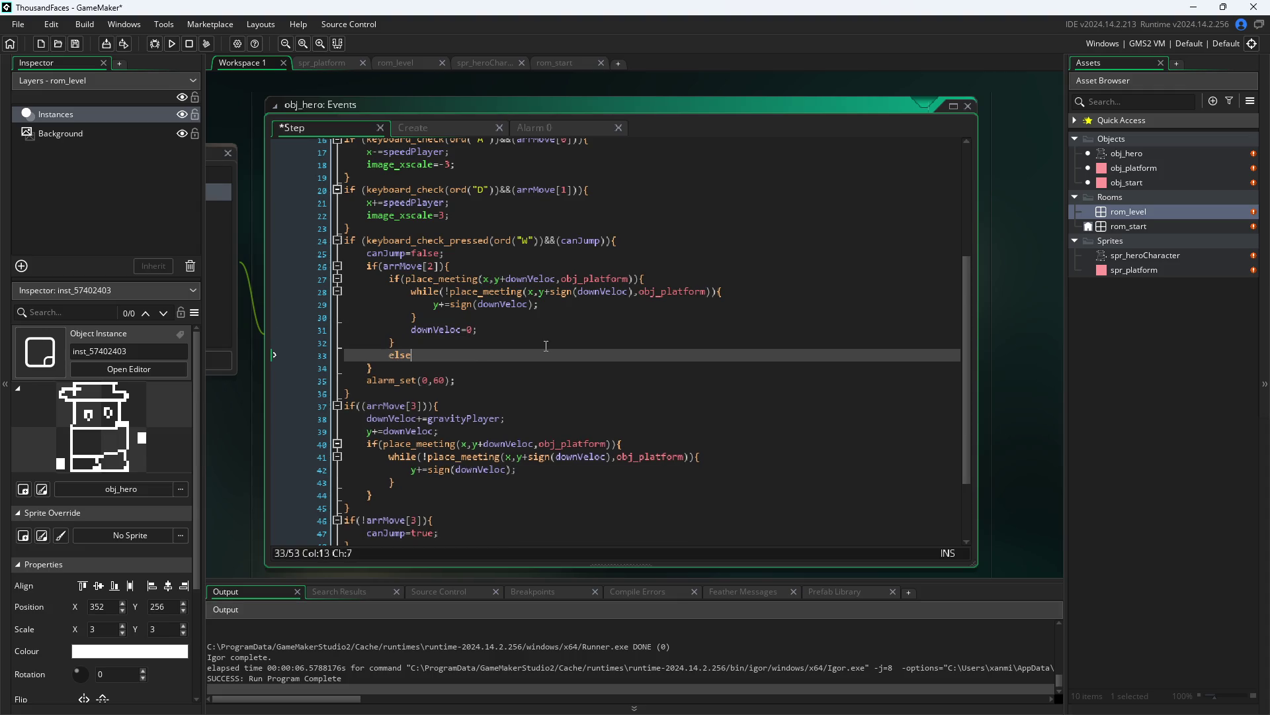
type("{downVeloc=-10;")
type("}")
- Save the project with Ctrl+S and build the game with F5
key("ctrl+s")
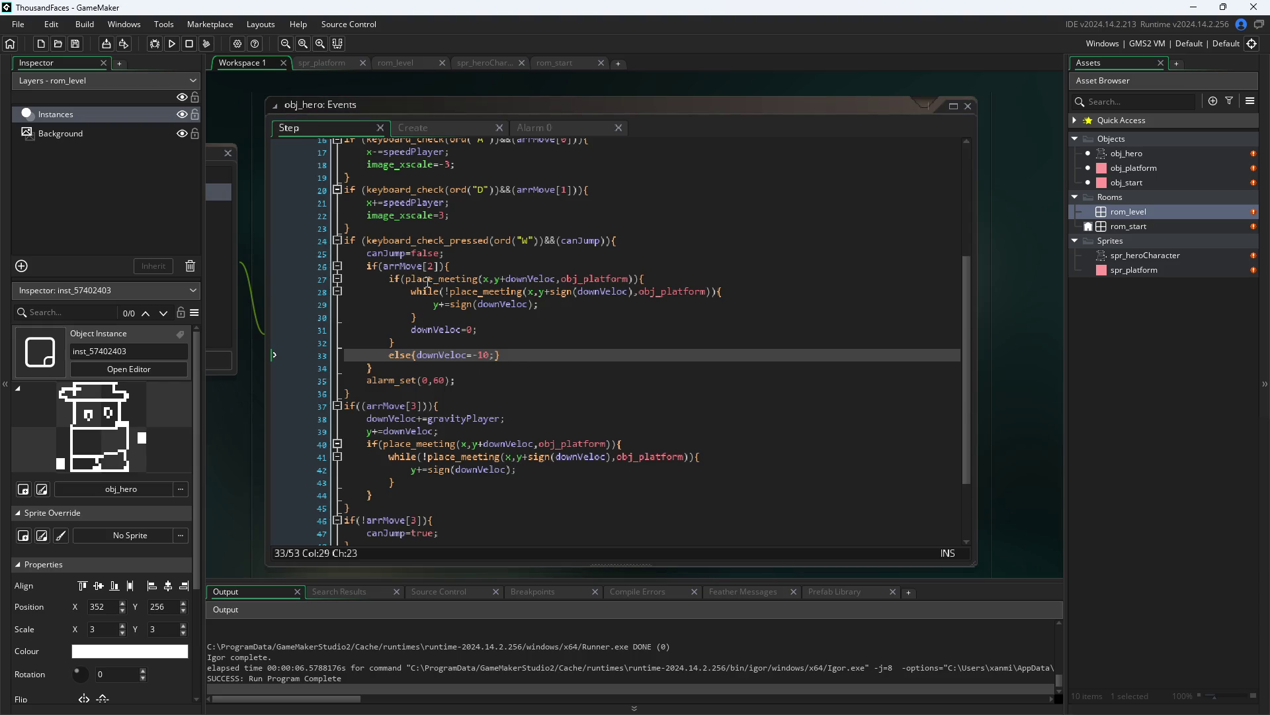
mouse_move(428, 279)
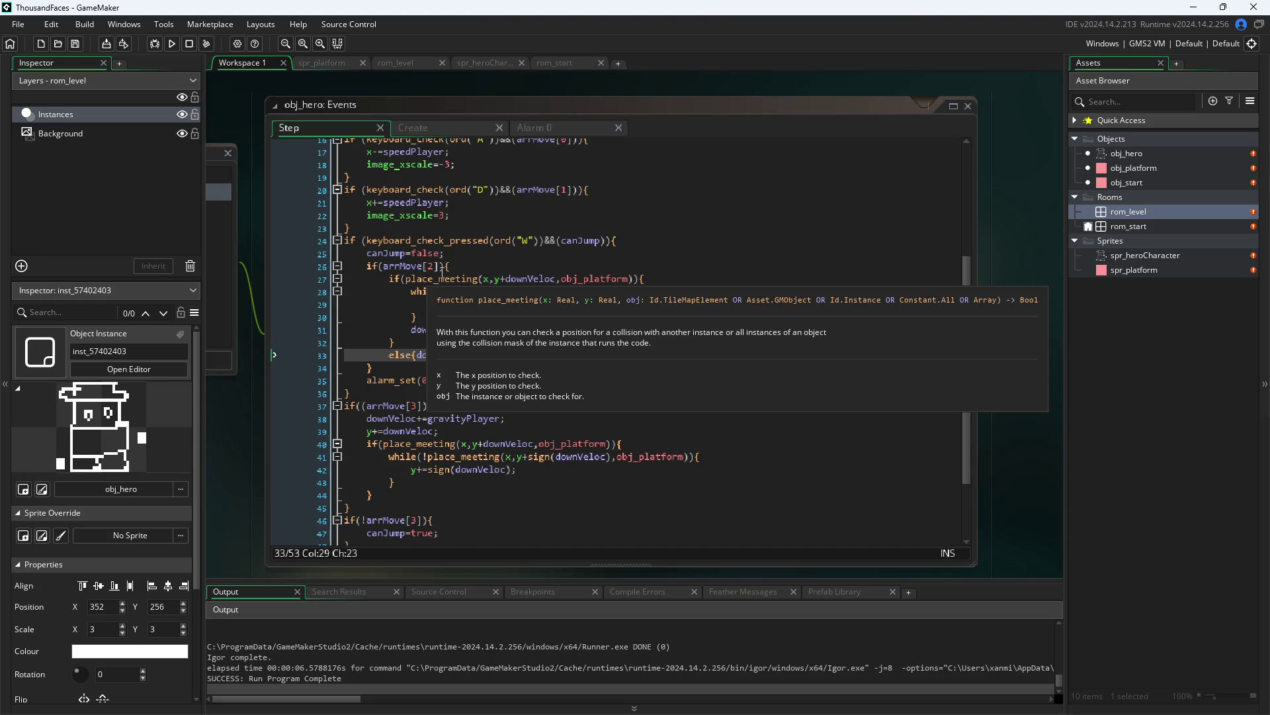
key("F5")
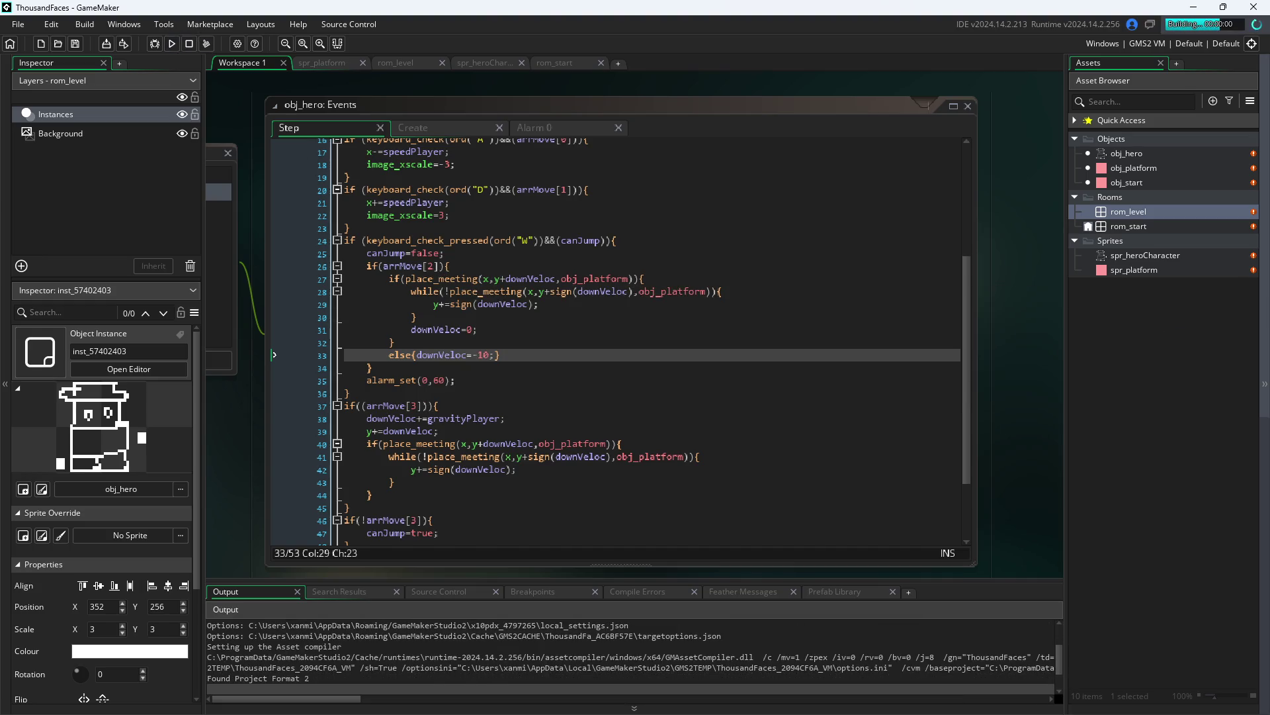
left_click(669, 364)
key("d")
key("w")
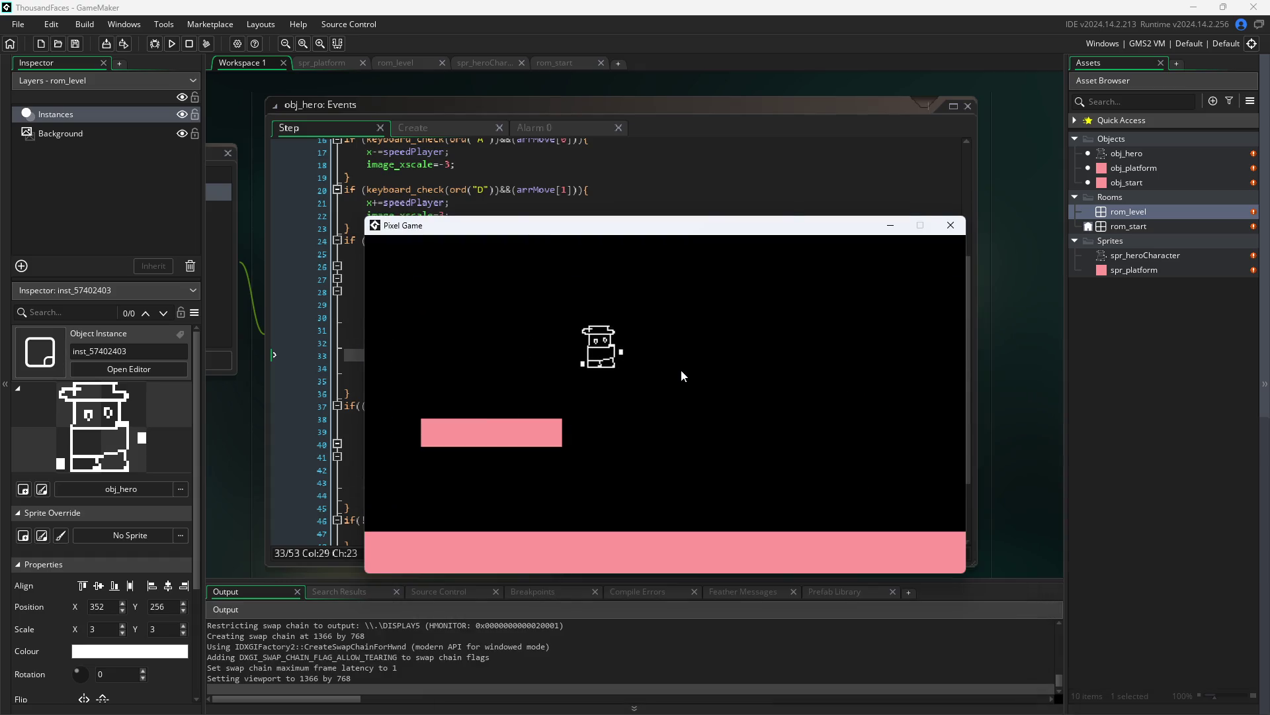
key("a")
key("d")
key("d")
left_click(950, 225)
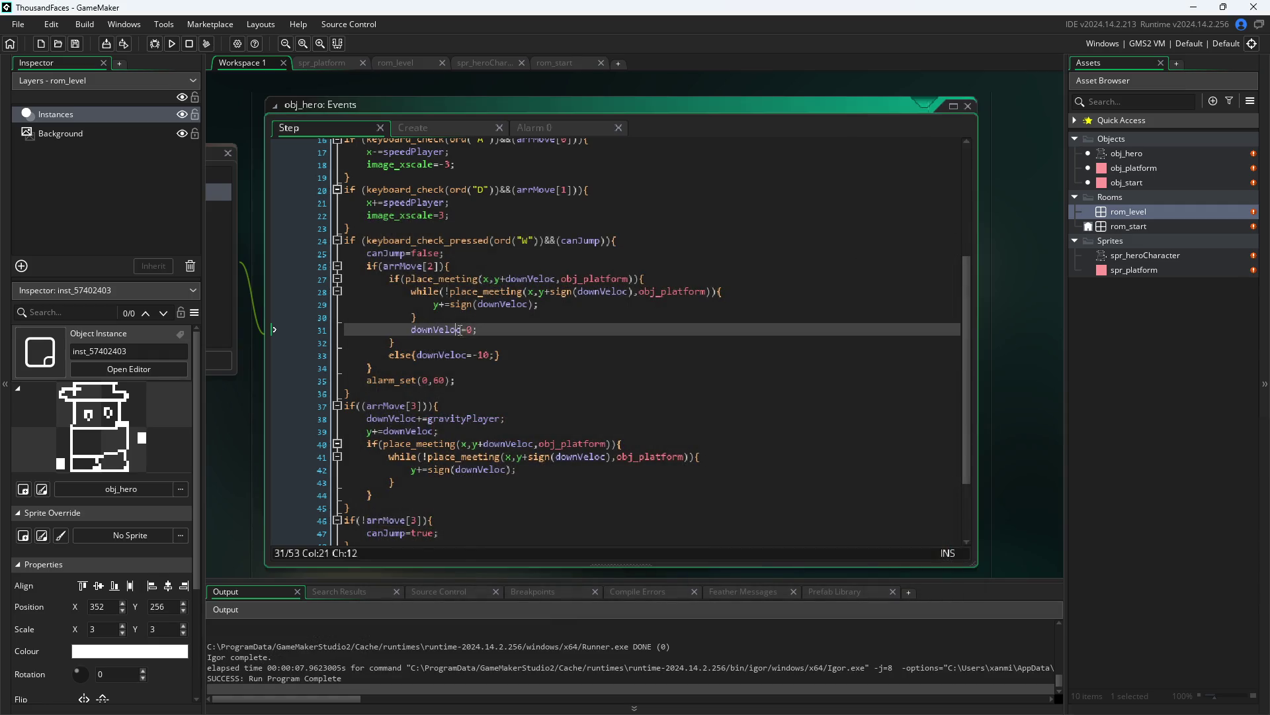
- Review the downVeloc=0, nudge and place_meeting lines in the jump block
left_click(508, 331)
left_click(547, 303)
left_click(410, 278)
scroll(503, 381, "up", 5)
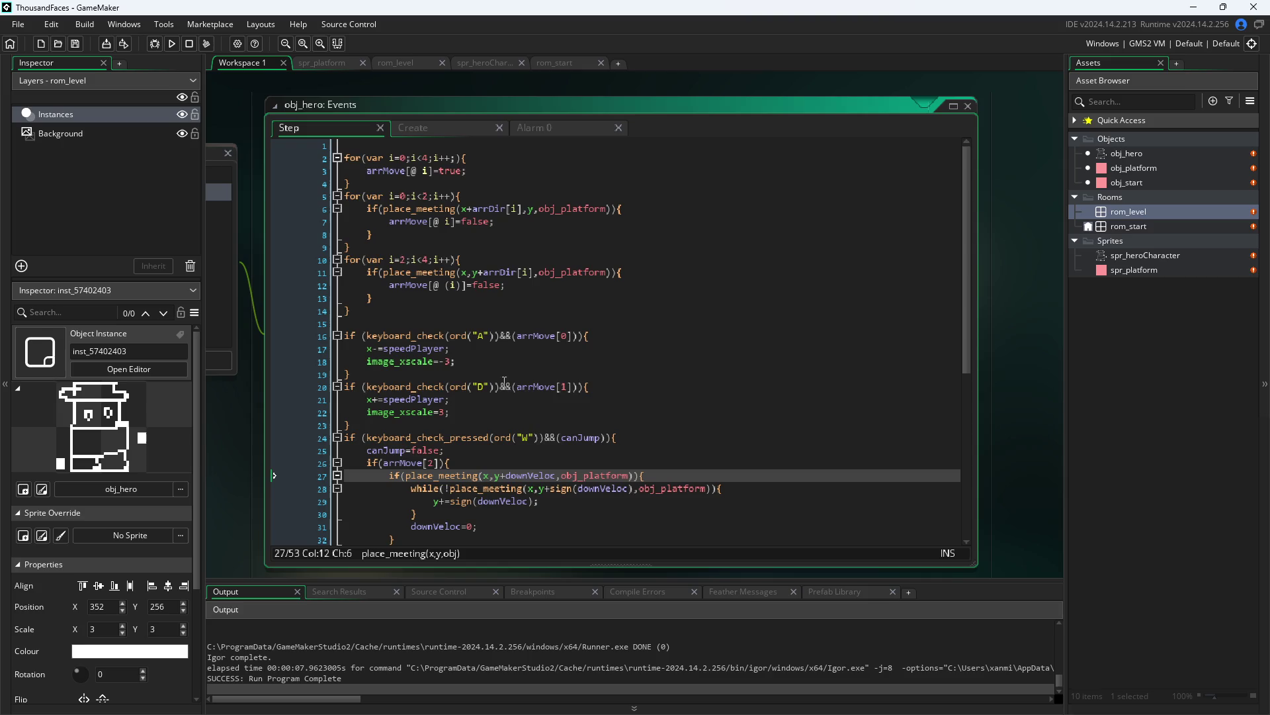
scroll(535, 394, "down", 3)
scroll(534, 394, "down", 5)
scroll(532, 411, "up", 4)
scroll(530, 424, "down", 1)
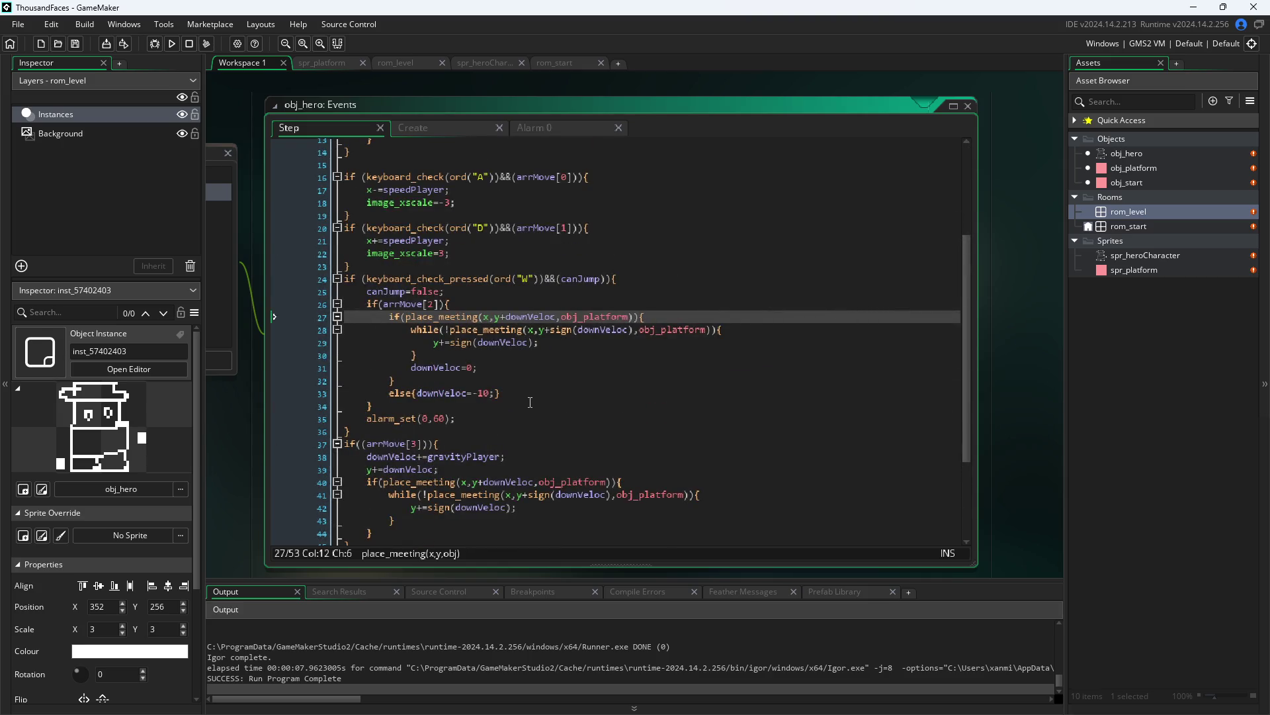
- Comment out the platform check and its else branch with Ctrl+K, then save
left_click_drag(539, 377, 344, 316)
key("ctrl+k")
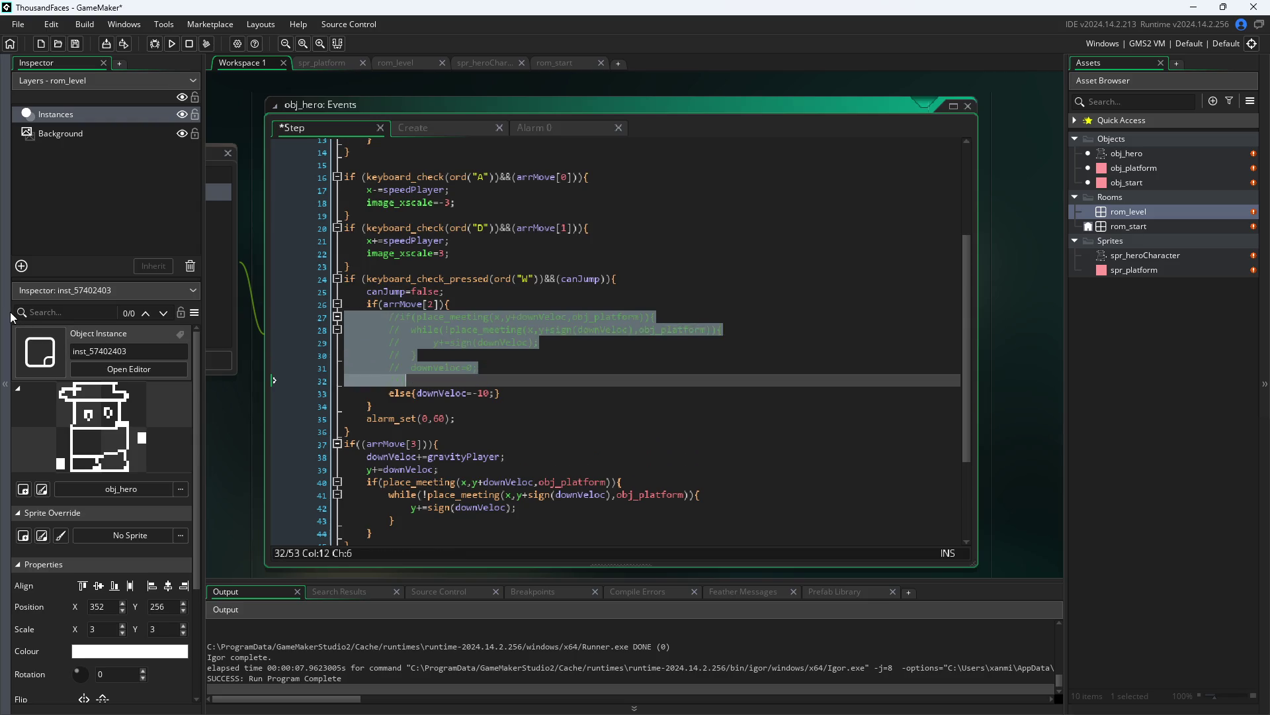
key("ctrl+z")
left_click(306, 381)
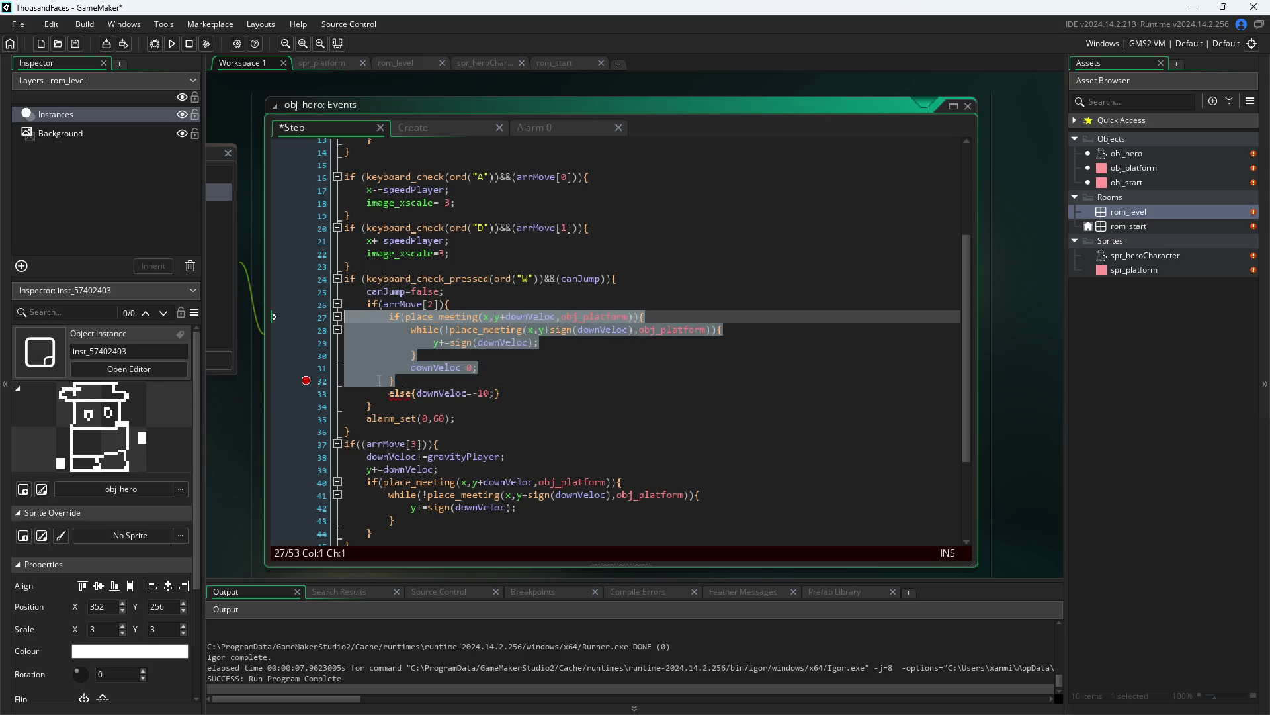
left_click(534, 397, "shift")
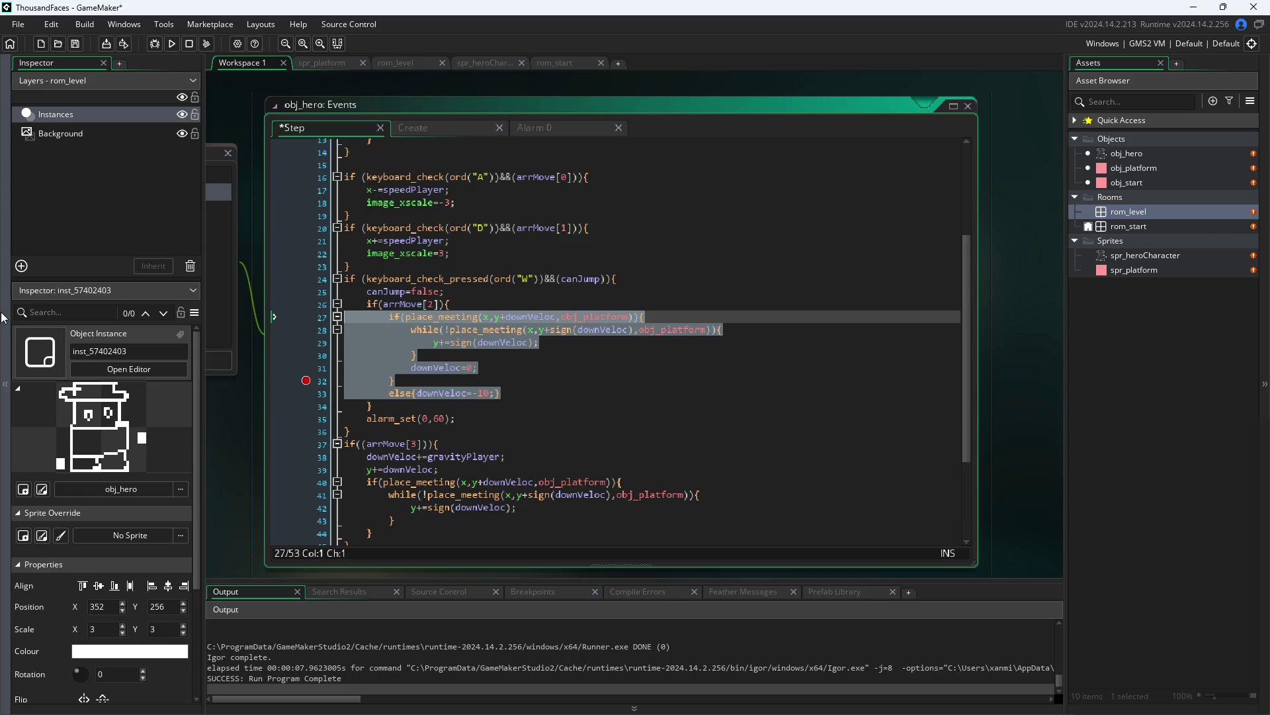
key("ctrl+k")
left_click(232, 431)
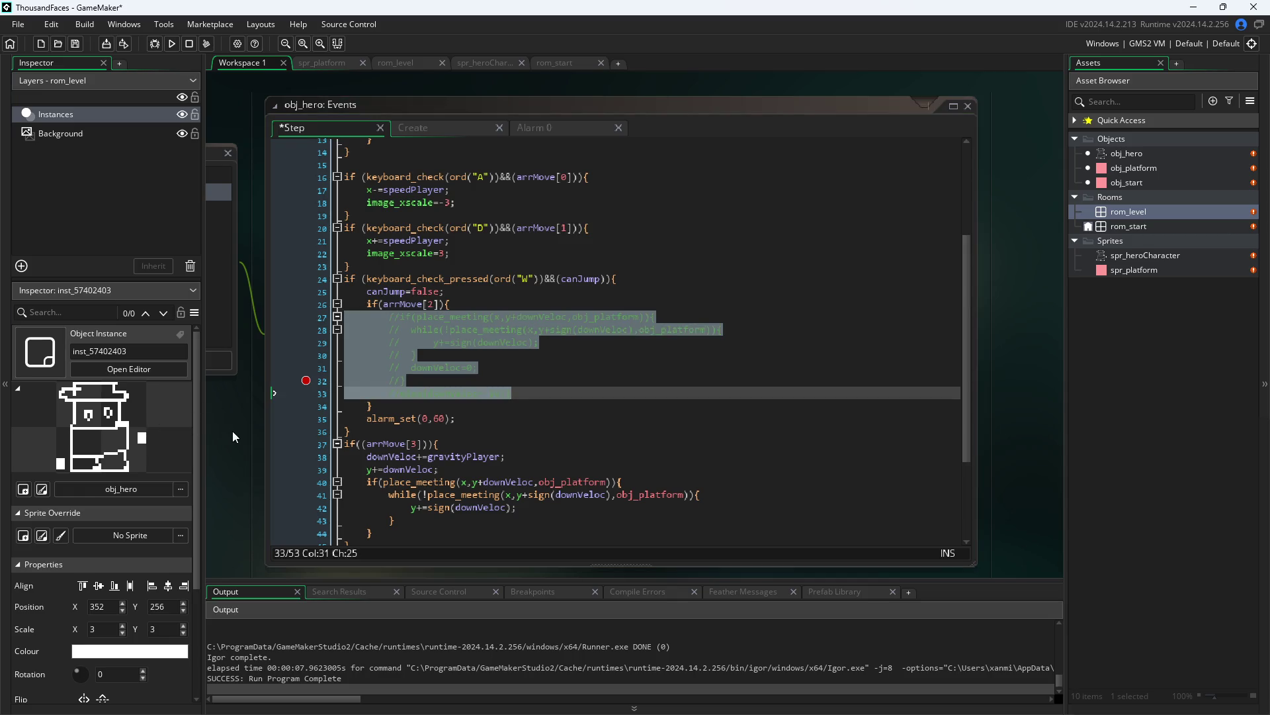
- Test-run the game walking the hero left and right, then return to the code
left_click(172, 43)
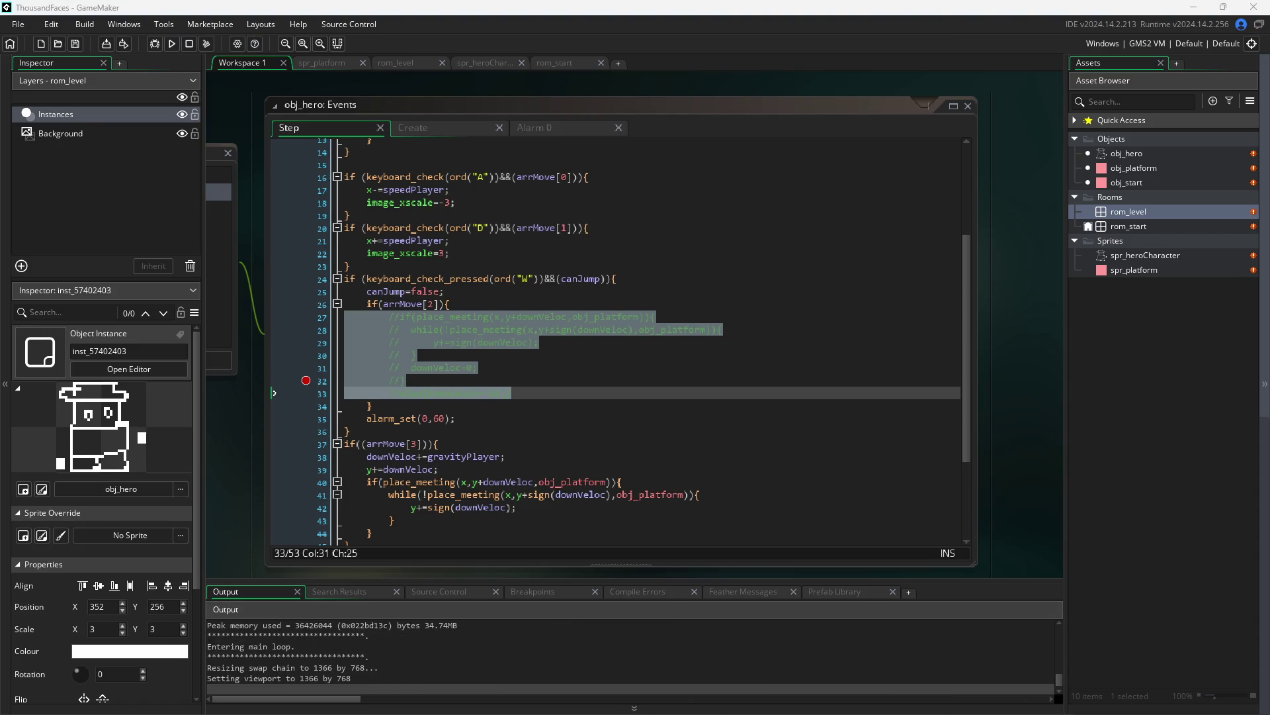
key("d")
key("a")
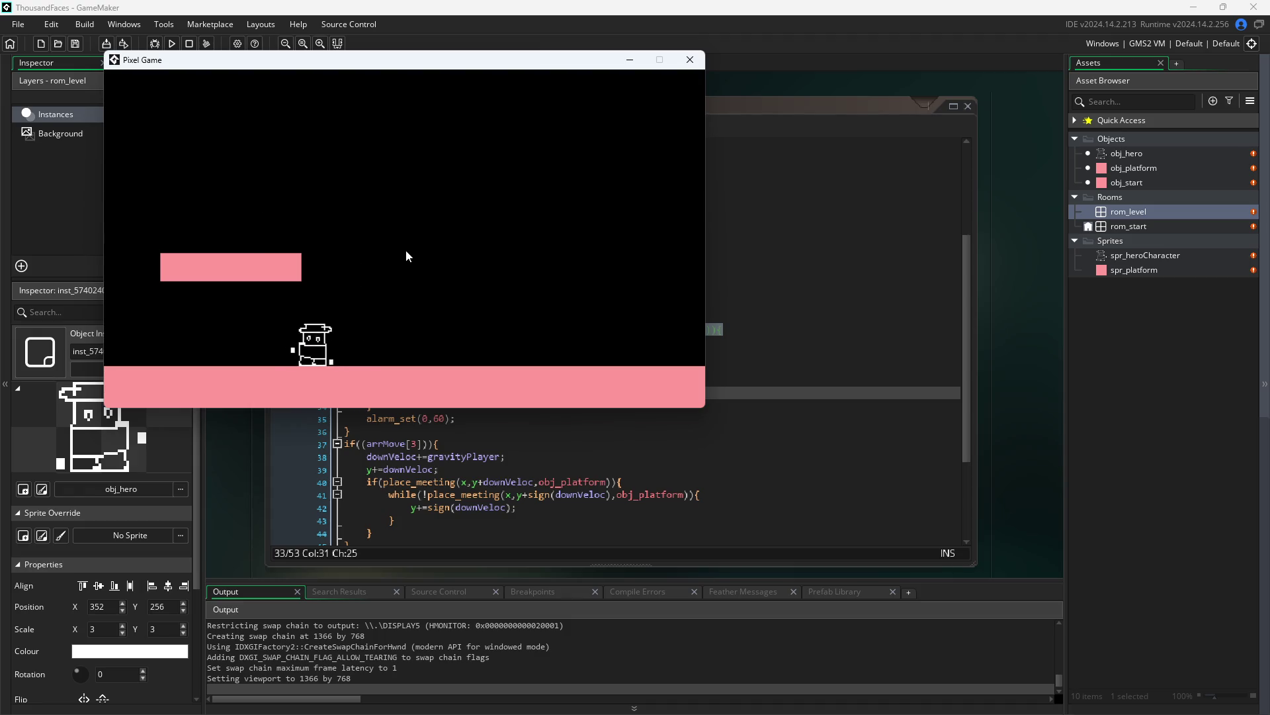
key("d")
left_click(690, 60)
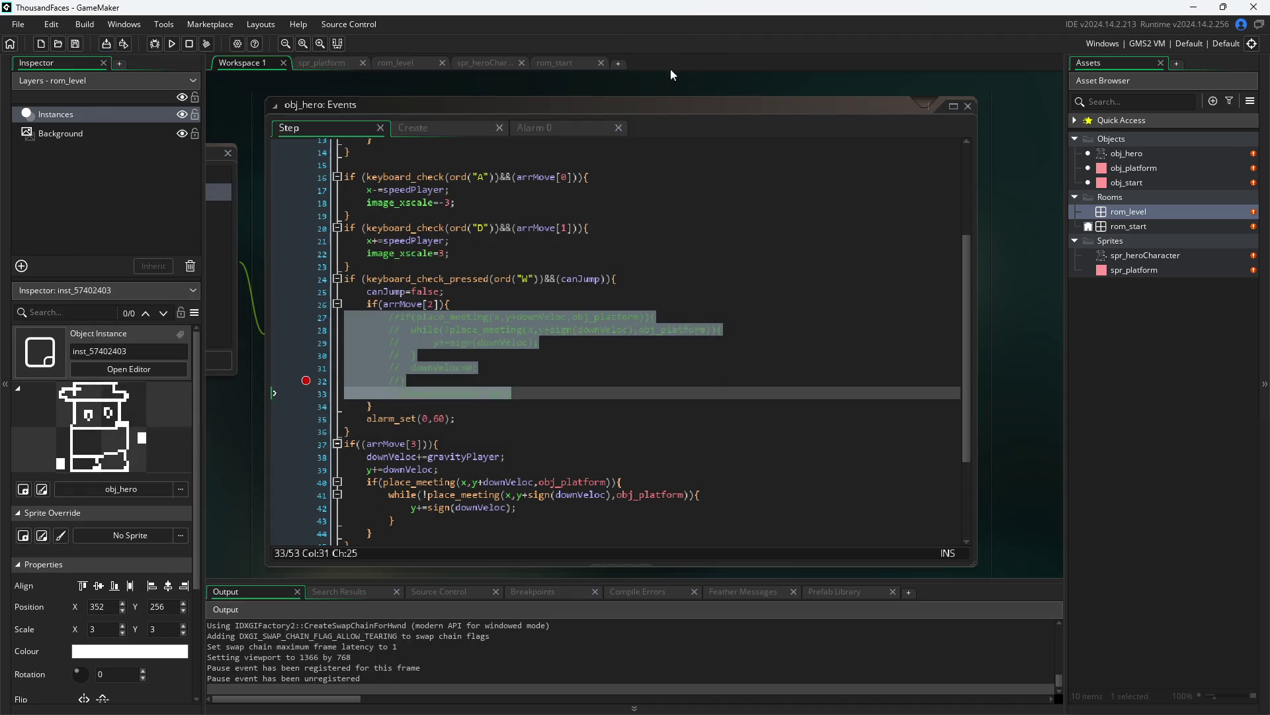
left_click(489, 316)
left_click(512, 290)
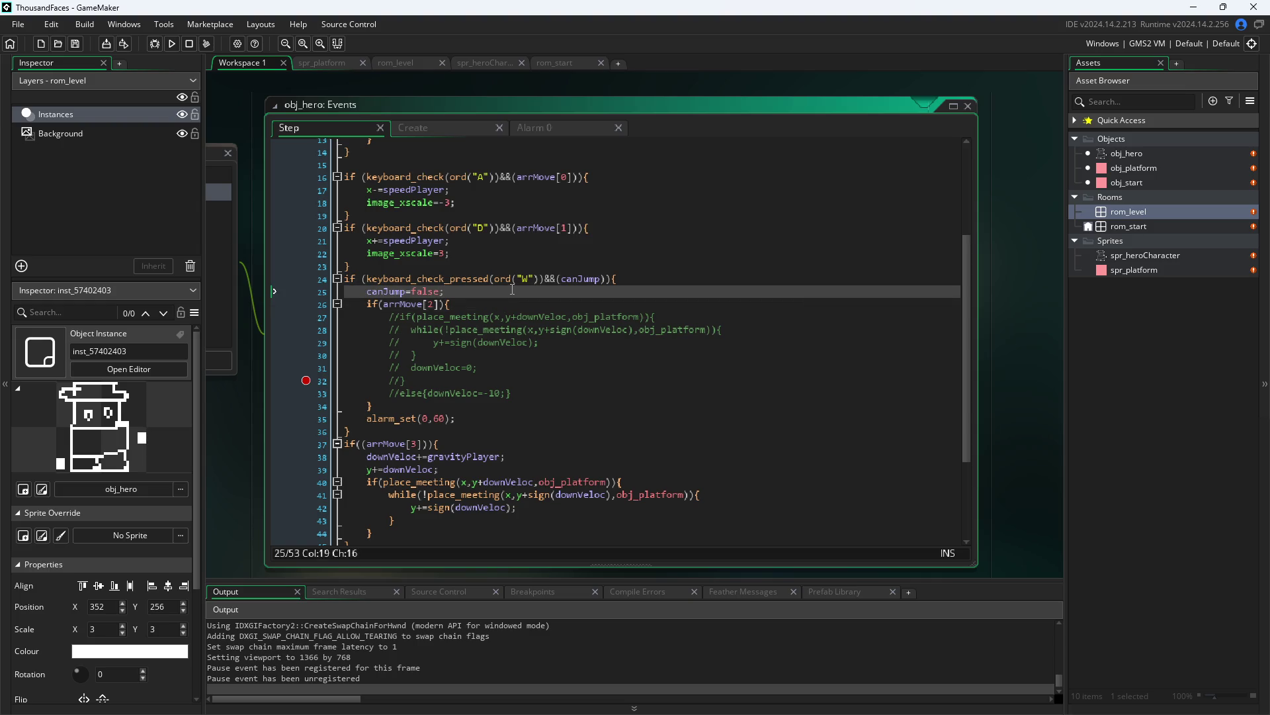
- Add a y+=20; line after canJump=false and restart the Pixel Game test run
key("Return")
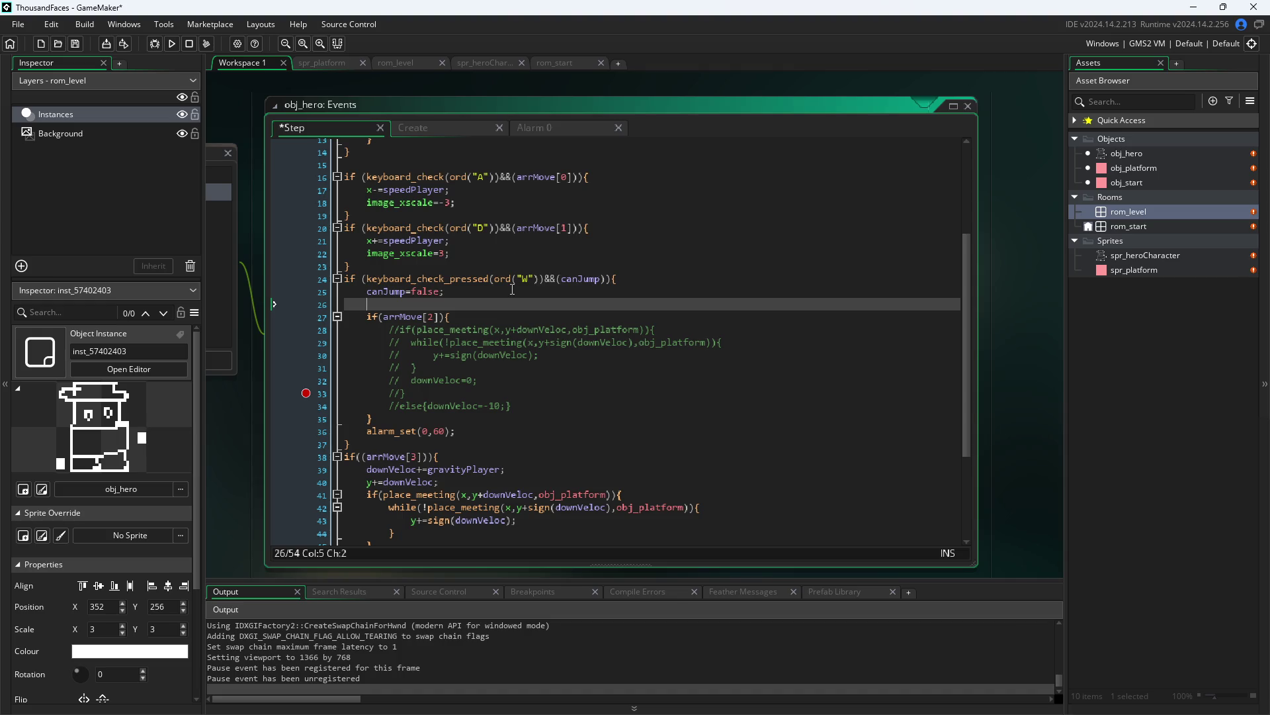
type("y+=20")
type(";")
key("F5")
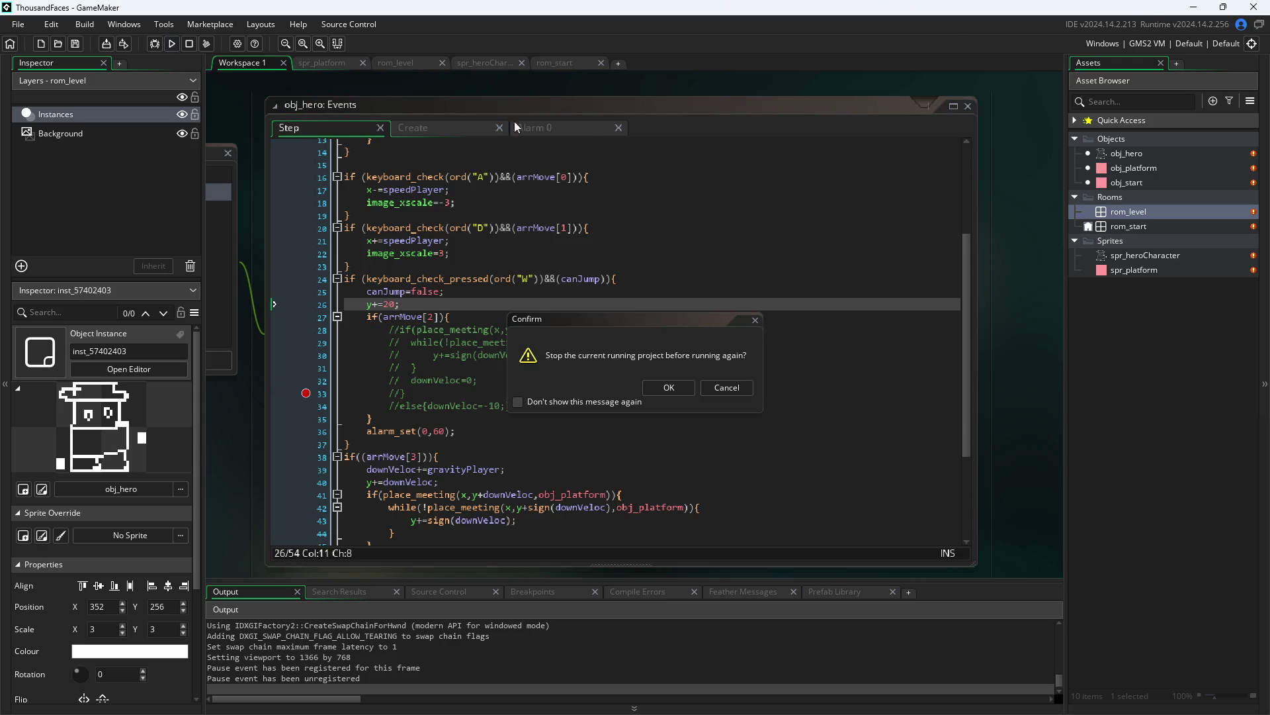
left_click(679, 390)
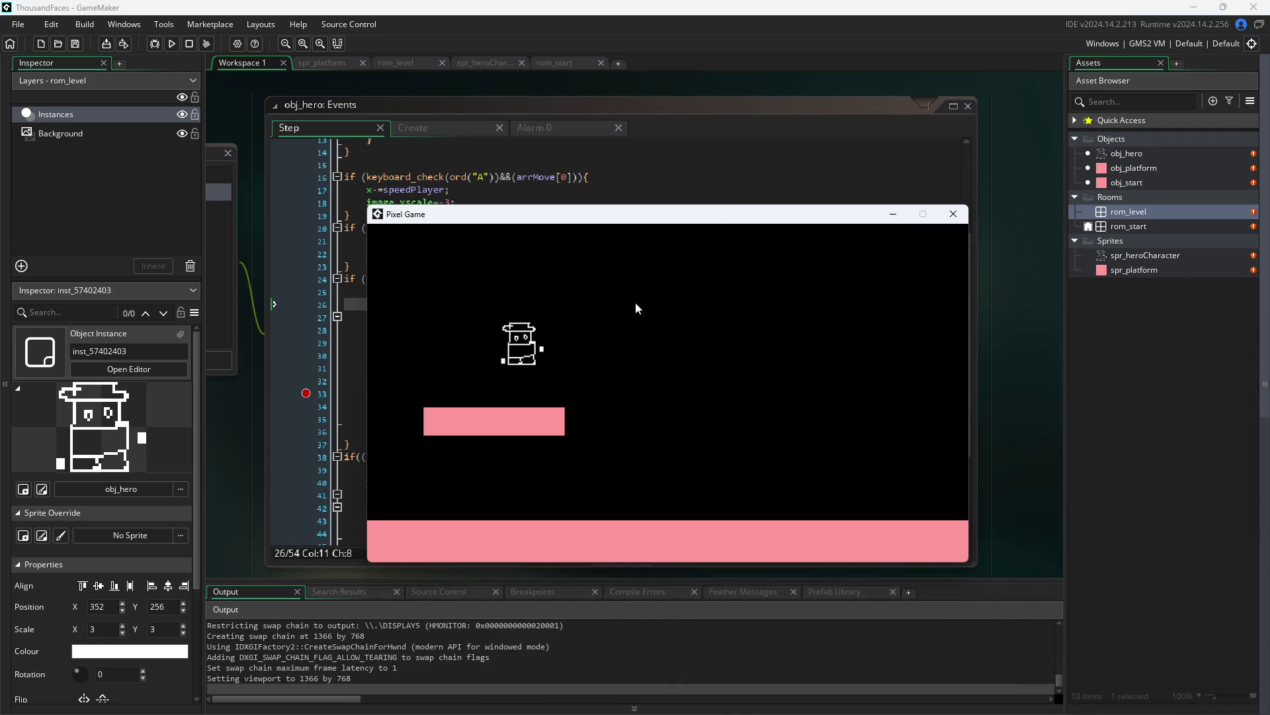
left_click(943, 222)
- Change the line to y-=20 and test walking the hero right and left in Pixel Game
left_click(381, 303)
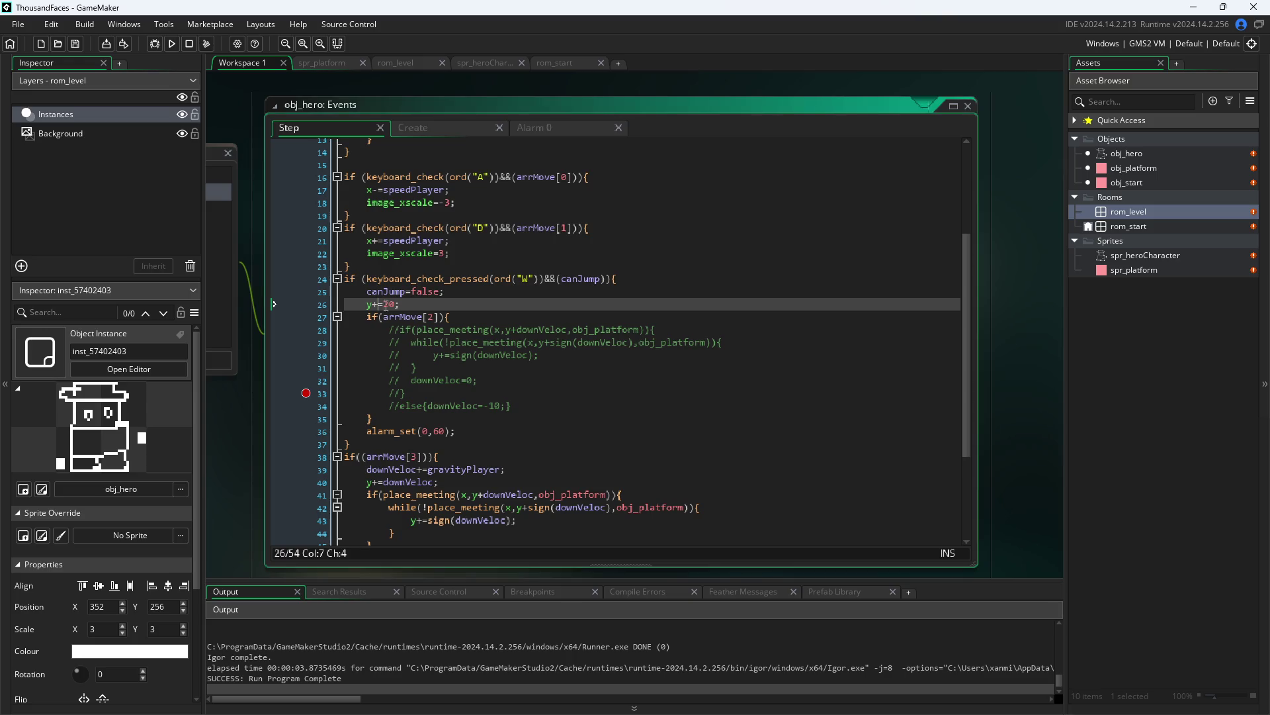
key("BackSpace")
type("-")
key("F5")
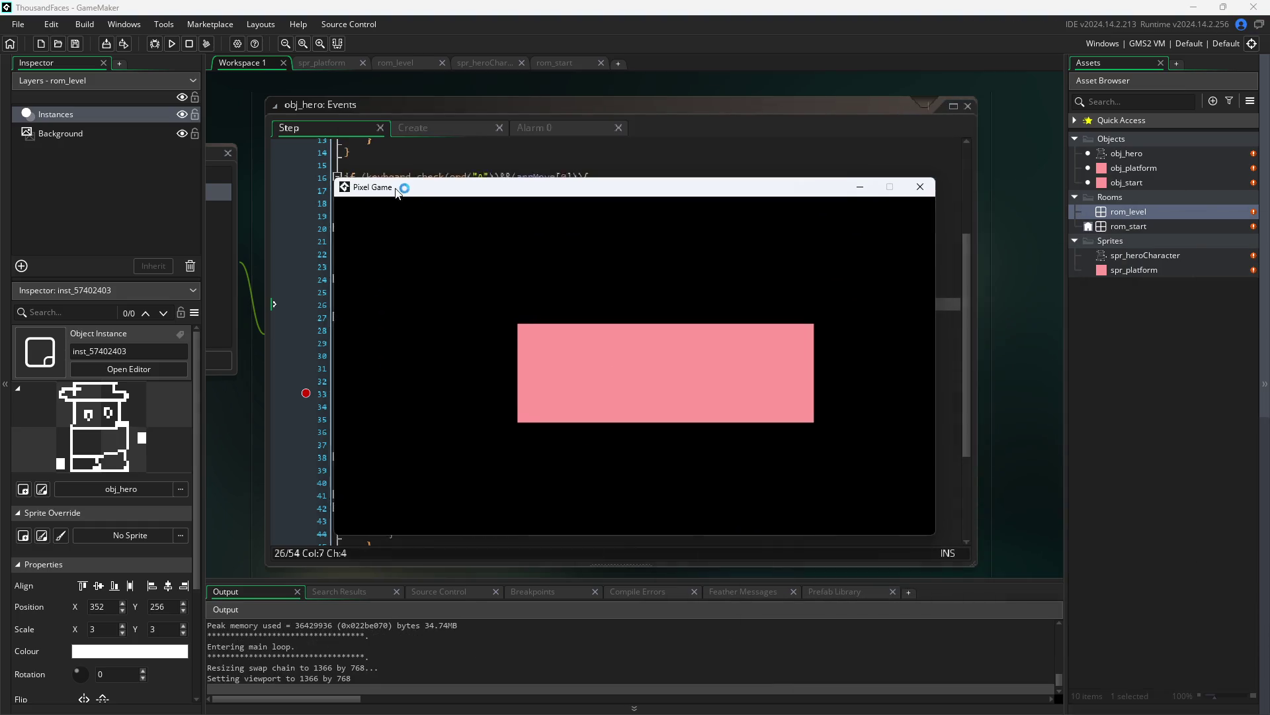
key("d")
key("a")
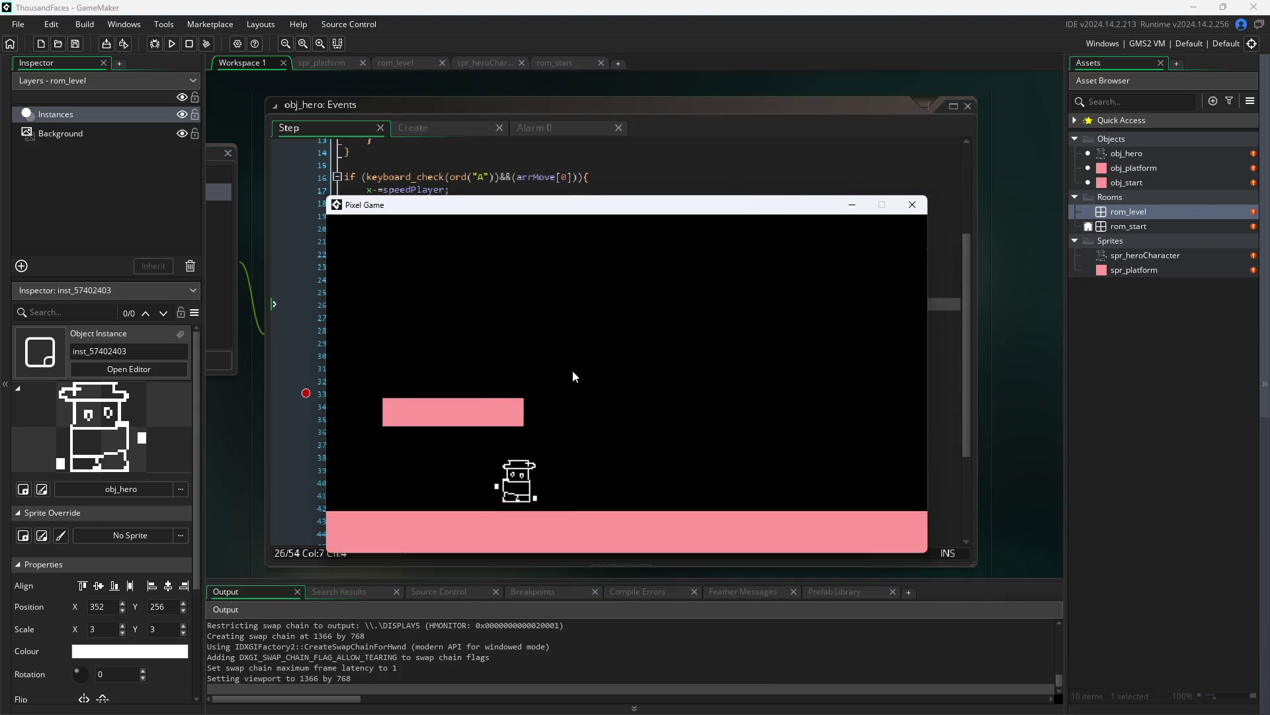
key("d")
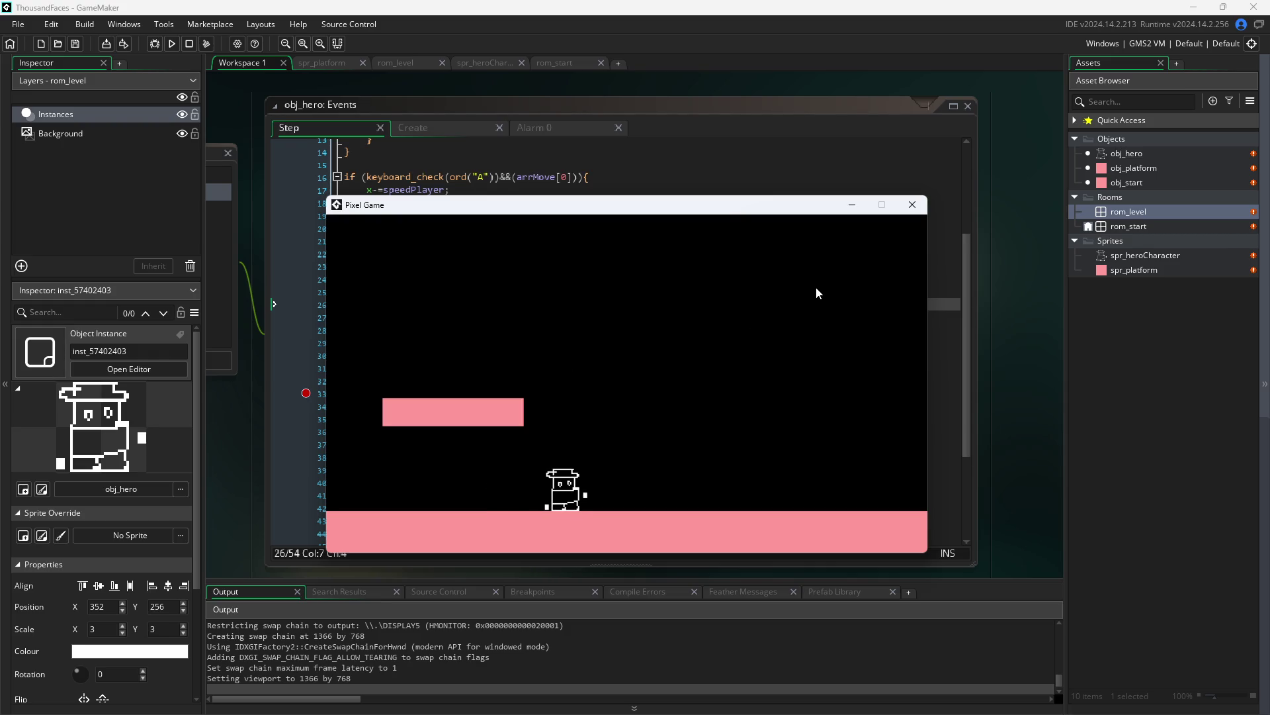
left_click(912, 204)
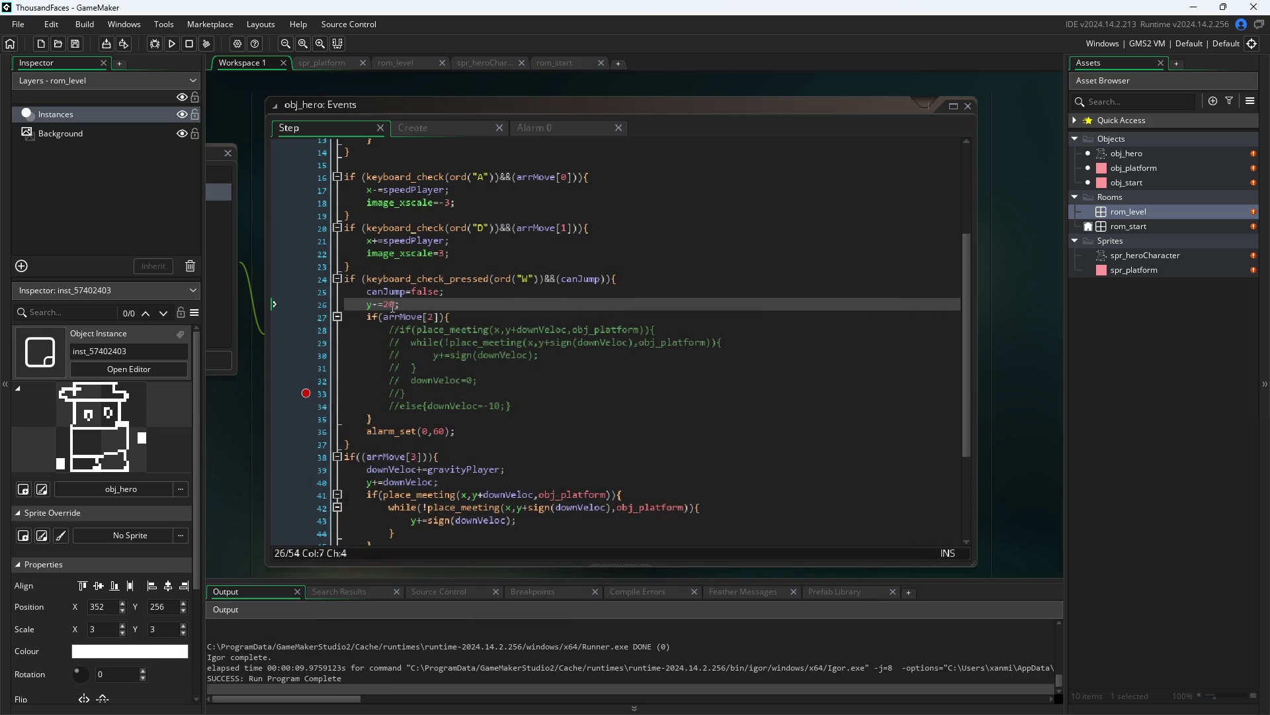
- Raise the jump height from 20 to 40 and test a jump in Pixel Game
left_click(391, 305)
key("BackSpace")
type("4")
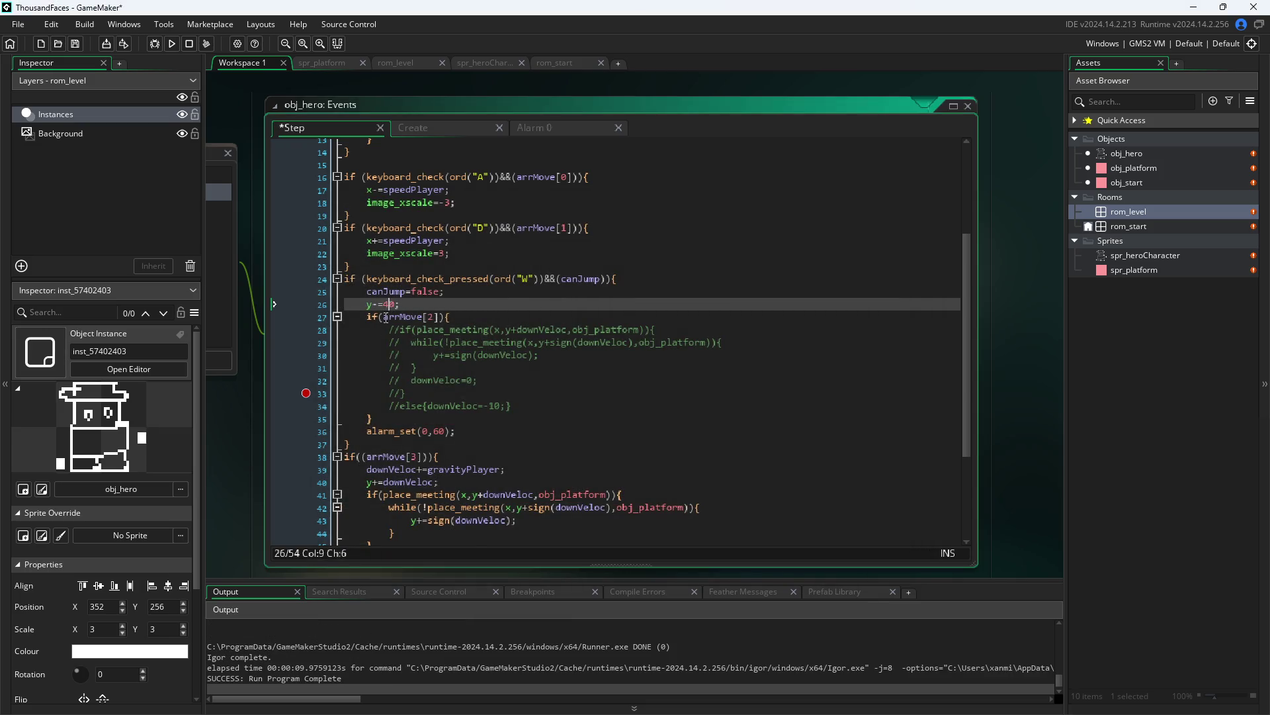
key("F5")
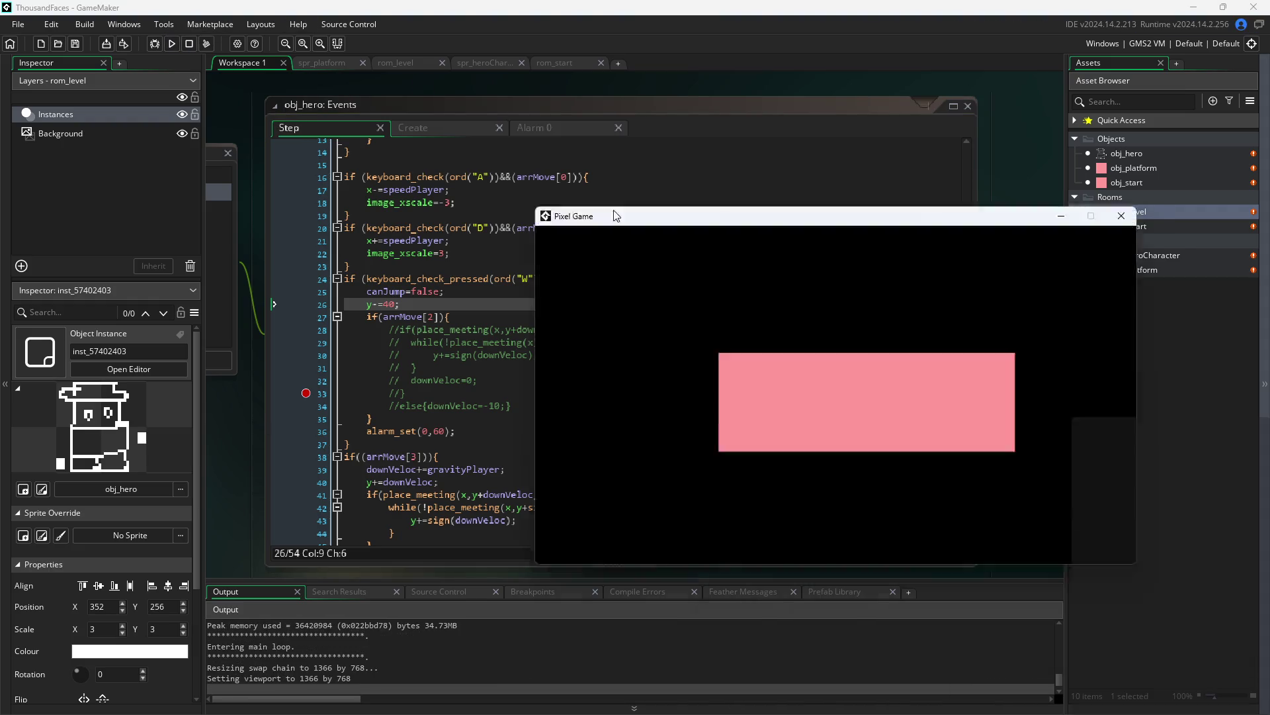
key("Right")
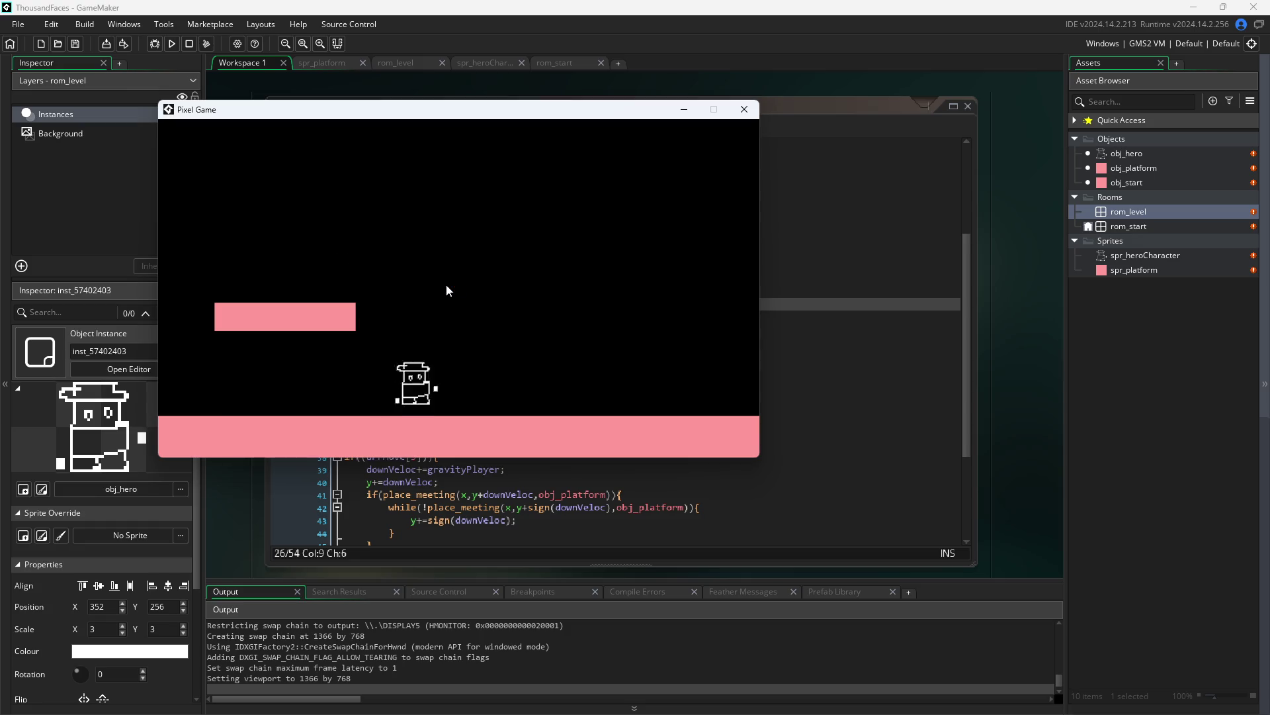
key("Up")
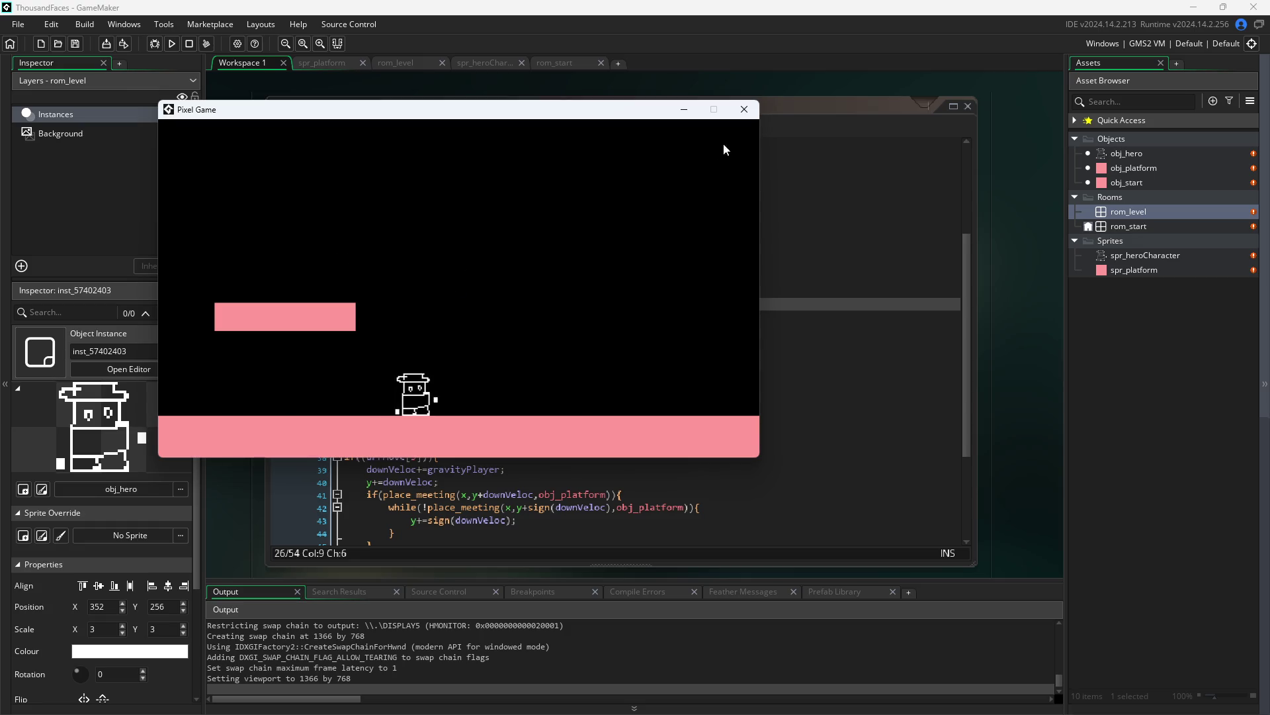
left_click(745, 110)
- Change the jump height on line 26 to 100 and run the game again
left_click(389, 304)
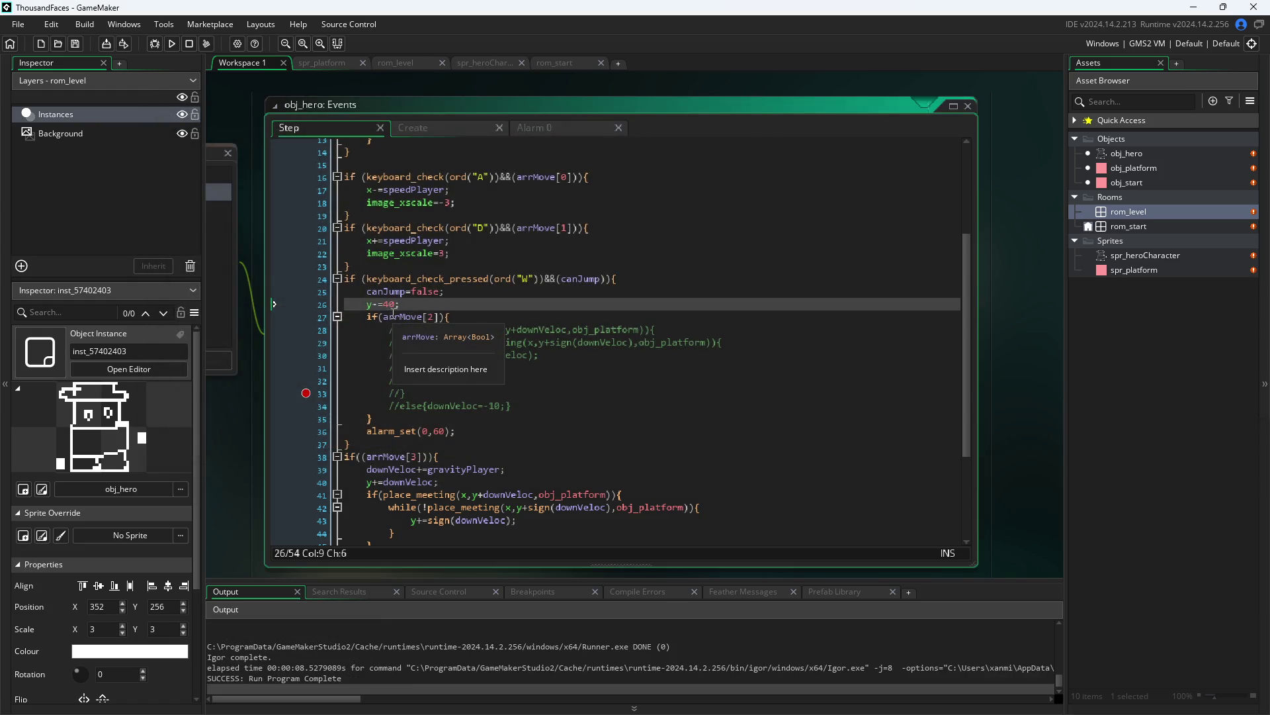
type("1")
key("Delete")
type("0")
key("F5")
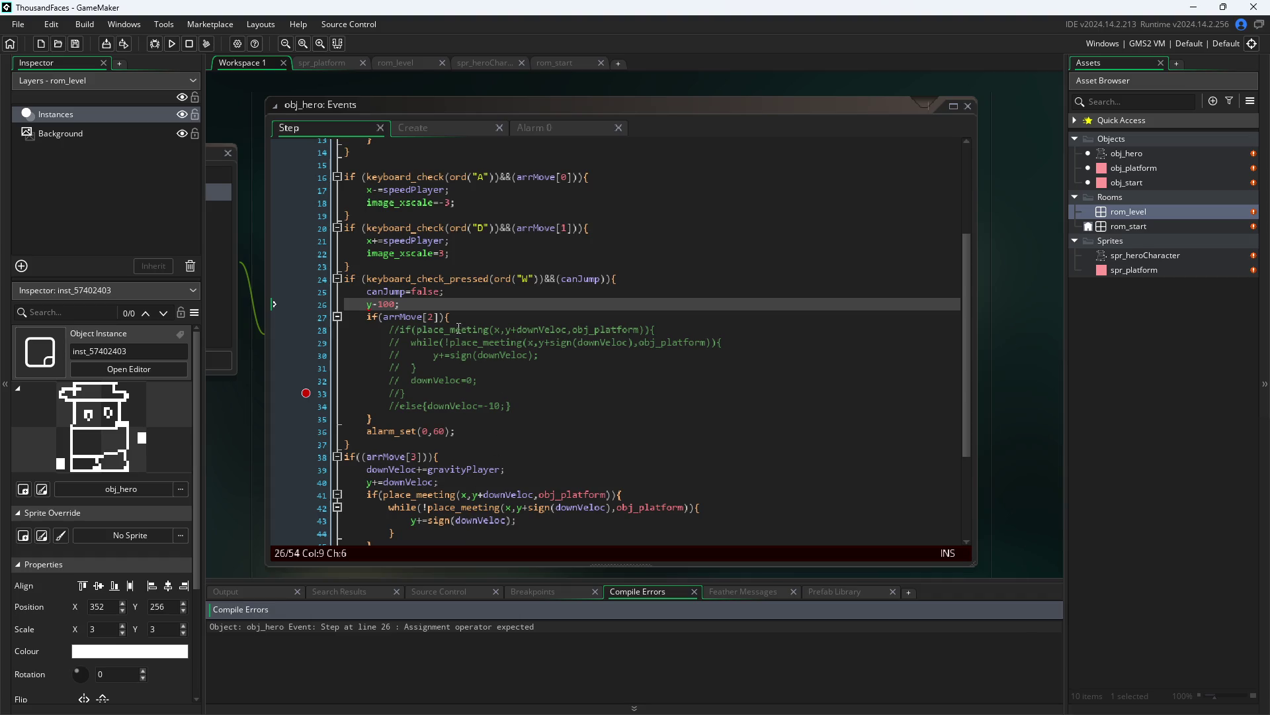
- Fix the operator typo so line 26 reads y-=100, then save and run
left_click(371, 304)
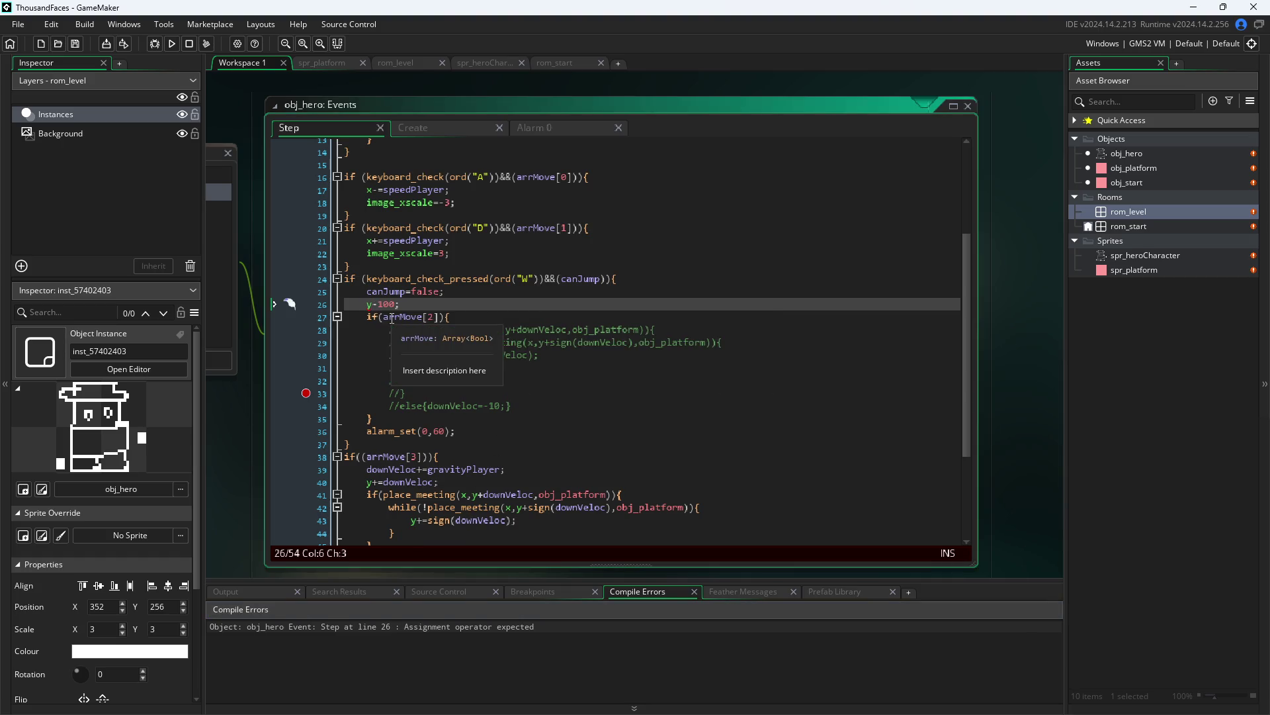
type("=")
key("ctrl+s")
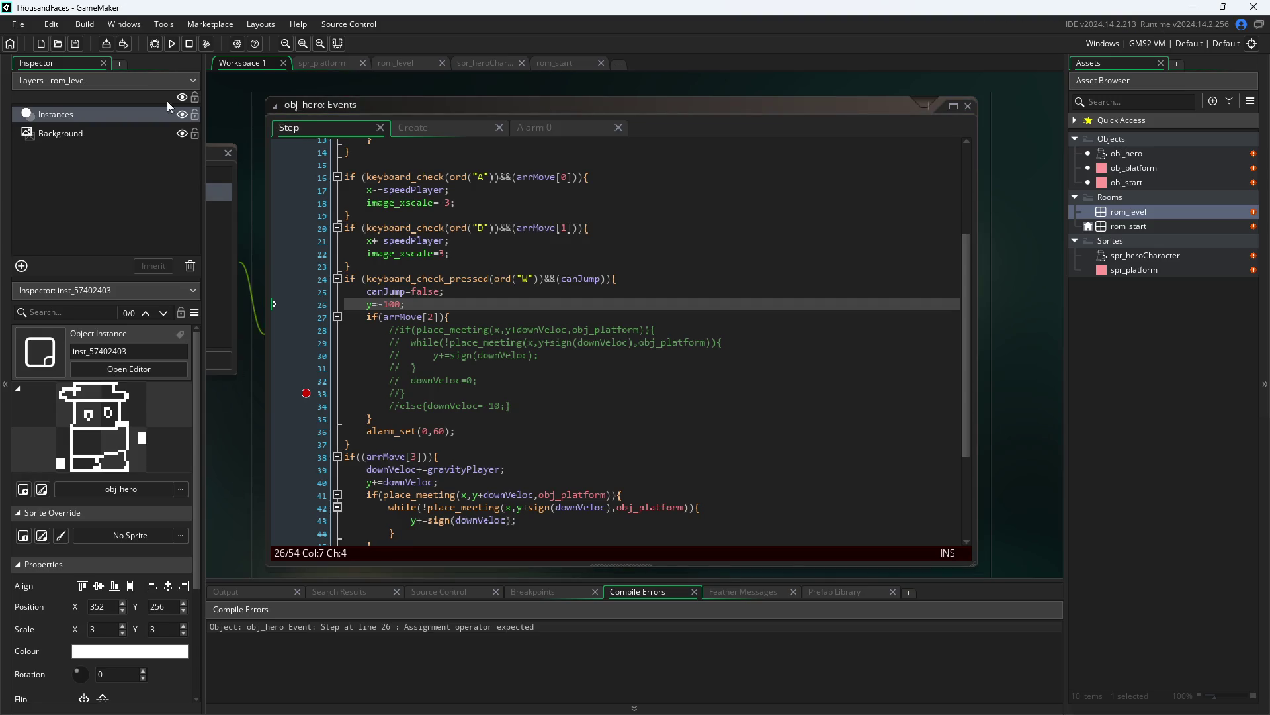
left_click(171, 43)
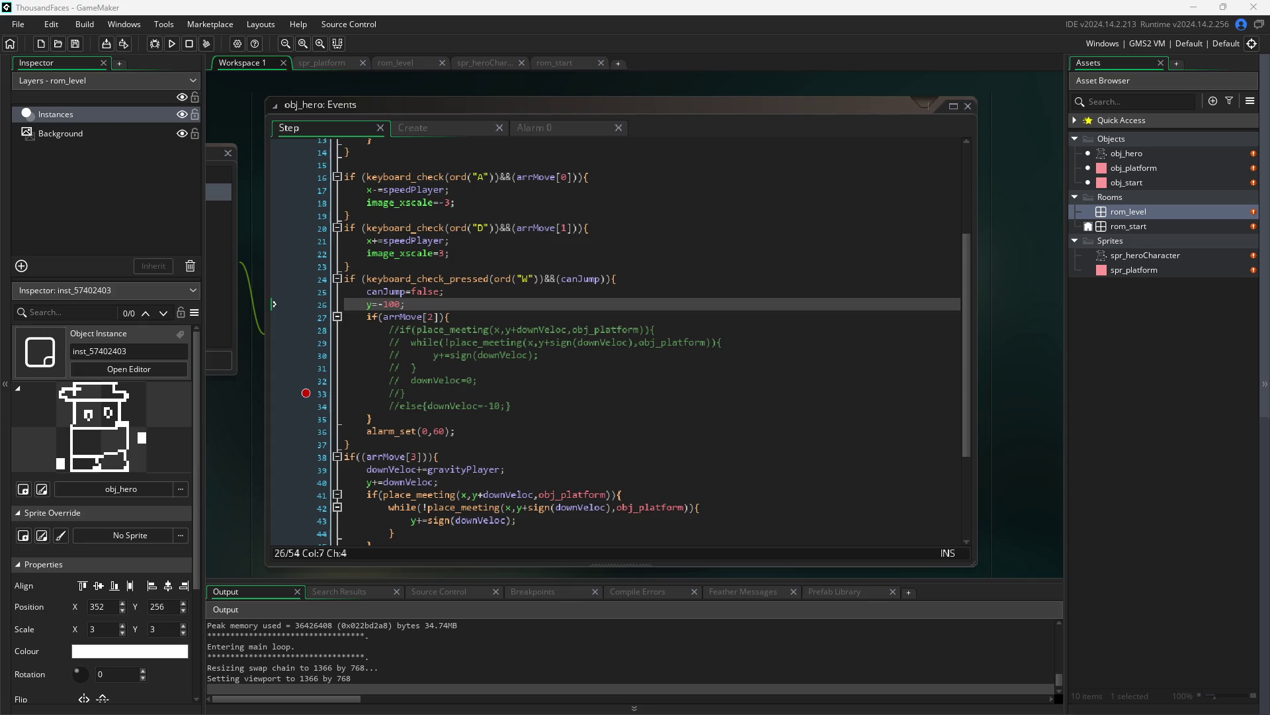
left_click(373, 305)
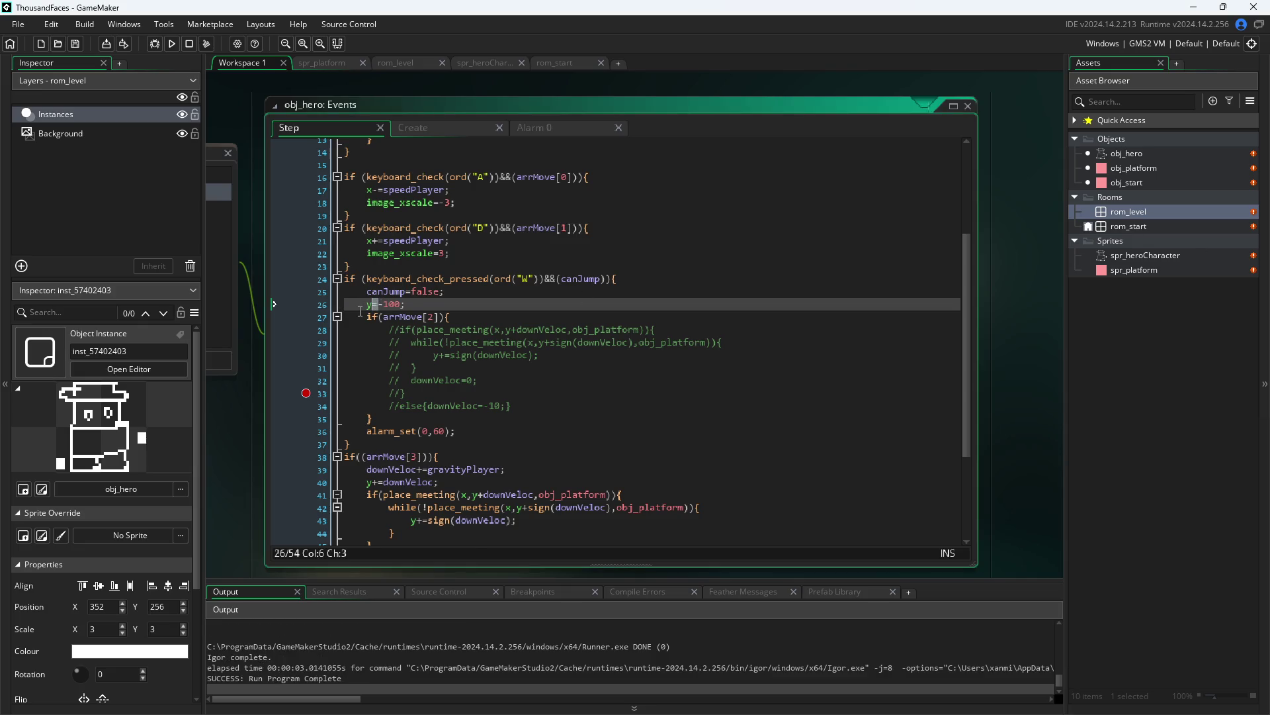
type("-=")
key("Delete")
key("Delete")
key("F5")
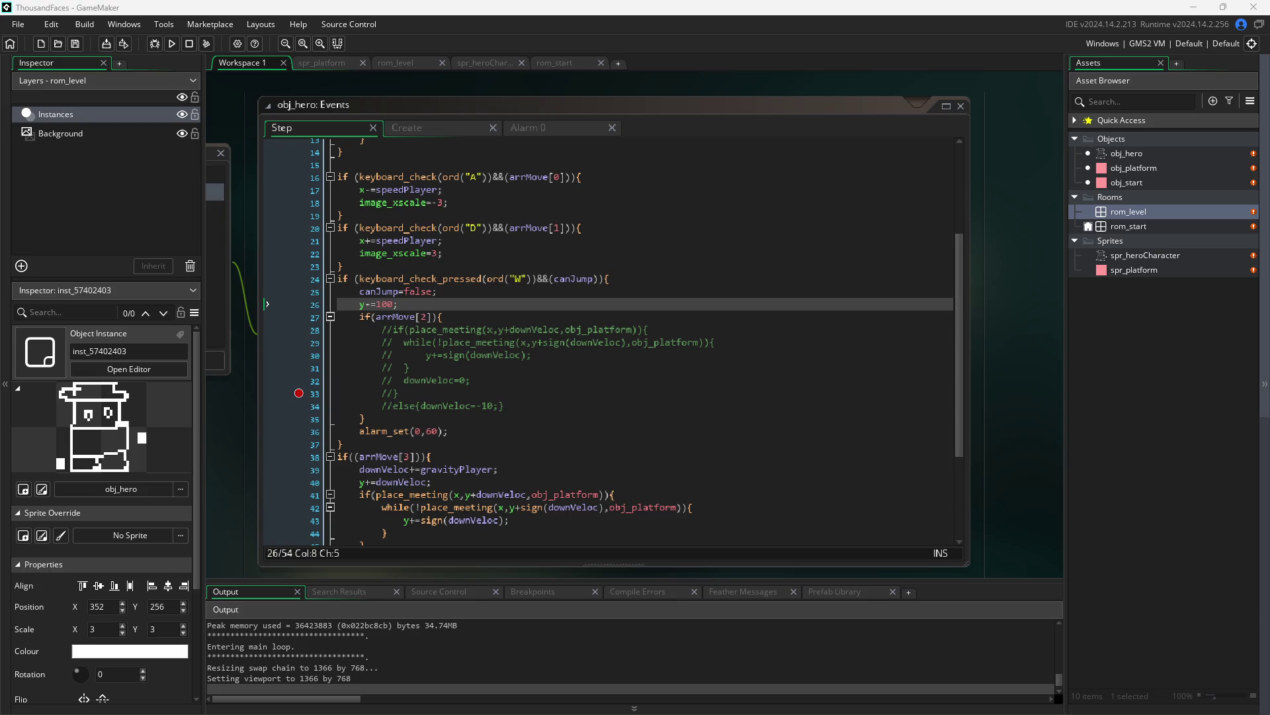
key("d")
key("d")
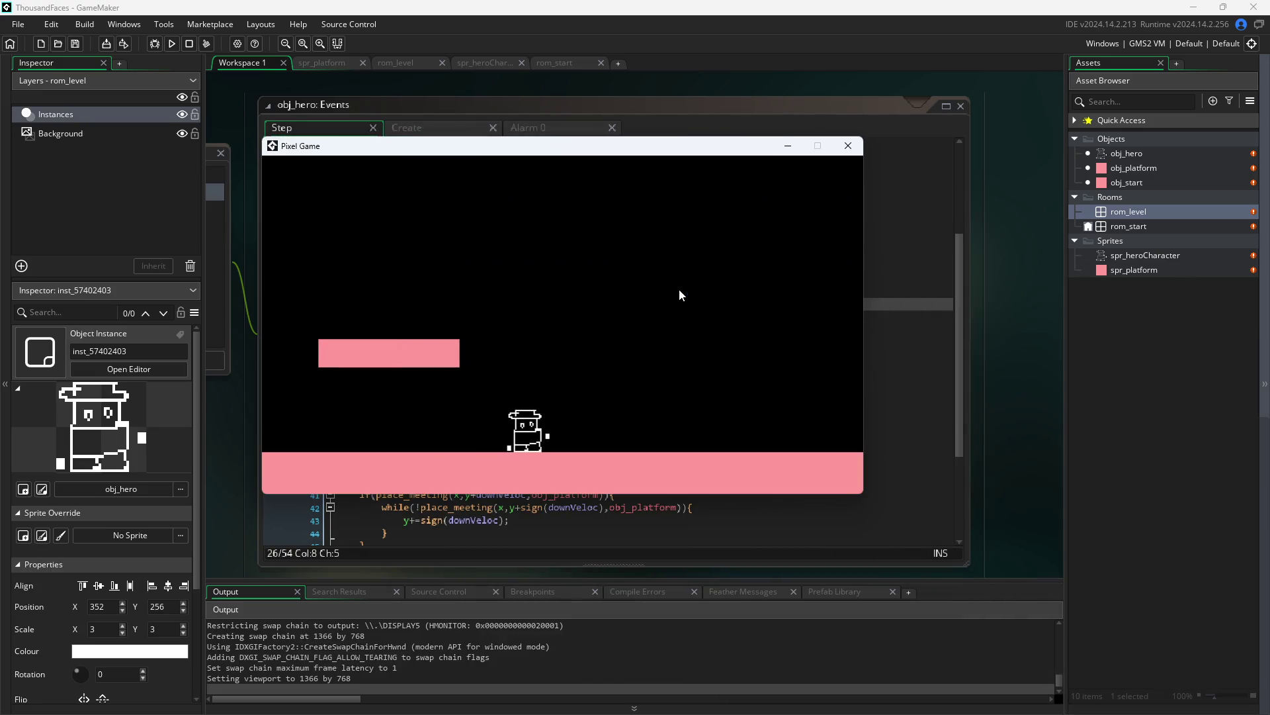
key("space")
key("space")
key("d")
key("a")
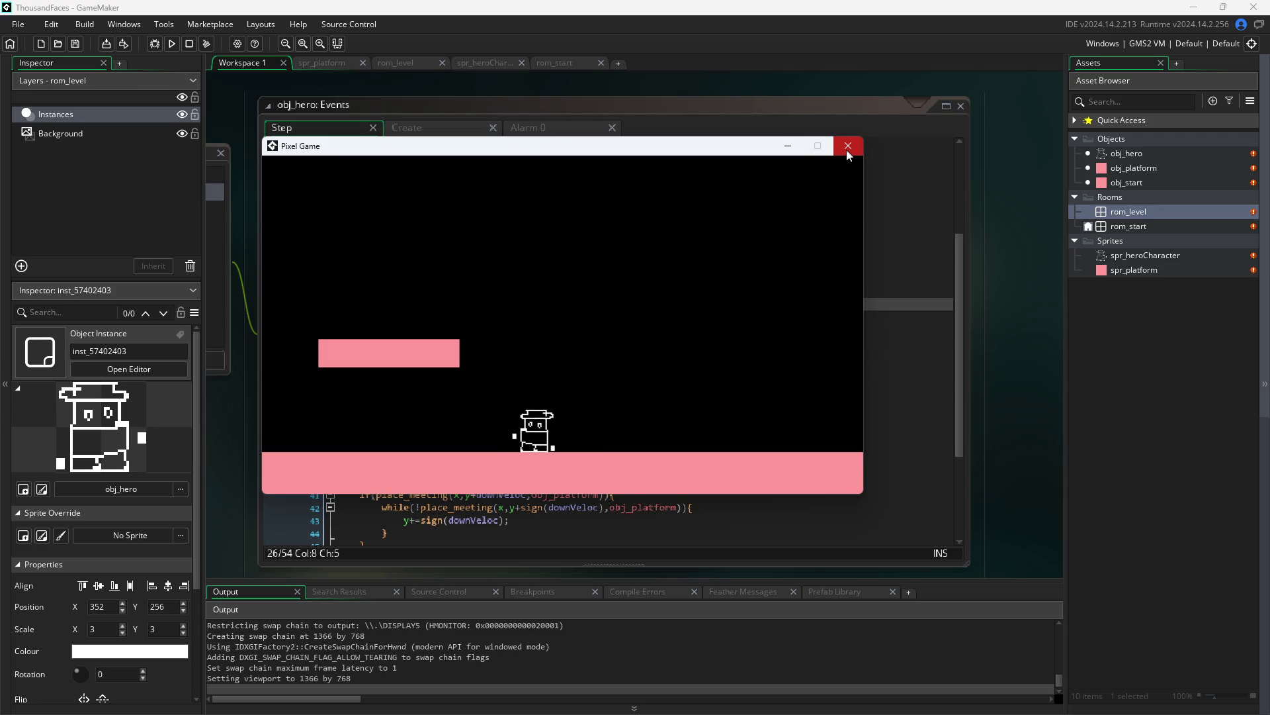
key("space")
key("space")
key("d")
key("space")
key("space")
key("d")
key("a")
key("space")
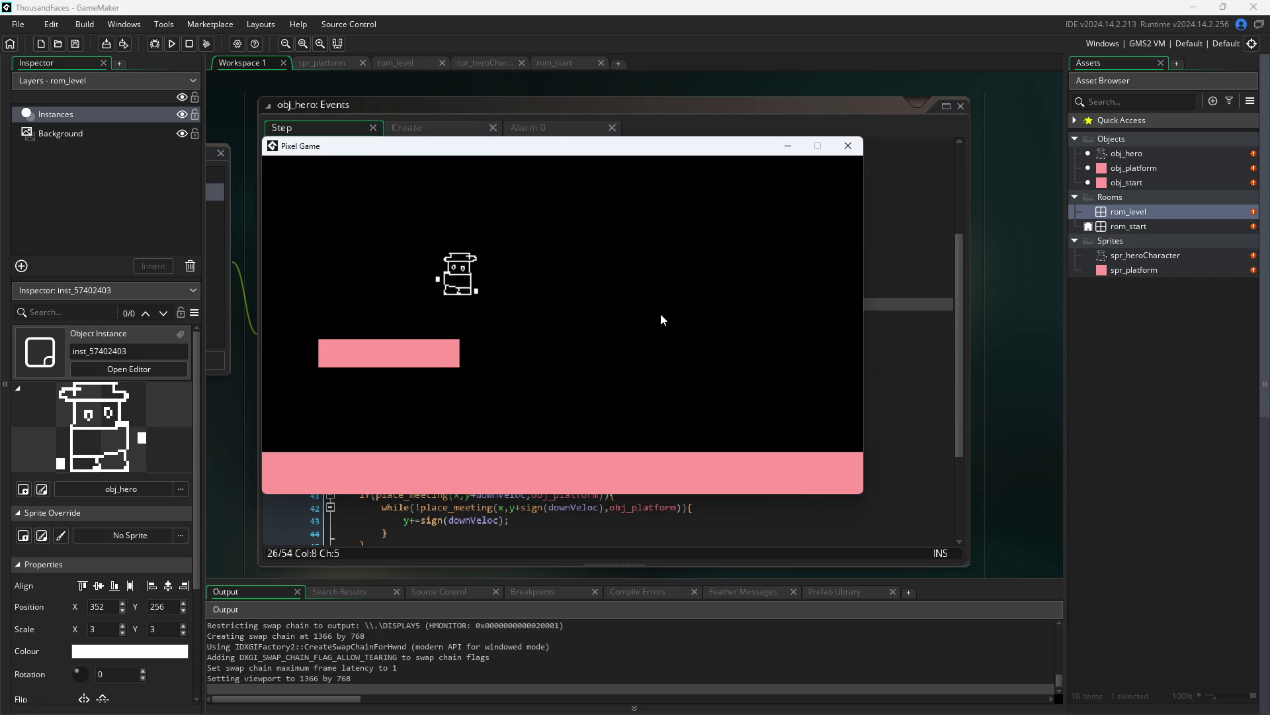
key("space")
key("space")
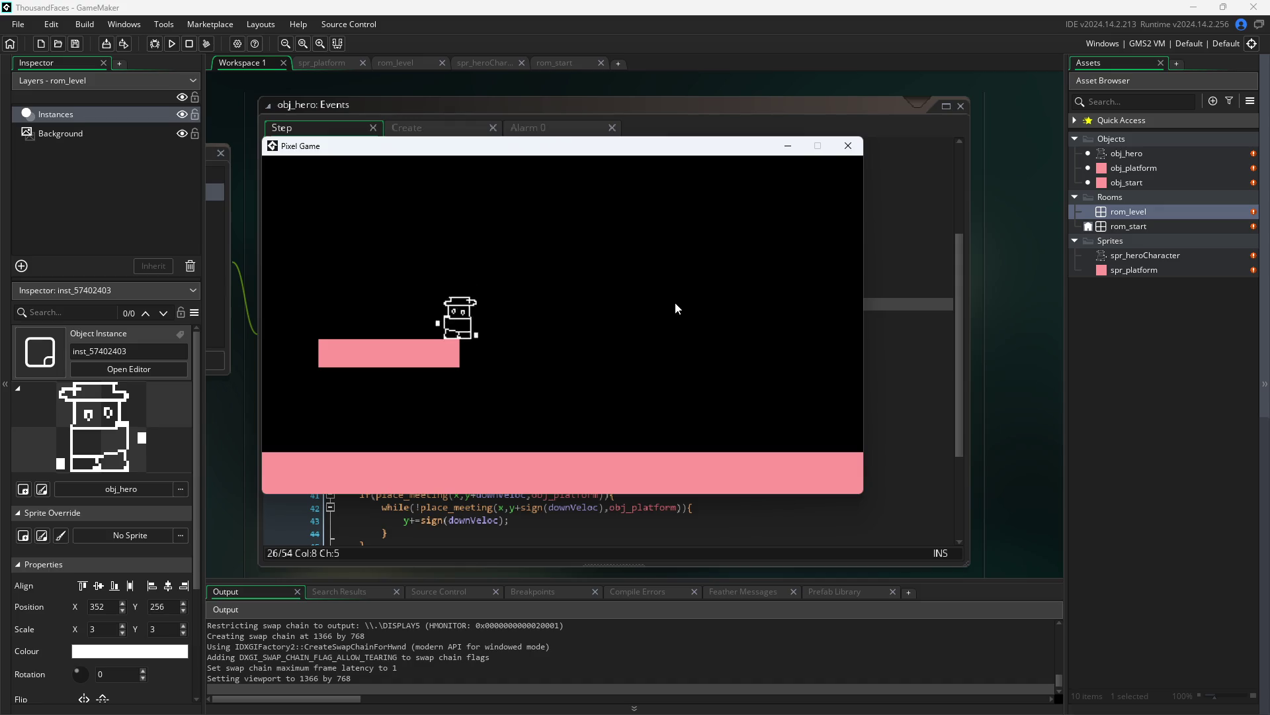
key("Right")
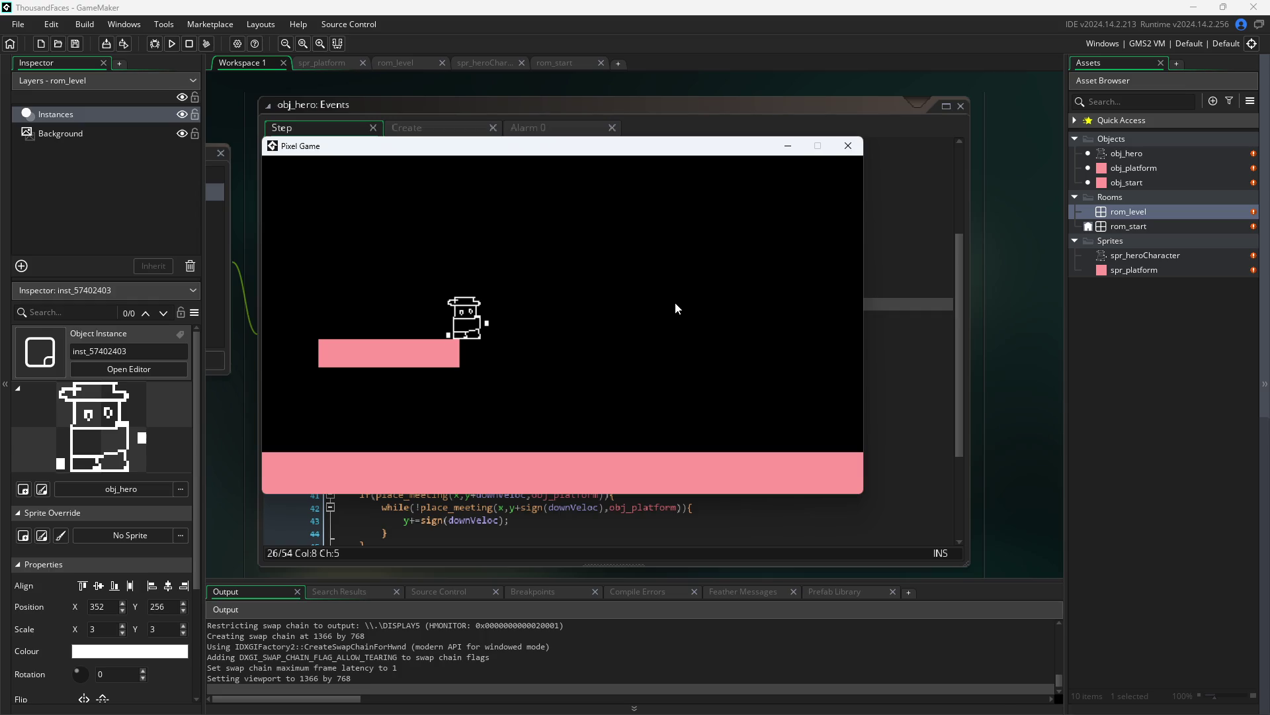
key("Right")
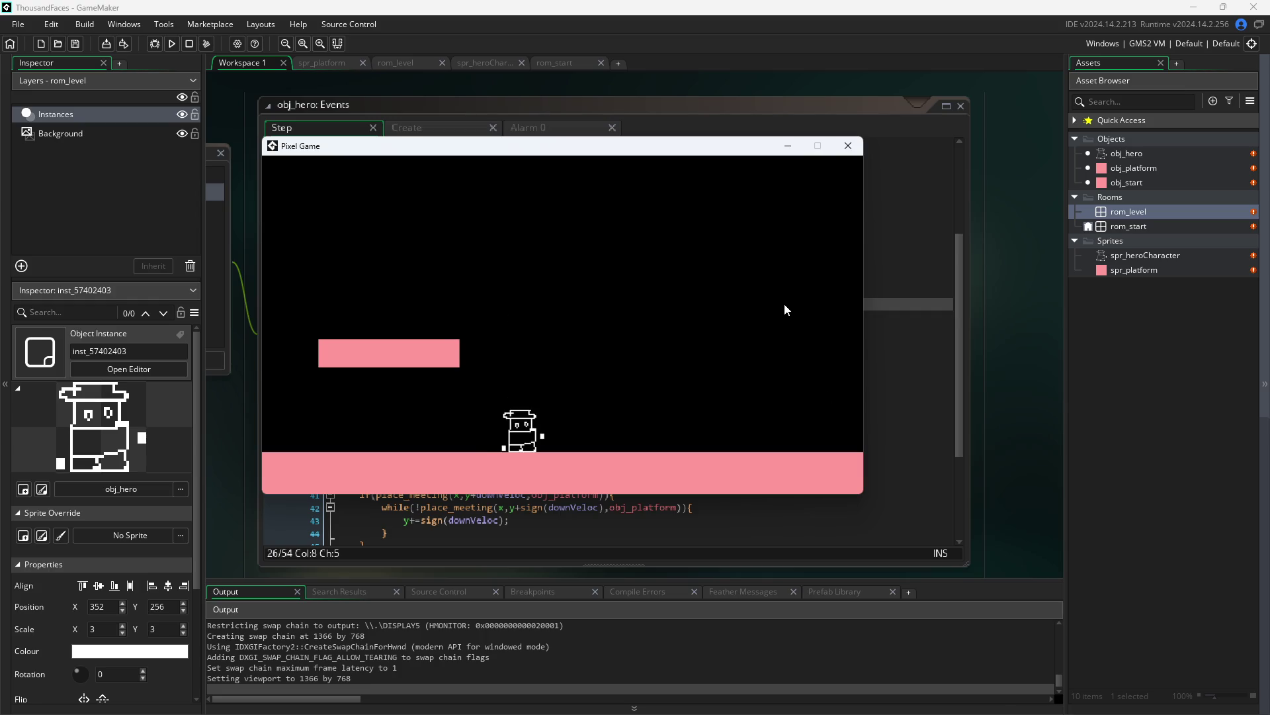
key("Up")
key("Left")
key("Up")
key("Up")
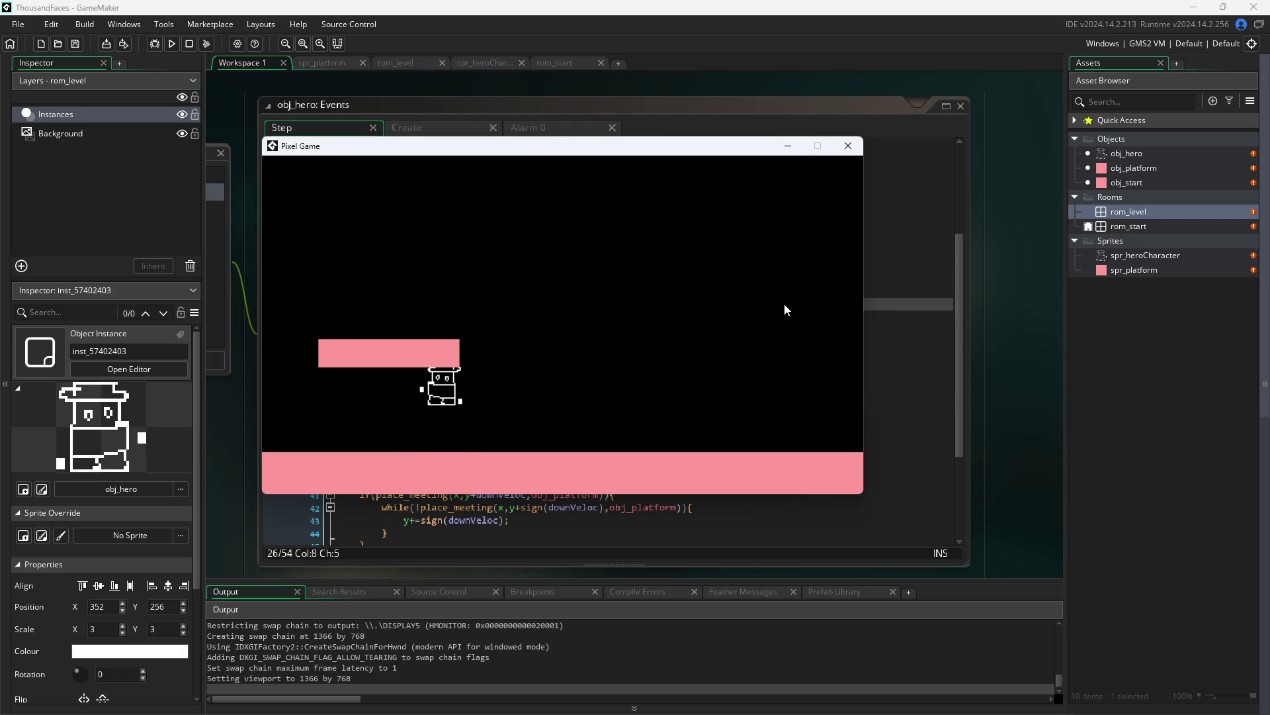
left_click(848, 145)
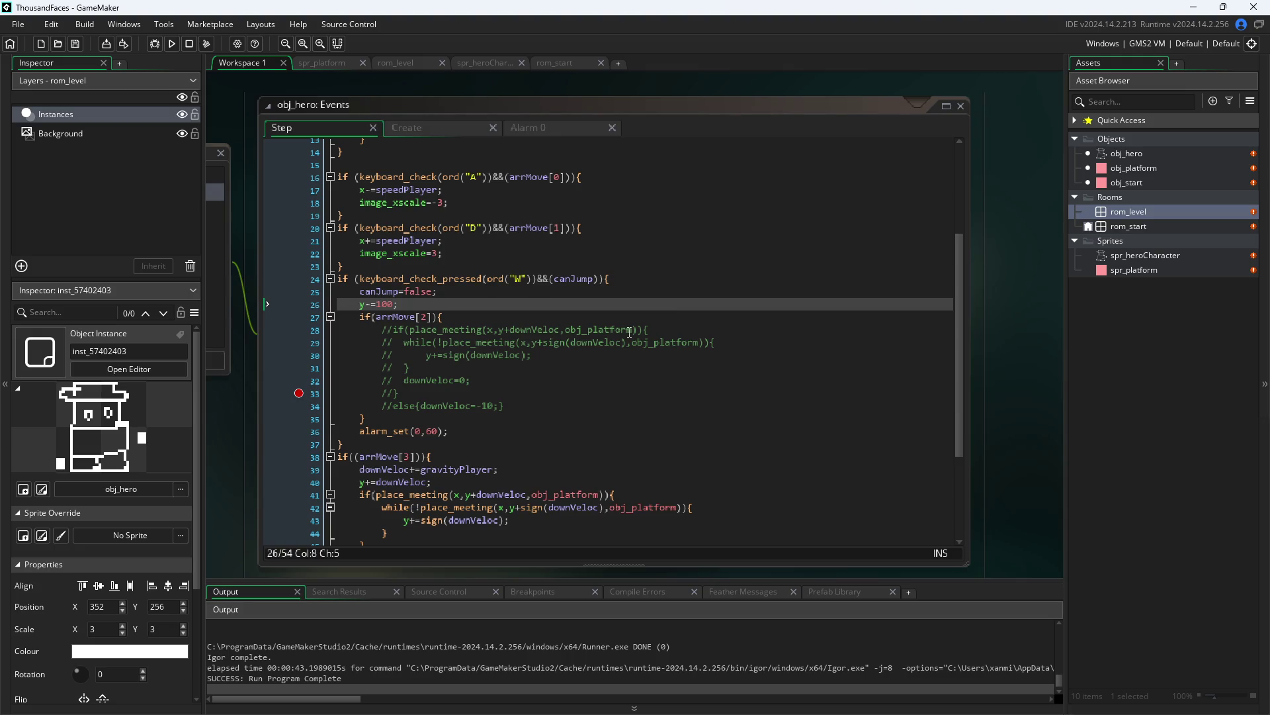
mouse_move(554, 401)
left_mouse_down()
mouse_move(397, 384)
mouse_move(215, 323)
left_mouse_up()
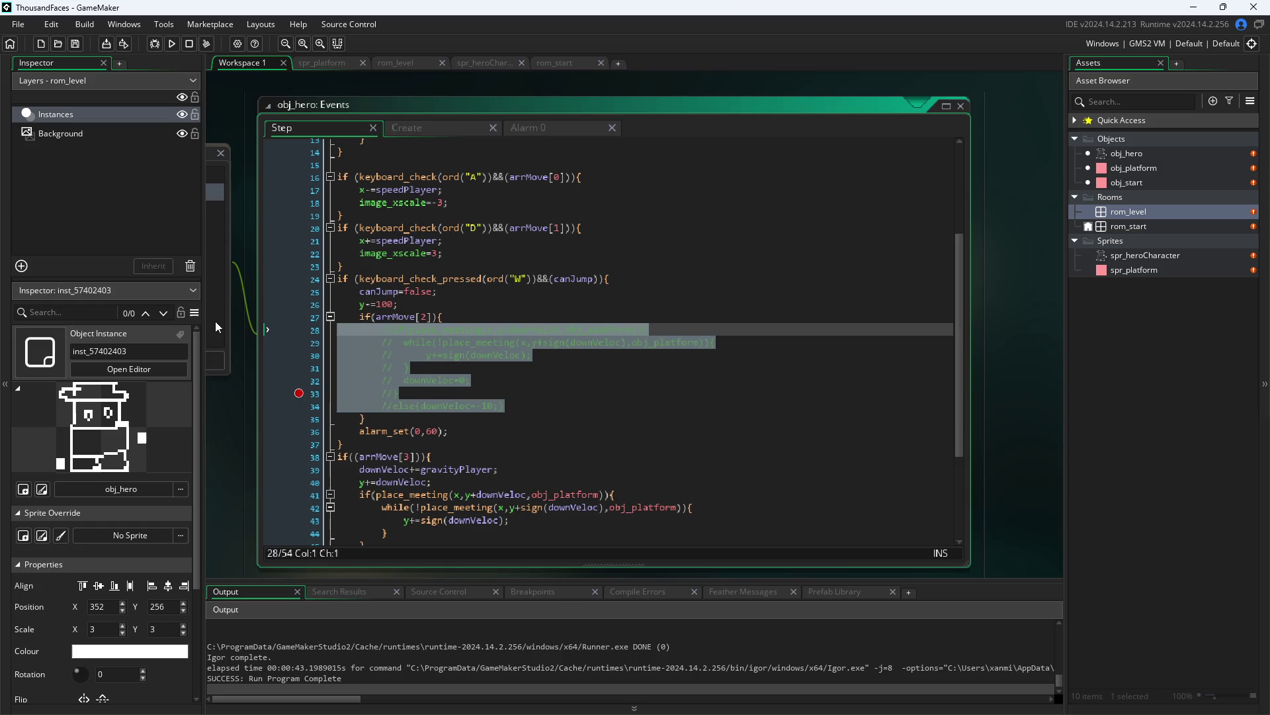
- Uncomment the collision block on lines 28–34 with Ctrl+Shift+K
key("ctrl+k")
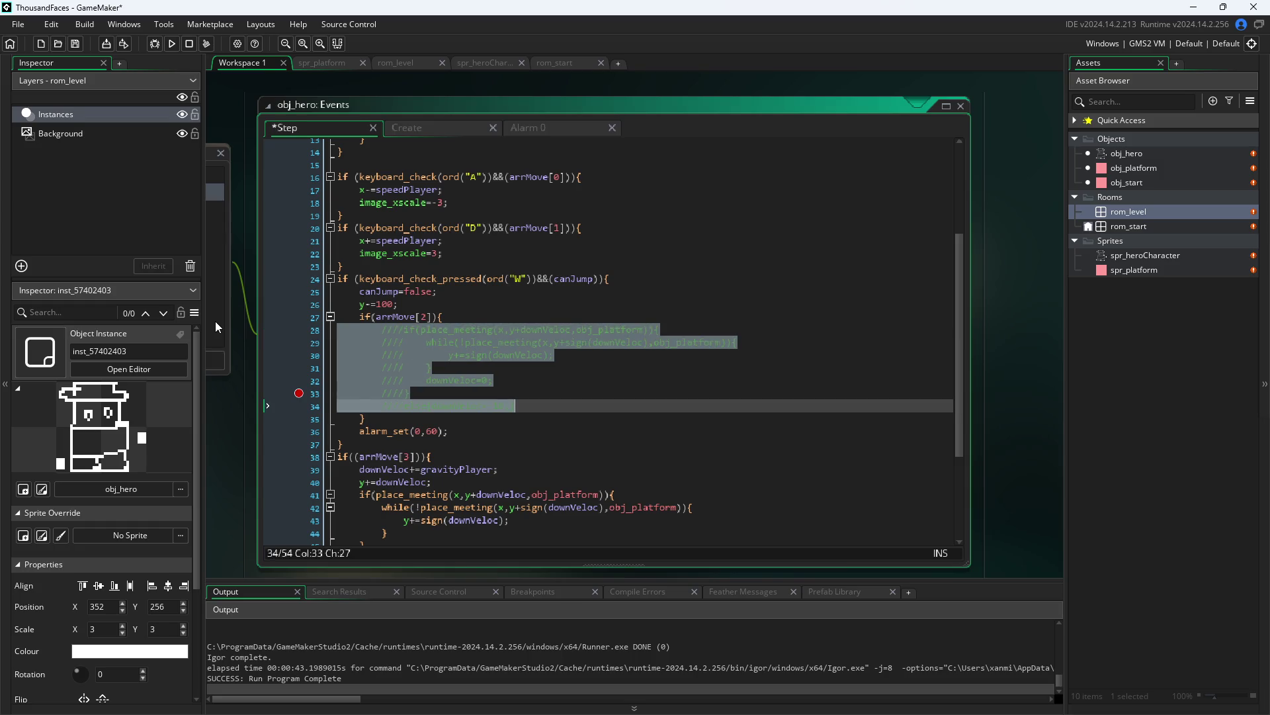
key("ctrl+shift+k")
key("ctrl+shift+k")
left_click(555, 345)
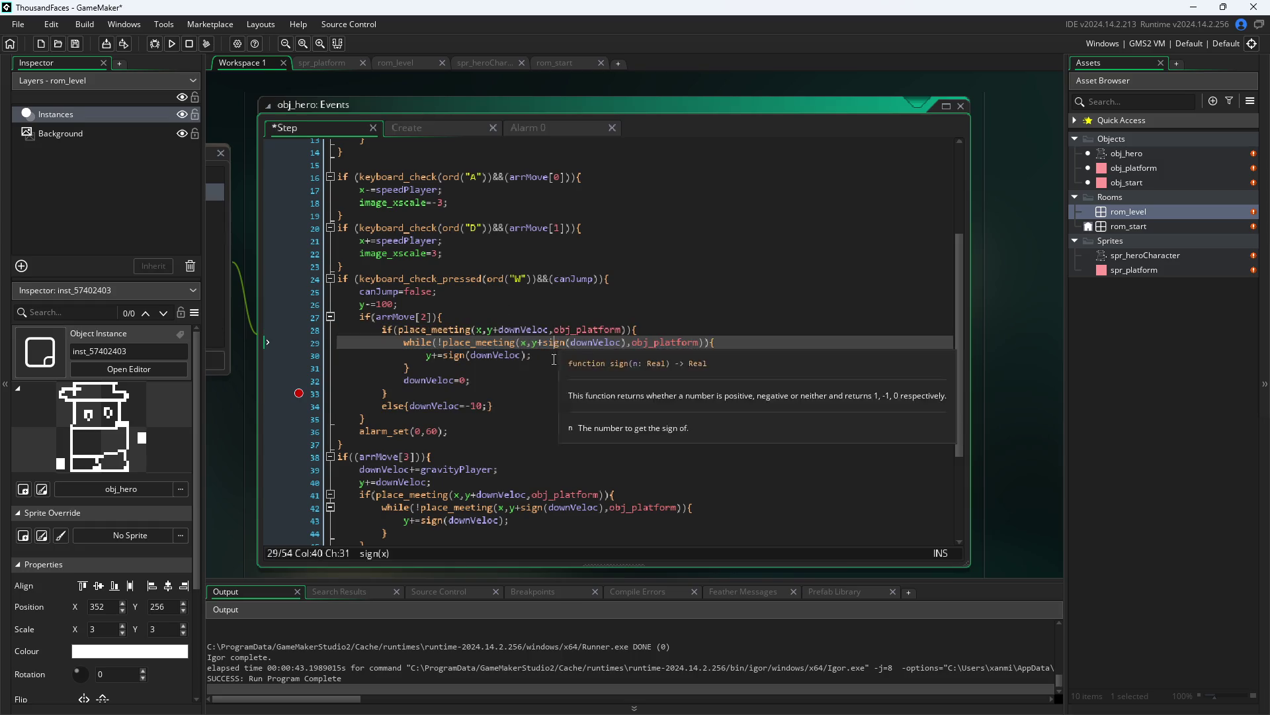
left_click(533, 410)
- Start an if(!arr condition after the last closing brace, then back it out
scroll(533, 407, "down", 4)
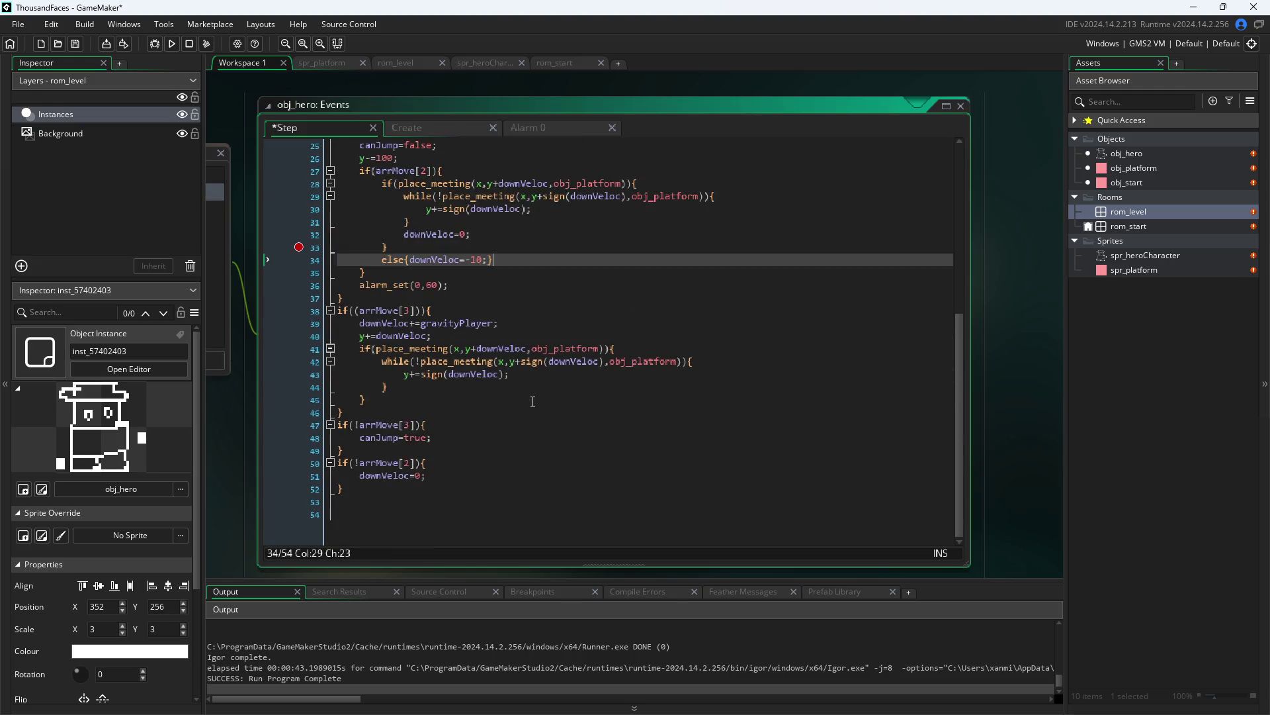
left_click(454, 487)
key("Return")
key("Return")
key("Return")
type("if(")
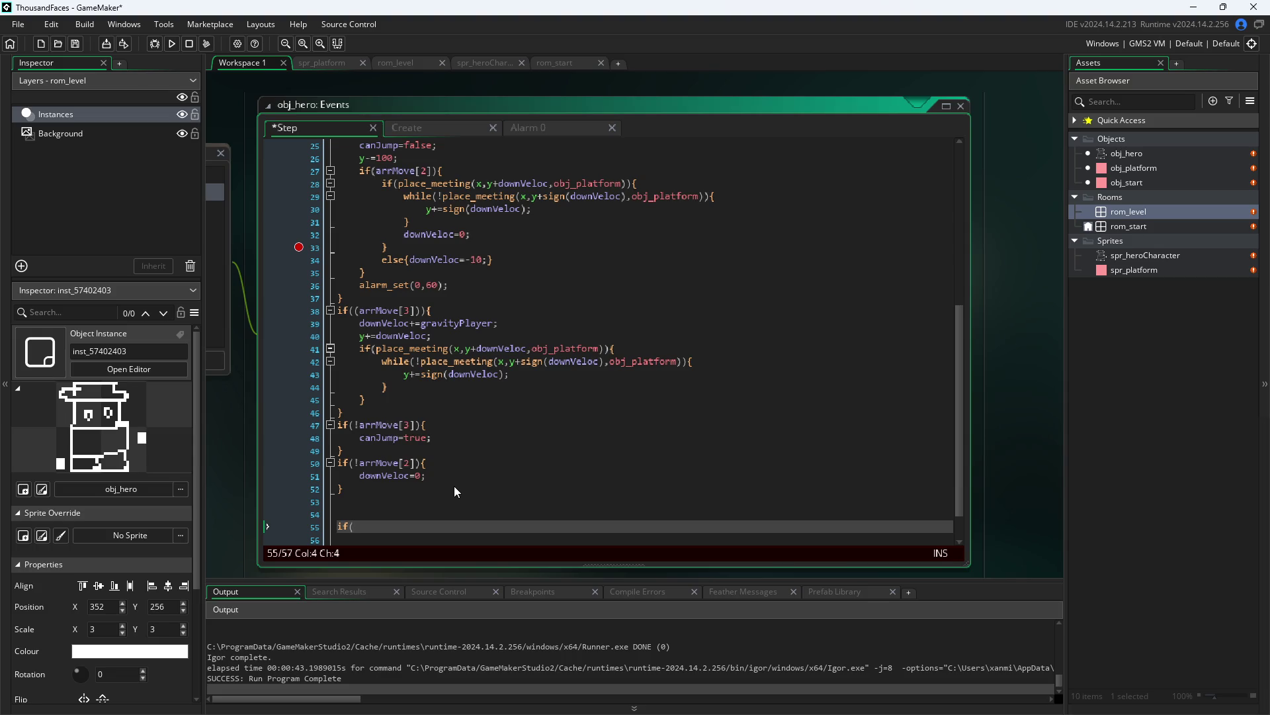
type("!arr")
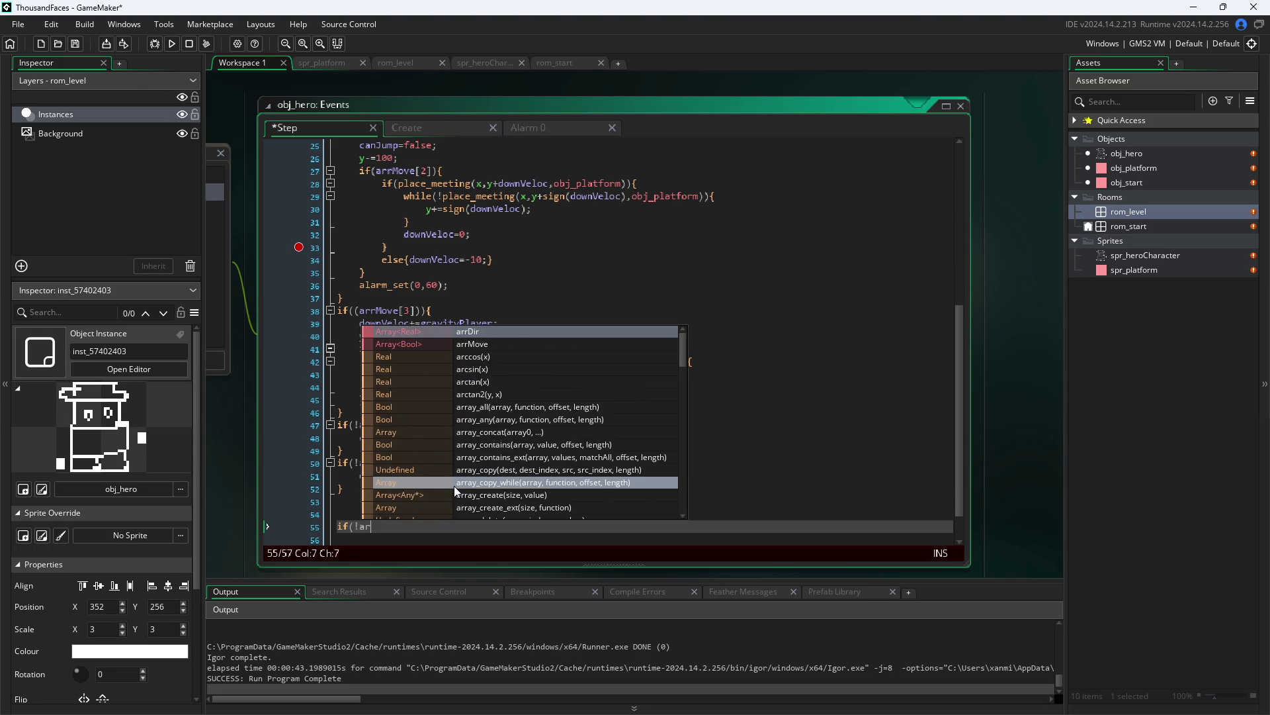
key("BackSpace")
key("BackSpace")
key("BackSpace")
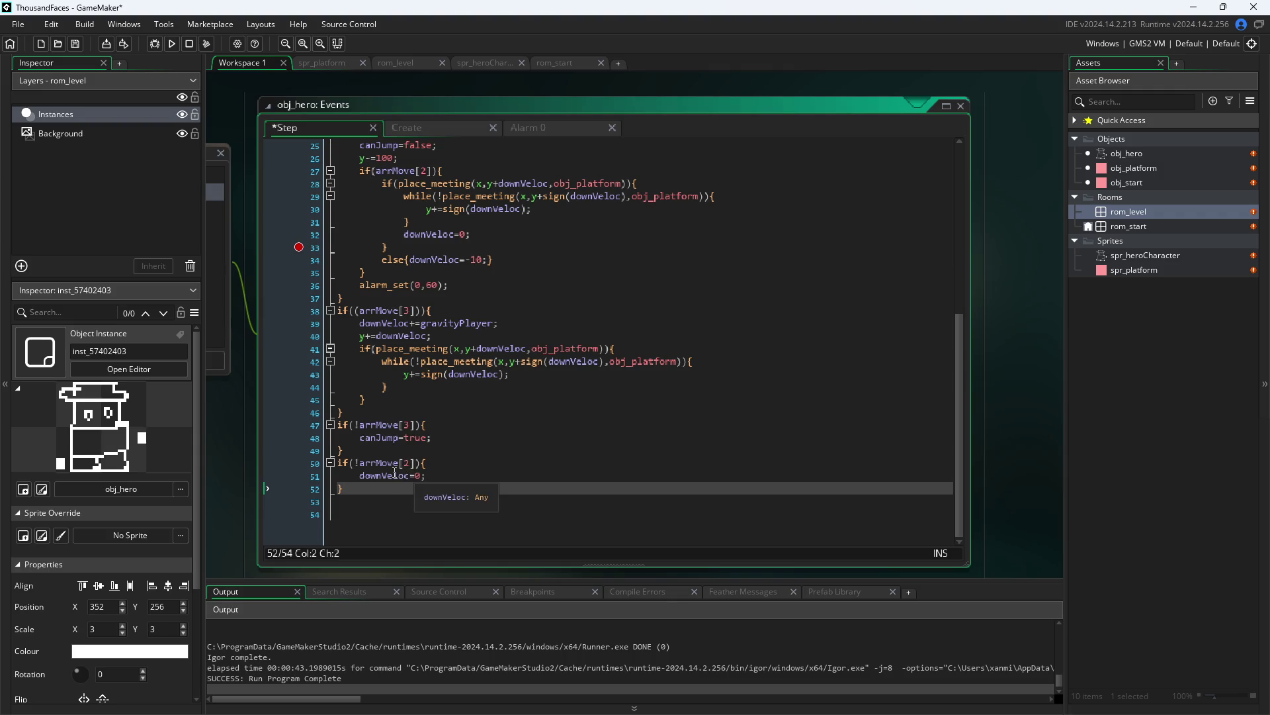
- Check the arrMove condition on line 50, then bring up the Paint sketch
left_click(391, 464)
left_click(384, 466)
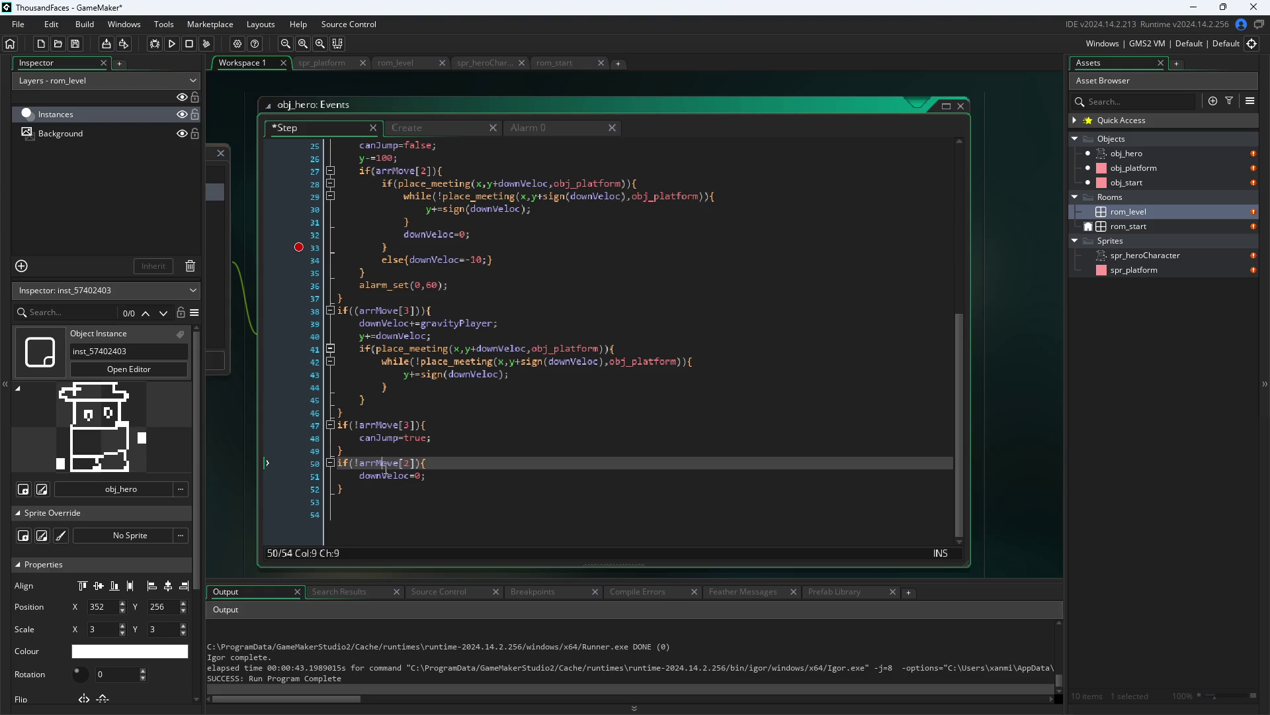
scroll(471, 472, "up", 2)
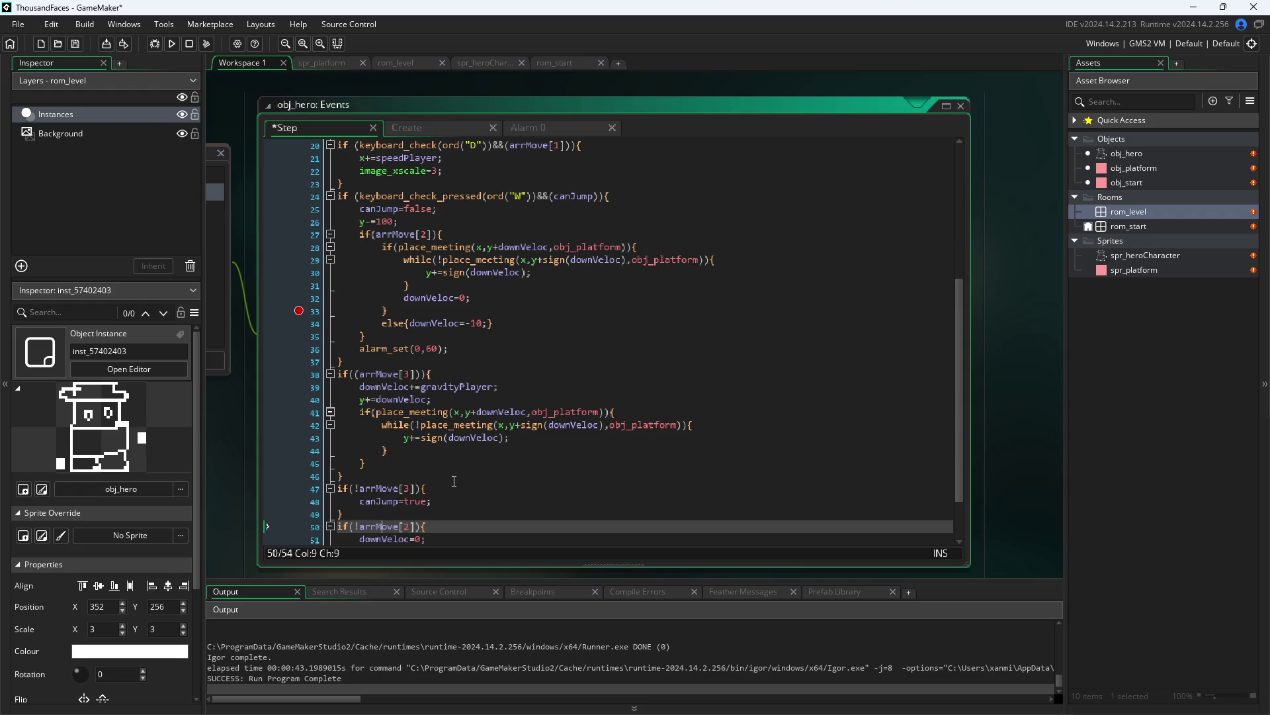
scroll(504, 515, "down", 2)
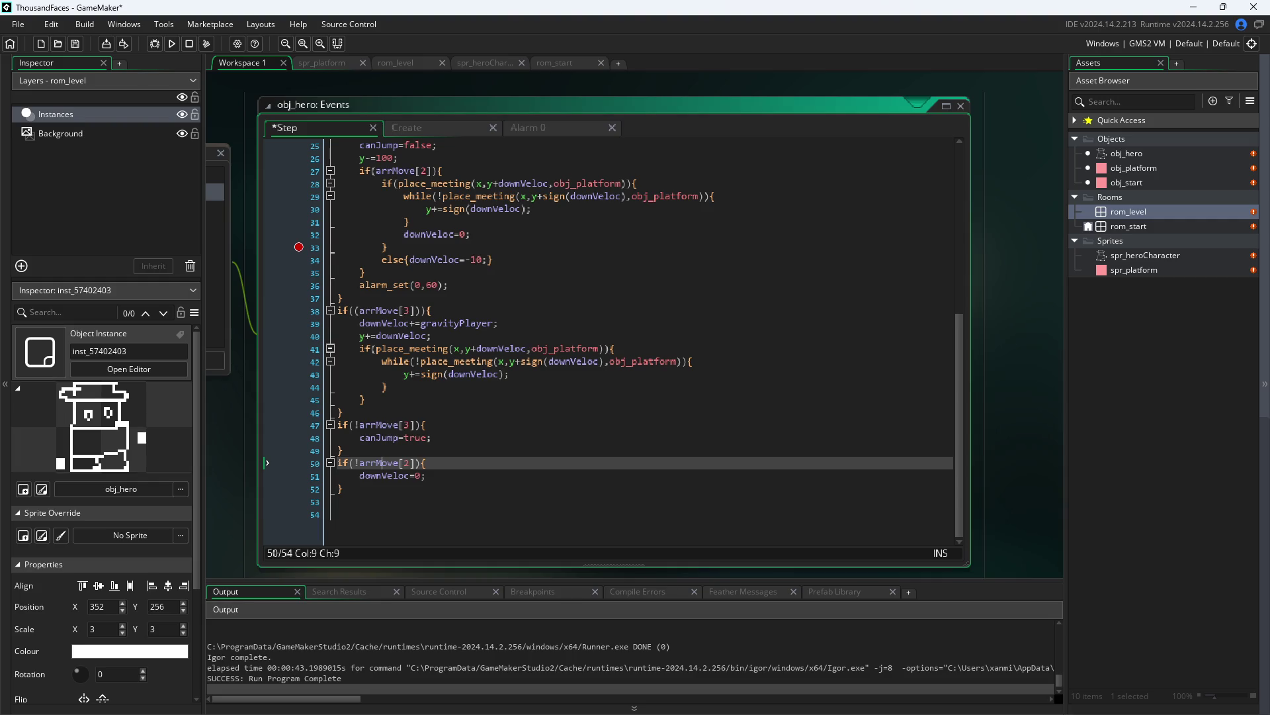
key("alt+Tab")
scroll(646, 394, "down", 3)
scroll(646, 394, "up", 3)
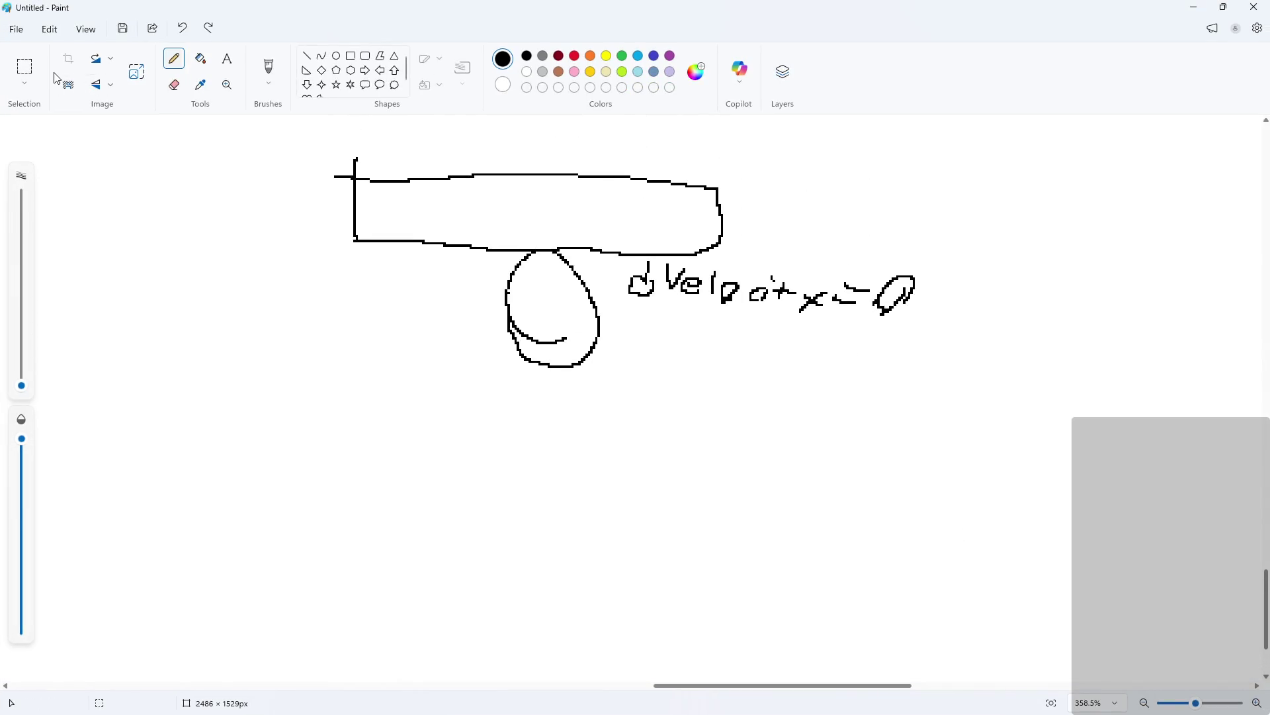
- Erase the handwritten velocity note and discard trial strokes, keeping the platform rectangle
left_click(174, 84)
mouse_move(655, 278)
left_mouse_down()
mouse_move(657, 305)
mouse_move(874, 297)
mouse_move(880, 309)
left_mouse_up()
key("ctrl+z")
key("ctrl+z")
key("ctrl+z")
key("ctrl+y")
key("ctrl+y")
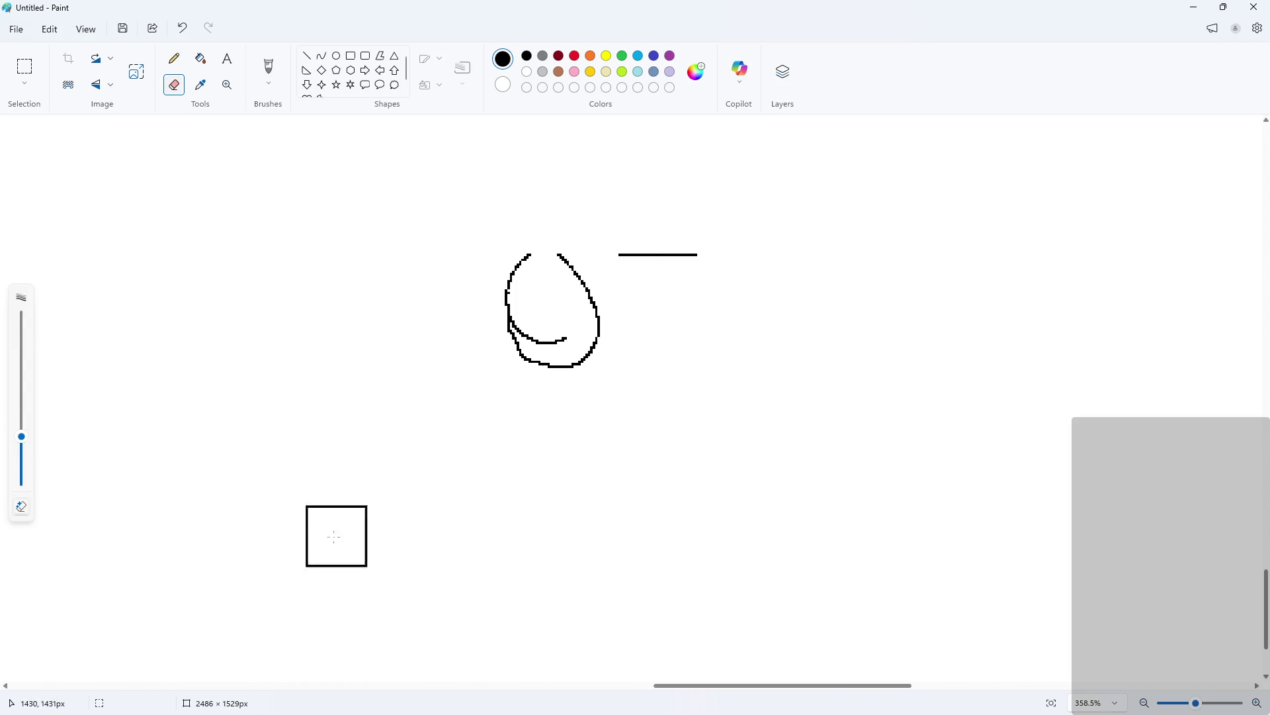
key("ctrl+y")
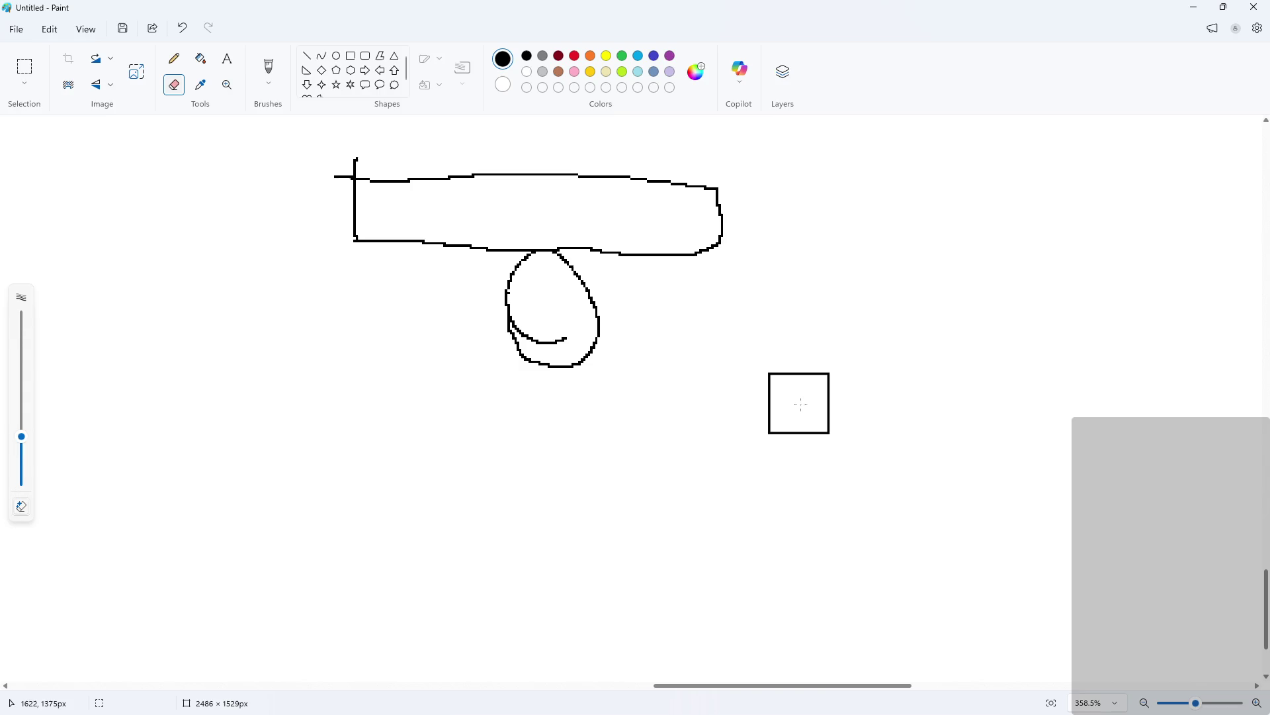
left_click(174, 58)
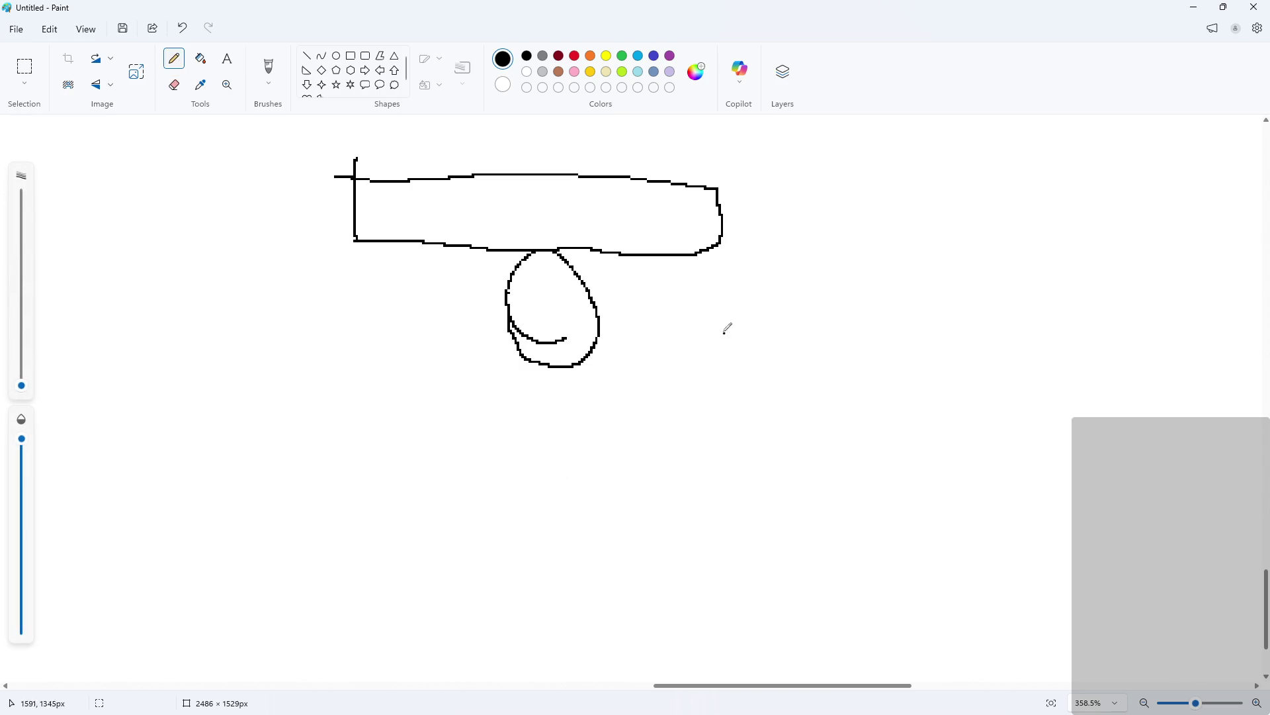
mouse_move(820, 425)
left_mouse_down()
mouse_move(792, 404)
mouse_move(794, 433)
left_mouse_up()
mouse_move(726, 248)
left_mouse_down()
mouse_move(933, 294)
mouse_move(700, 227)
left_mouse_up()
key("ctrl+z")
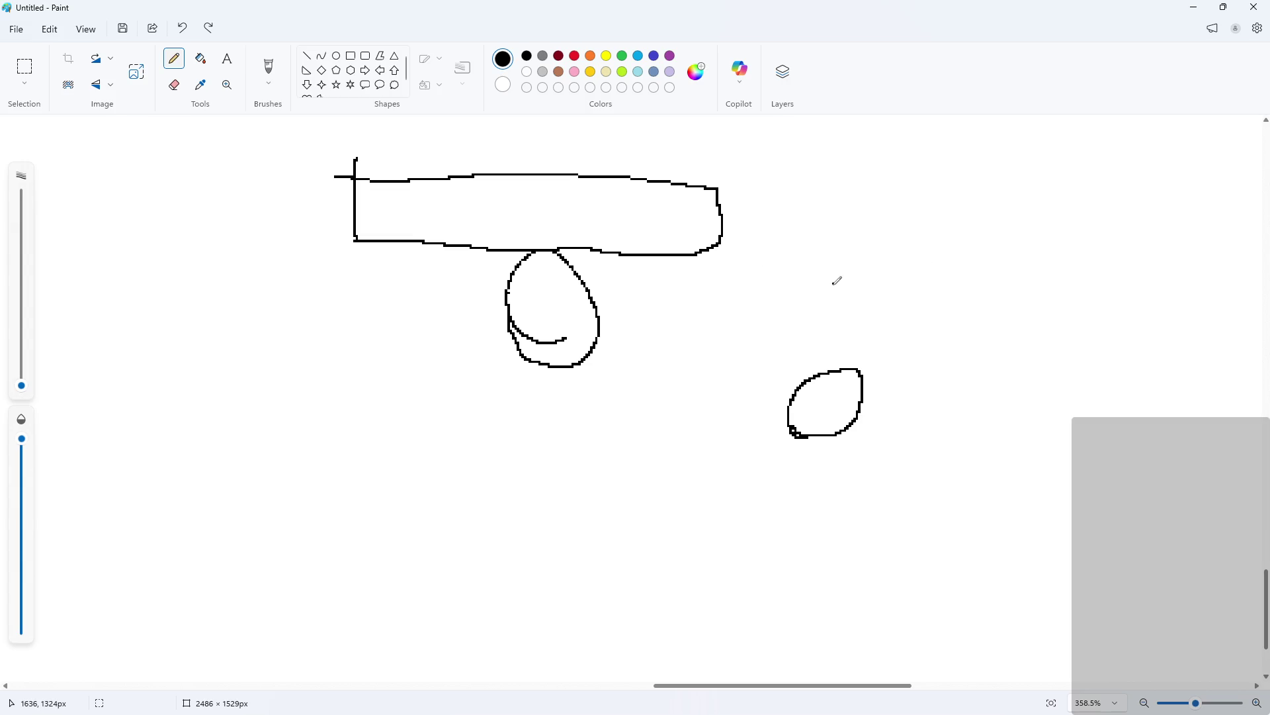
key("ctrl+z")
left_click_drag(514, 335, 681, 242)
key("ctrl+z")
- Move the hero oval below the platform rectangle and patch the gaps in both outlines
left_click(24, 67)
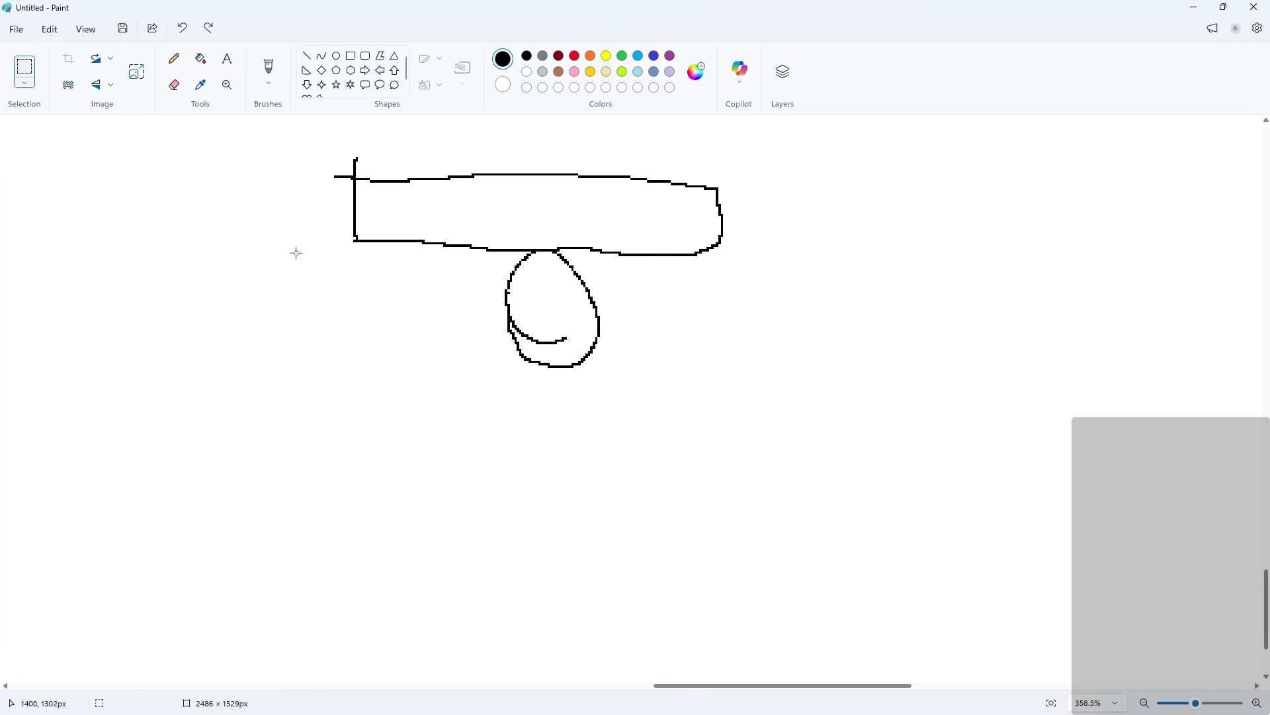
left_click_drag(470, 448, 655, 253)
left_click_drag(561, 306, 545, 425)
left_click(627, 431)
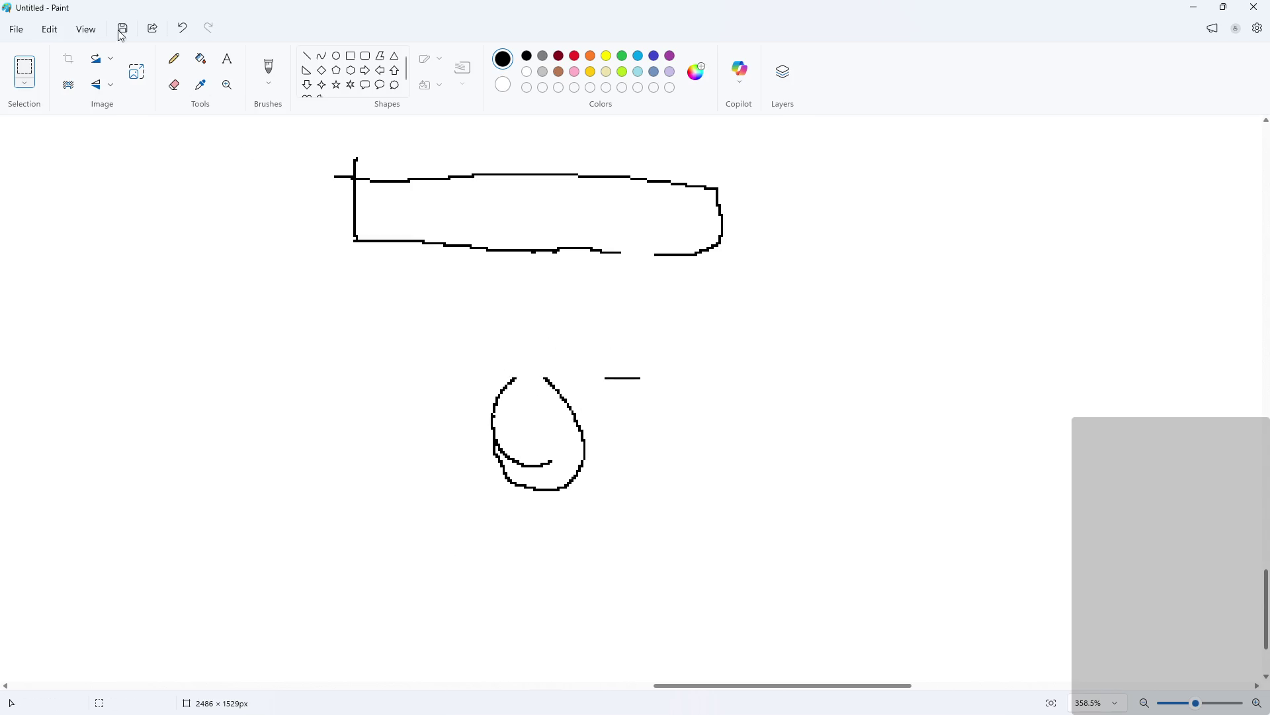
left_click_drag(649, 395, 595, 356)
key("Delete")
left_click(174, 58)
left_click_drag(515, 379, 546, 376)
mouse_move(622, 251)
left_mouse_down()
mouse_move(669, 249)
mouse_move(618, 252)
left_mouse_up()
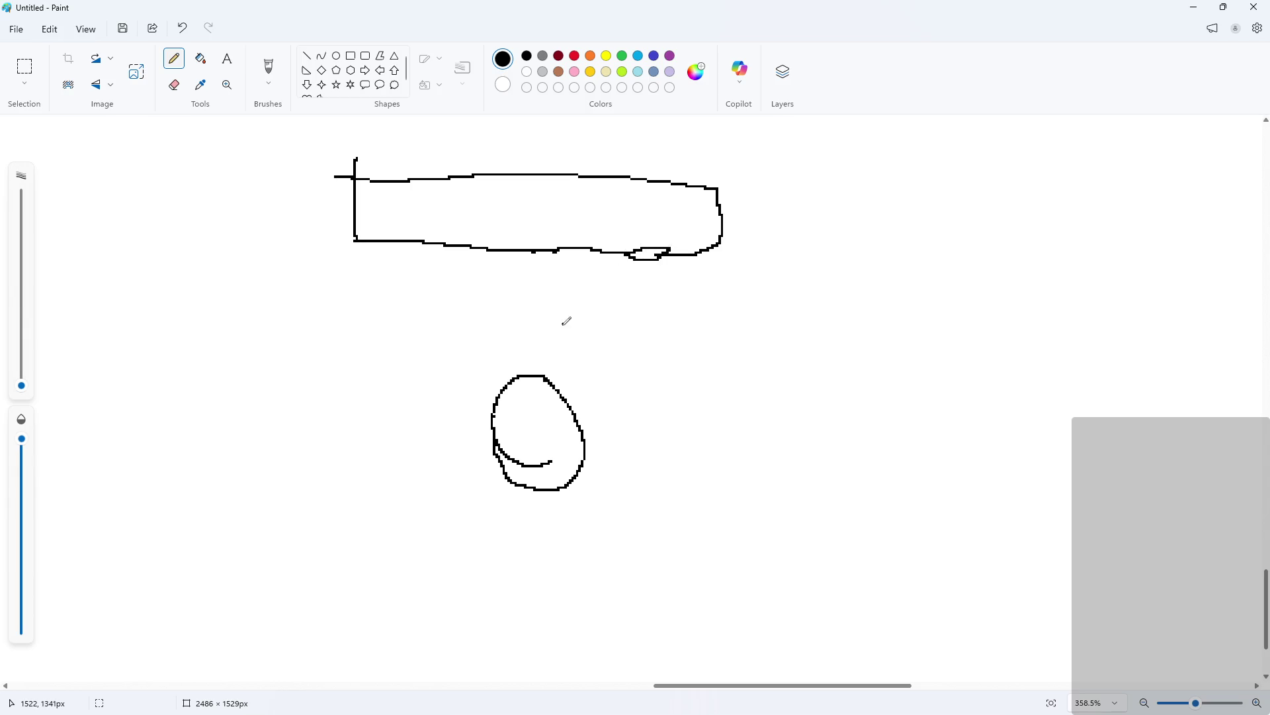
key("ctrl+z")
left_click_drag(625, 247, 654, 254)
- Handwrite a W between platform and oval, with 'check' written beneath it
left_click(663, 402)
mouse_move(654, 307)
left_mouse_down()
mouse_move(688, 324)
mouse_move(712, 306)
left_mouse_up()
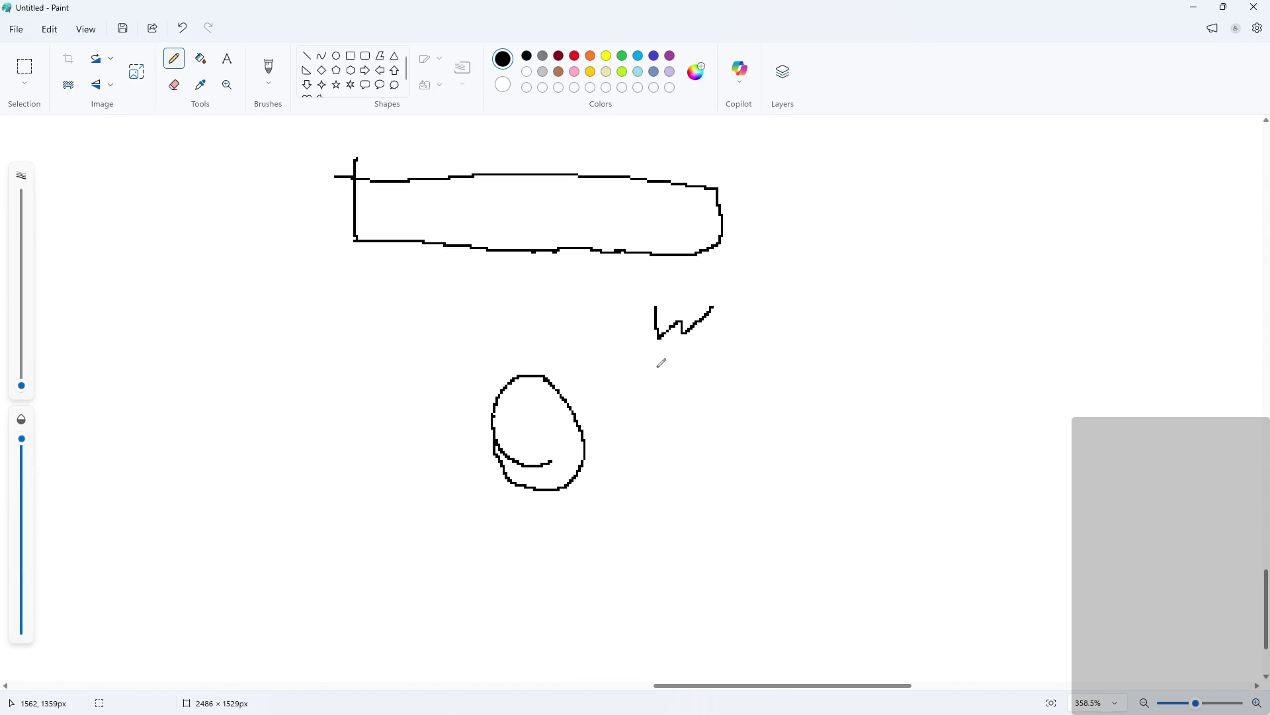
mouse_move(667, 360)
left_mouse_down()
mouse_move(652, 374)
mouse_move(669, 376)
left_mouse_up()
left_click_drag(675, 354, 701, 376)
left_click_drag(716, 370, 776, 391)
left_click_drag(784, 371, 784, 407)
left_click_drag(788, 387, 813, 387)
left_click_drag(787, 390, 813, 422)
left_click_drag(845, 368, 855, 402)
key("ctrl+z")
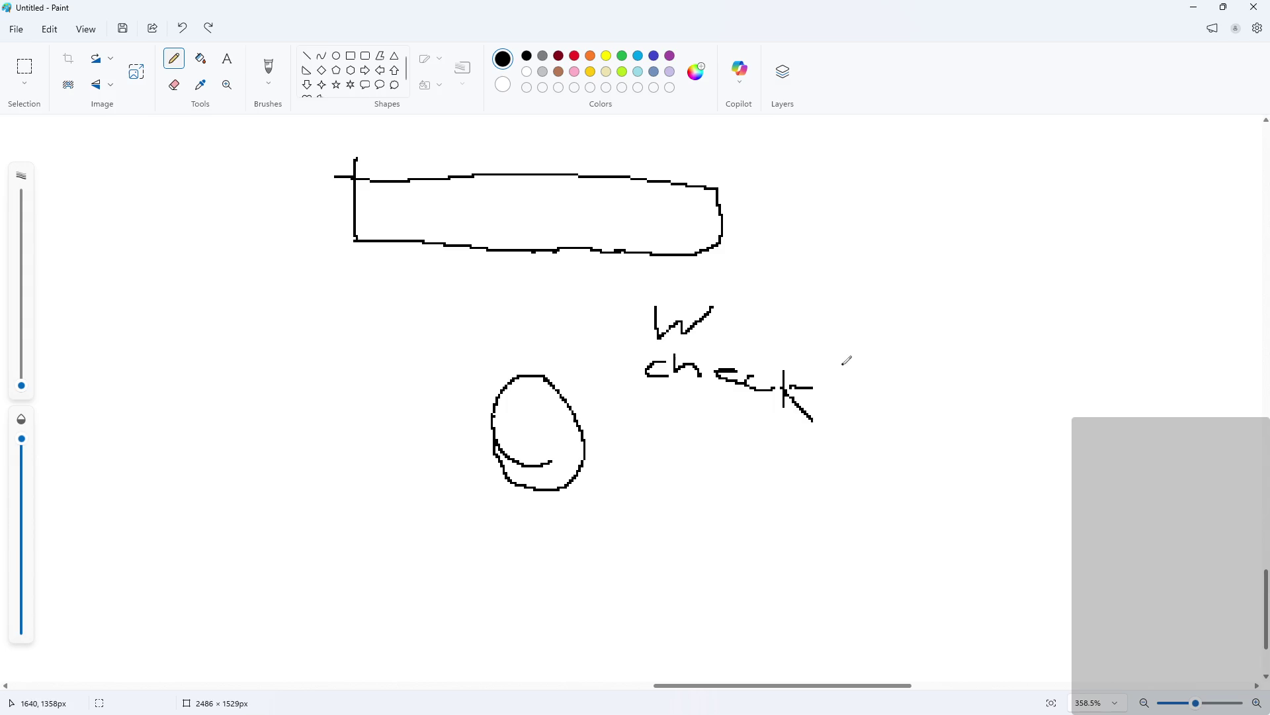
mouse_move(880, 363)
left_mouse_down()
mouse_move(868, 388)
mouse_move(939, 391)
mouse_move(996, 421)
mouse_move(1076, 410)
mouse_move(1185, 421)
mouse_move(1205, 439)
mouse_move(1222, 424)
mouse_move(1241, 452)
left_mouse_up()
key("ctrl+z")
key("ctrl+z")
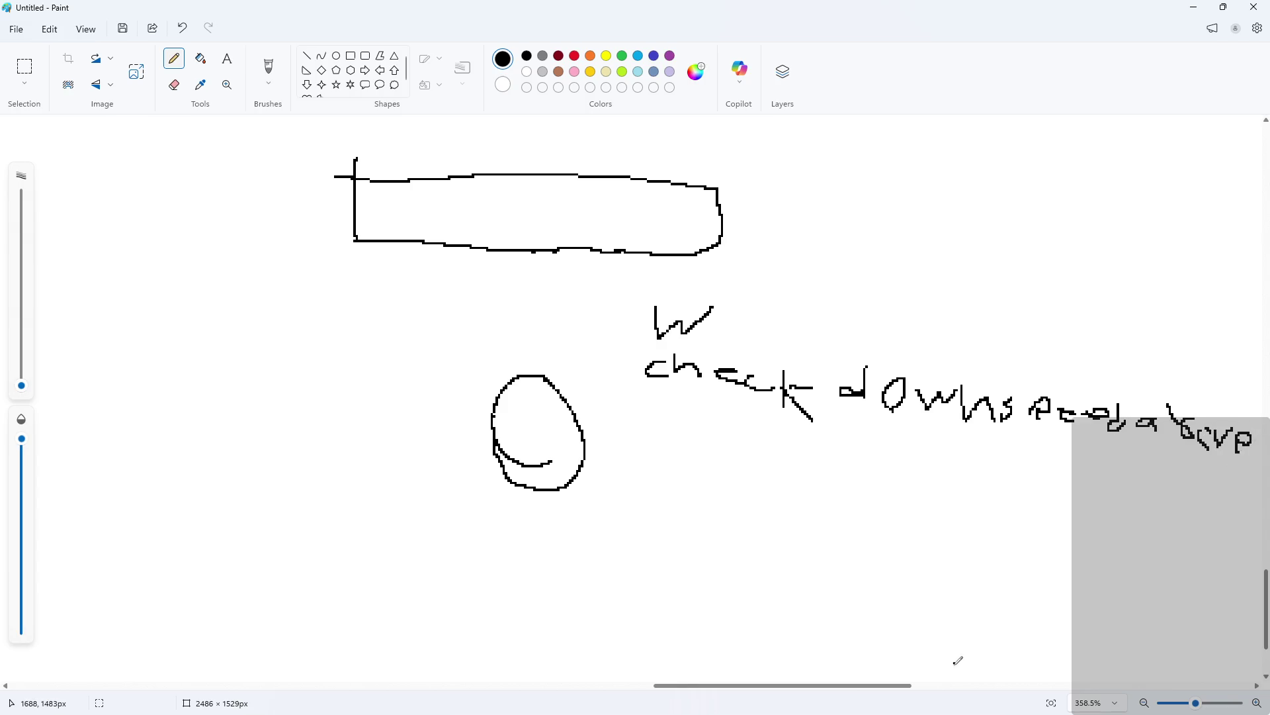
- Add trailing strokes and letters after the note, then undo them
left_click_drag(908, 686, 967, 685)
left_click_drag(967, 448, 935, 466)
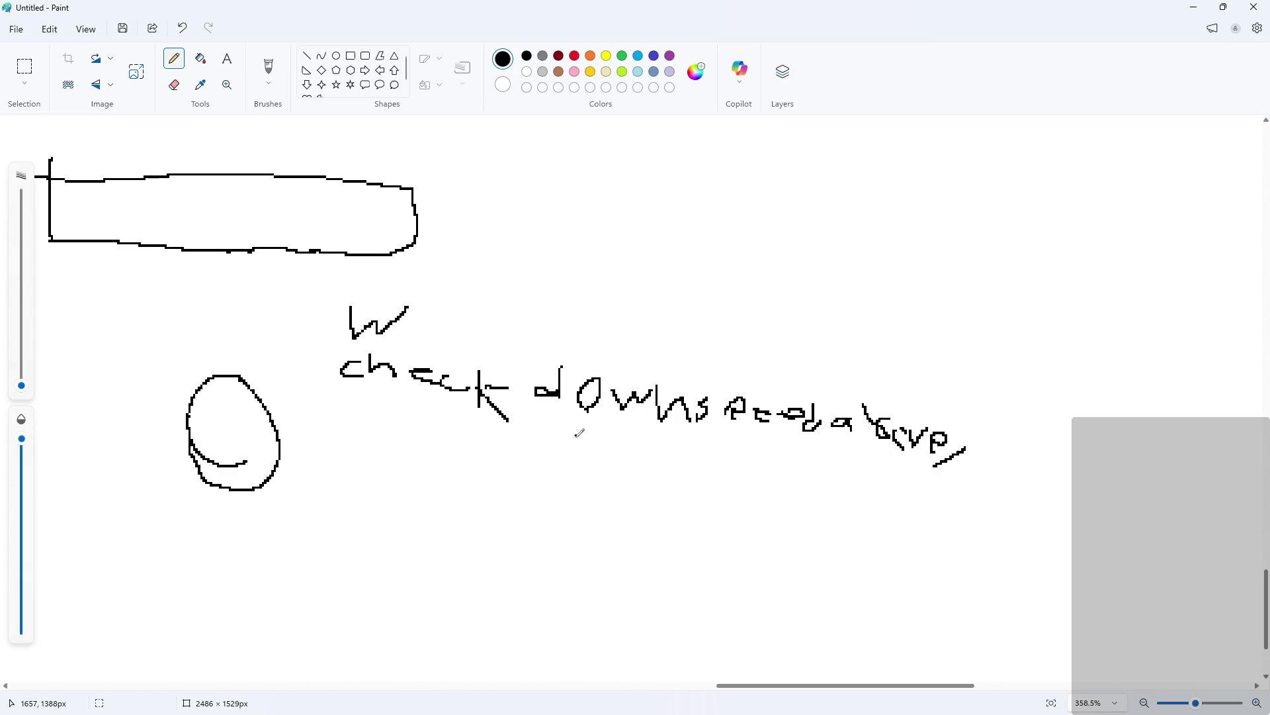
mouse_move(971, 452)
left_mouse_down()
mouse_move(981, 396)
mouse_move(1016, 425)
left_mouse_up()
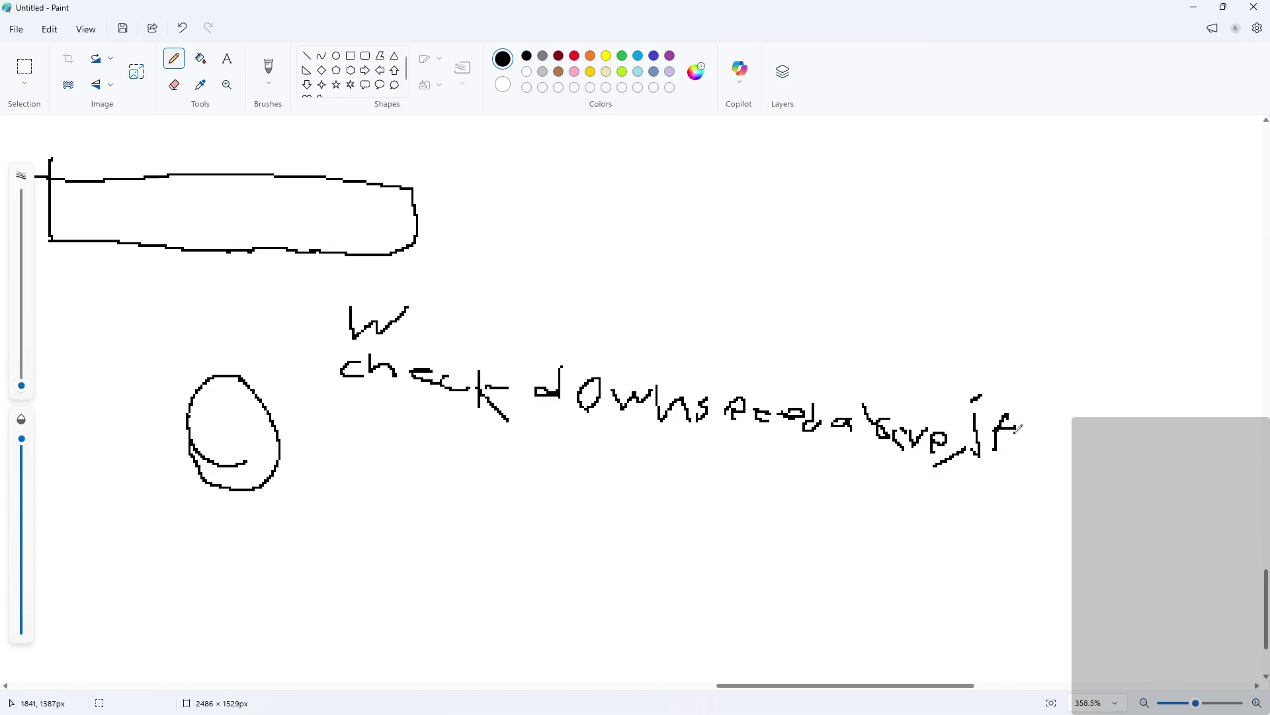
mouse_move(1040, 427)
left_mouse_down()
mouse_move(1065, 463)
mouse_move(1091, 475)
mouse_move(1116, 462)
mouse_move(1113, 481)
left_mouse_up()
left_click(1074, 428)
key("ctrl+z")
key("ctrl+z")
key("ctrl+z")
- Write 'if hits' below the 'check' note
key("ctrl+z")
key("ctrl+z")
mouse_move(324, 433)
left_mouse_down()
mouse_move(333, 396)
mouse_move(391, 391)
mouse_move(392, 403)
left_mouse_up()
left_click_drag(405, 396, 427, 433)
mouse_move(442, 434)
left_mouse_down()
mouse_move(450, 411)
mouse_move(471, 440)
left_mouse_up()
mouse_move(457, 434)
left_mouse_down()
mouse_move(487, 430)
mouse_move(513, 459)
mouse_move(562, 463)
left_mouse_up()
- Write the next note line: 'Do … to nearest … not hit'
key("ctrl+z")
key("ctrl+z")
mouse_move(355, 461)
left_mouse_down()
mouse_move(341, 482)
mouse_move(411, 467)
mouse_move(390, 494)
mouse_move(447, 492)
left_mouse_up()
left_click(227, 85)
key("ctrl+z")
mouse_move(507, 463)
left_mouse_down()
mouse_move(507, 488)
mouse_move(598, 471)
mouse_move(662, 491)
mouse_move(721, 488)
mouse_move(713, 504)
left_mouse_up()
left_click_drag(745, 492, 741, 521)
mouse_move(752, 494)
left_mouse_down()
mouse_move(753, 518)
mouse_move(787, 510)
left_mouse_up()
mouse_move(787, 511)
left_mouse_down()
mouse_move(808, 497)
mouse_move(827, 516)
mouse_move(870, 507)
mouse_move(918, 533)
left_mouse_up()
left_click(904, 501)
left_click_drag(912, 521, 946, 520)
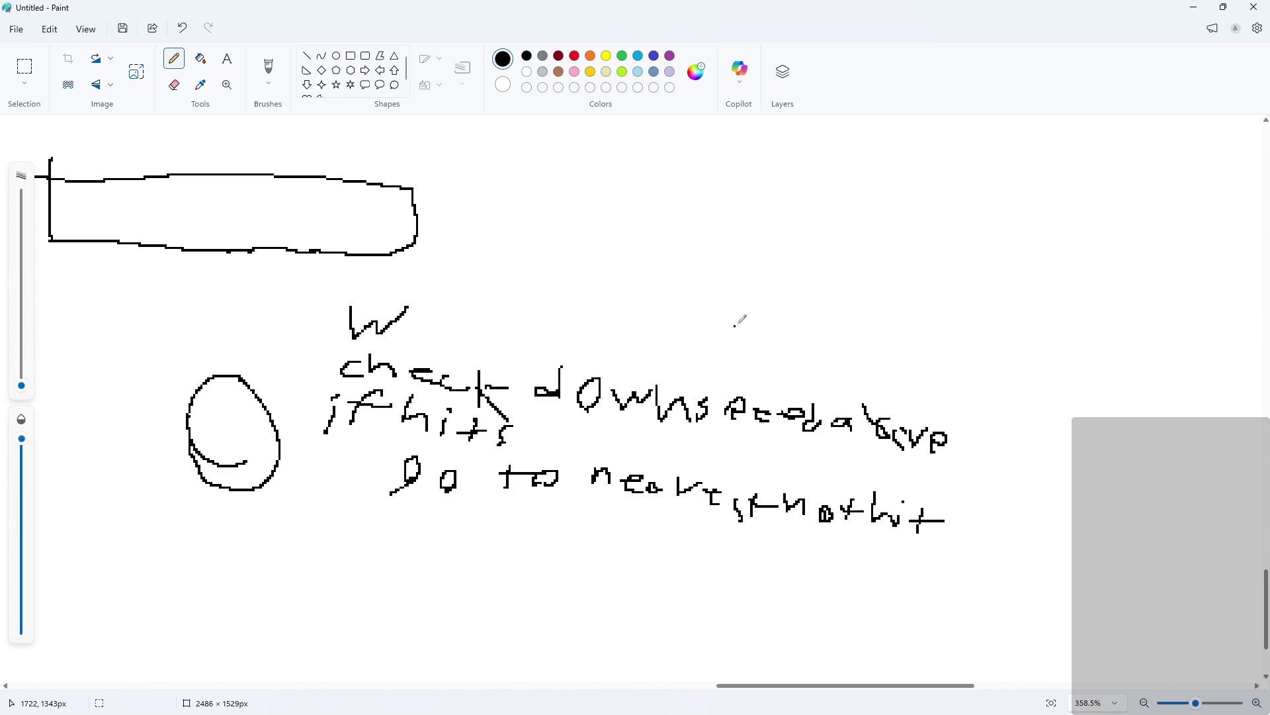
left_click(1194, 9)
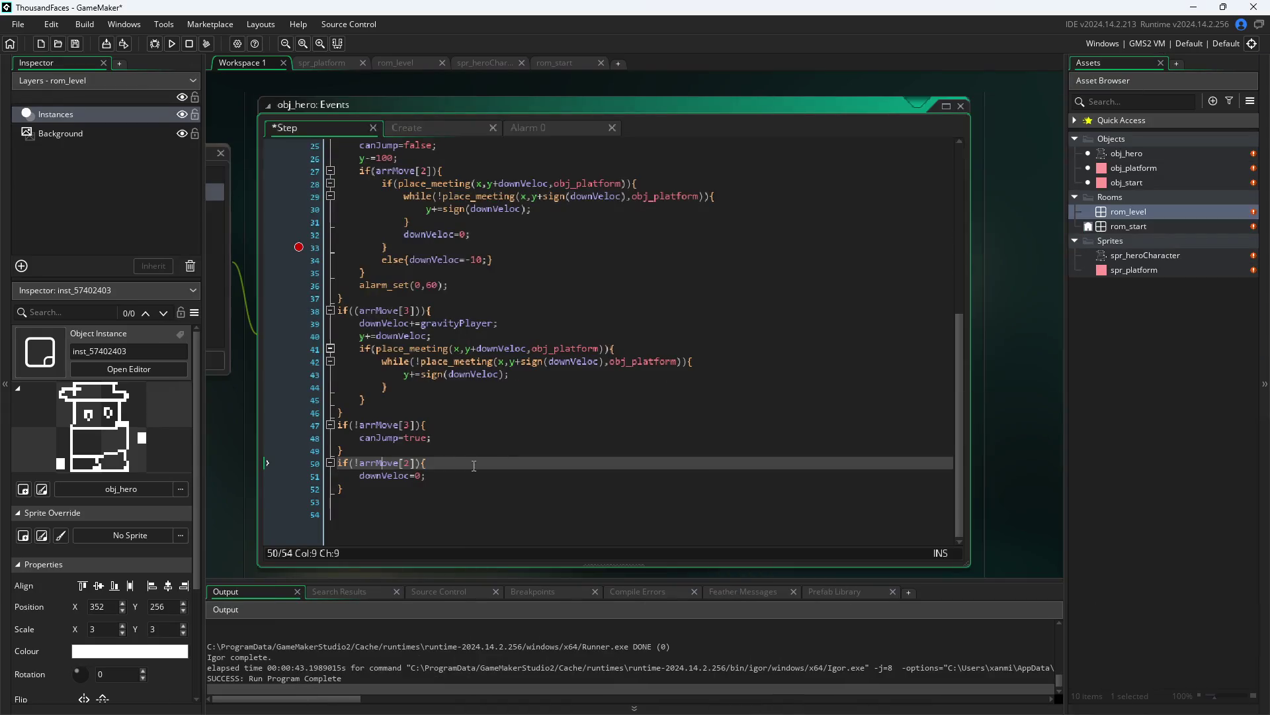
- Delete the collision loop under the gravity code and start an if(downVeloc line at the end
left_click_drag(421, 397, 303, 351)
key("Delete")
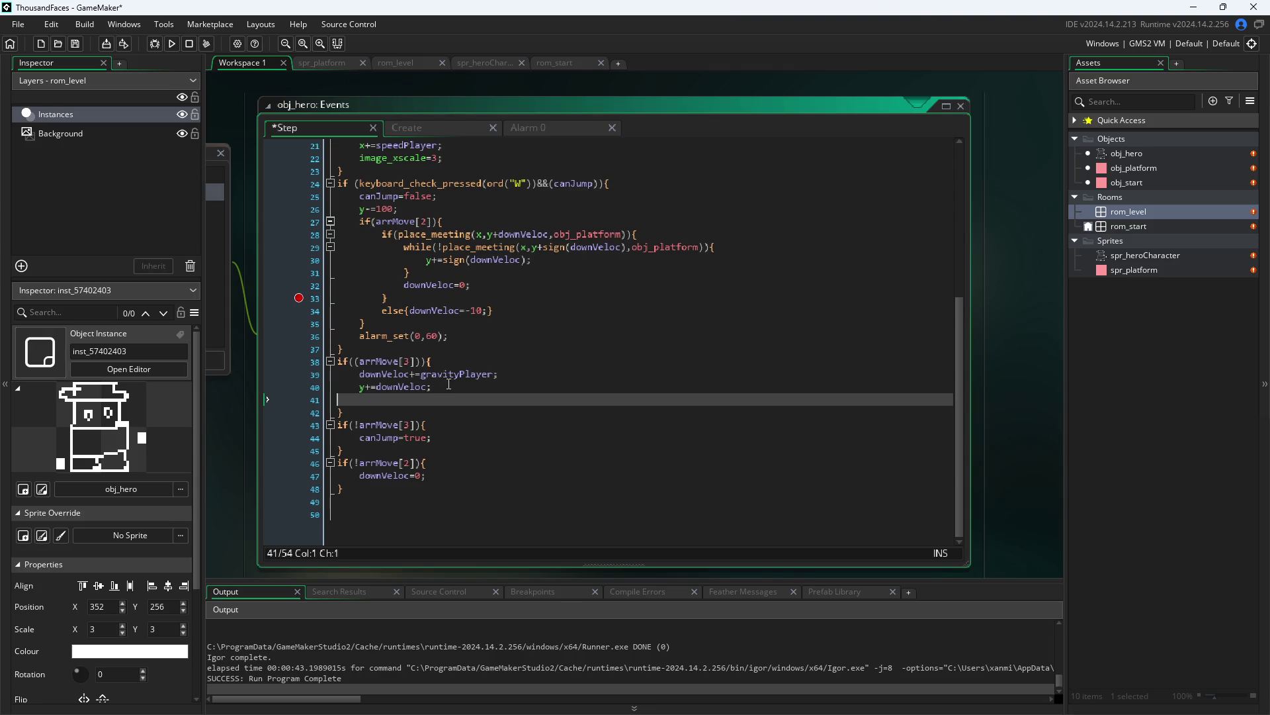
left_click(429, 495)
key("Return")
type("ifd(")
key("BackSpace")
key("BackSpace")
type("(downsp")
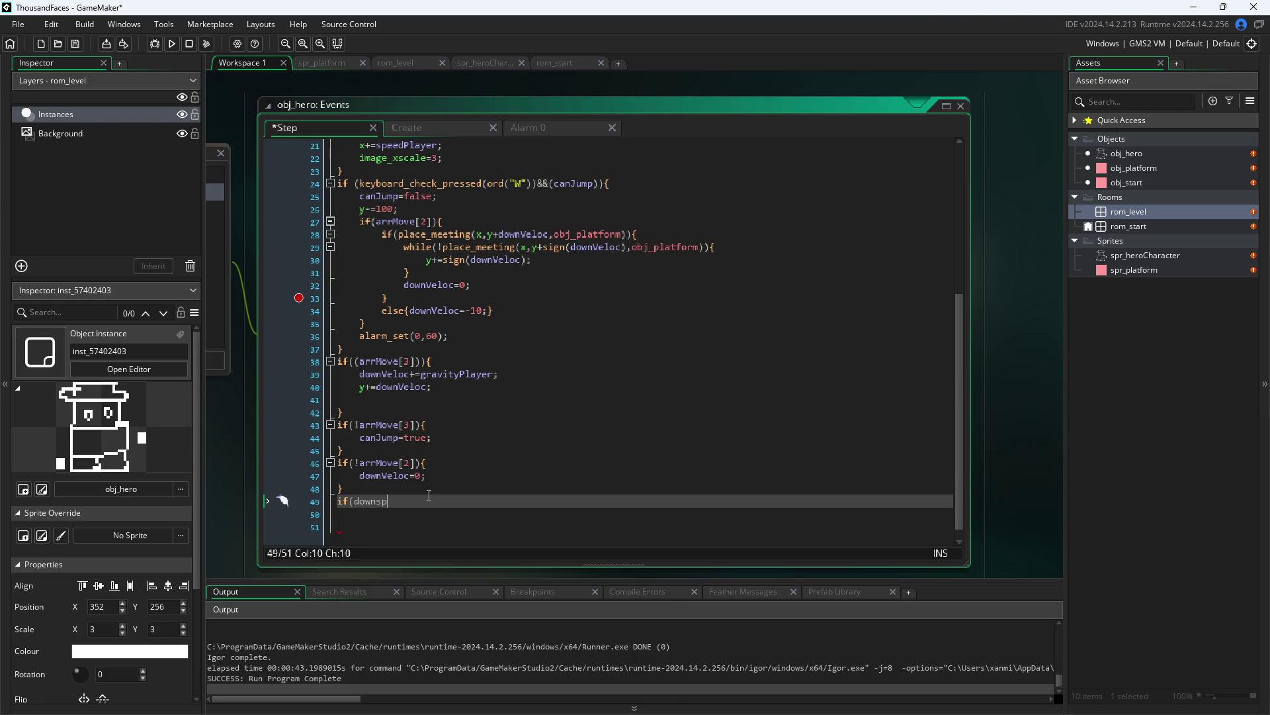
key("BackSpace")
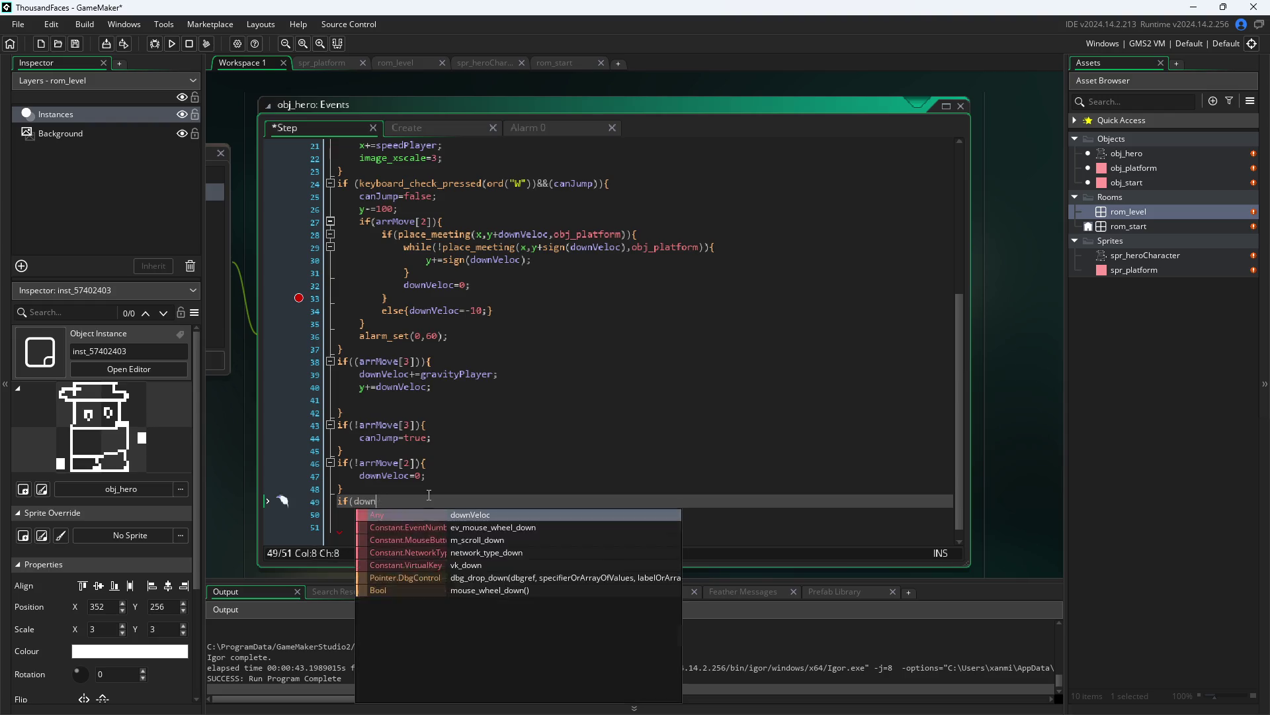
type("V")
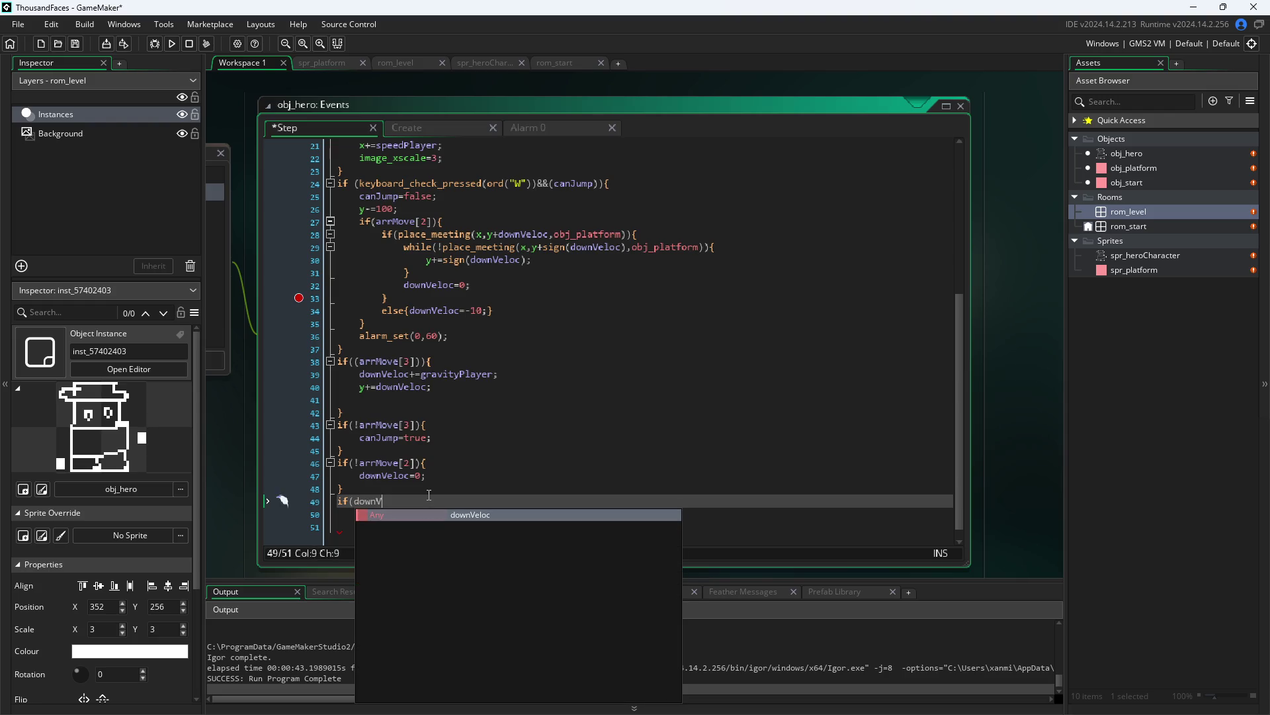
key("Return")
scroll(395, 488, "up", 7)
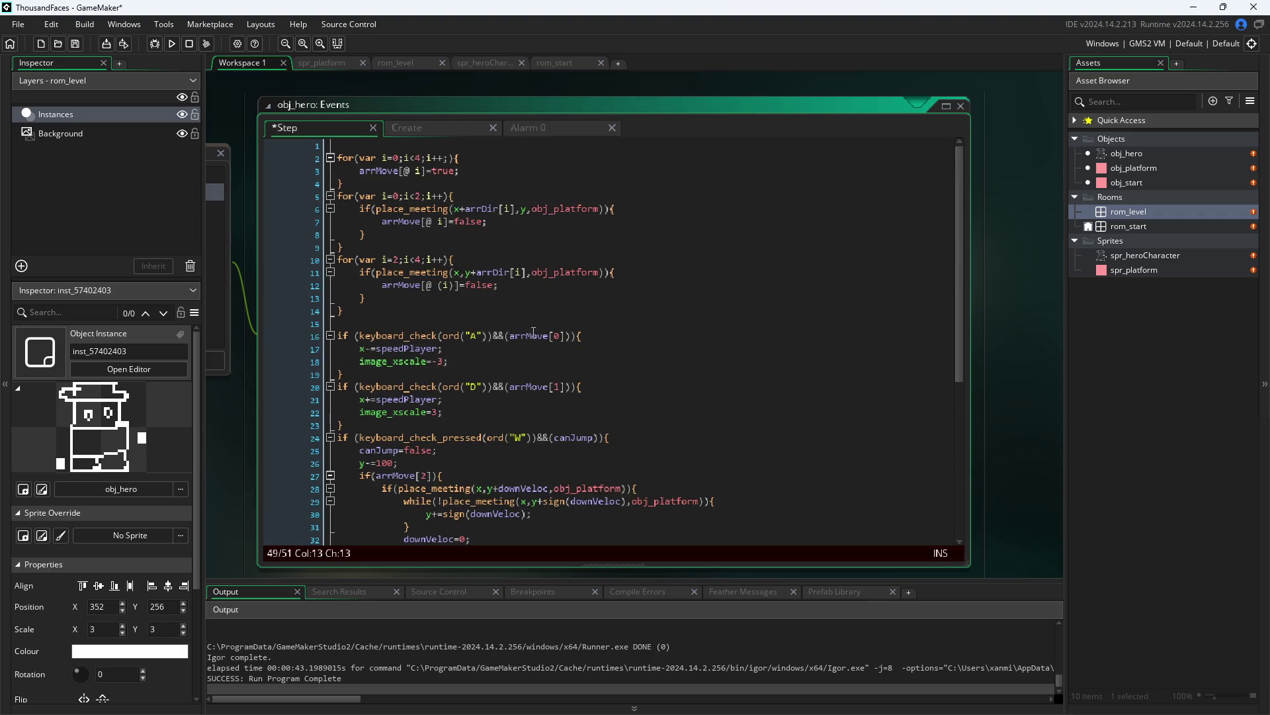
- Search the Step code for downVeloc in Find and Replace with replacing enabled
key("ctrl+f")
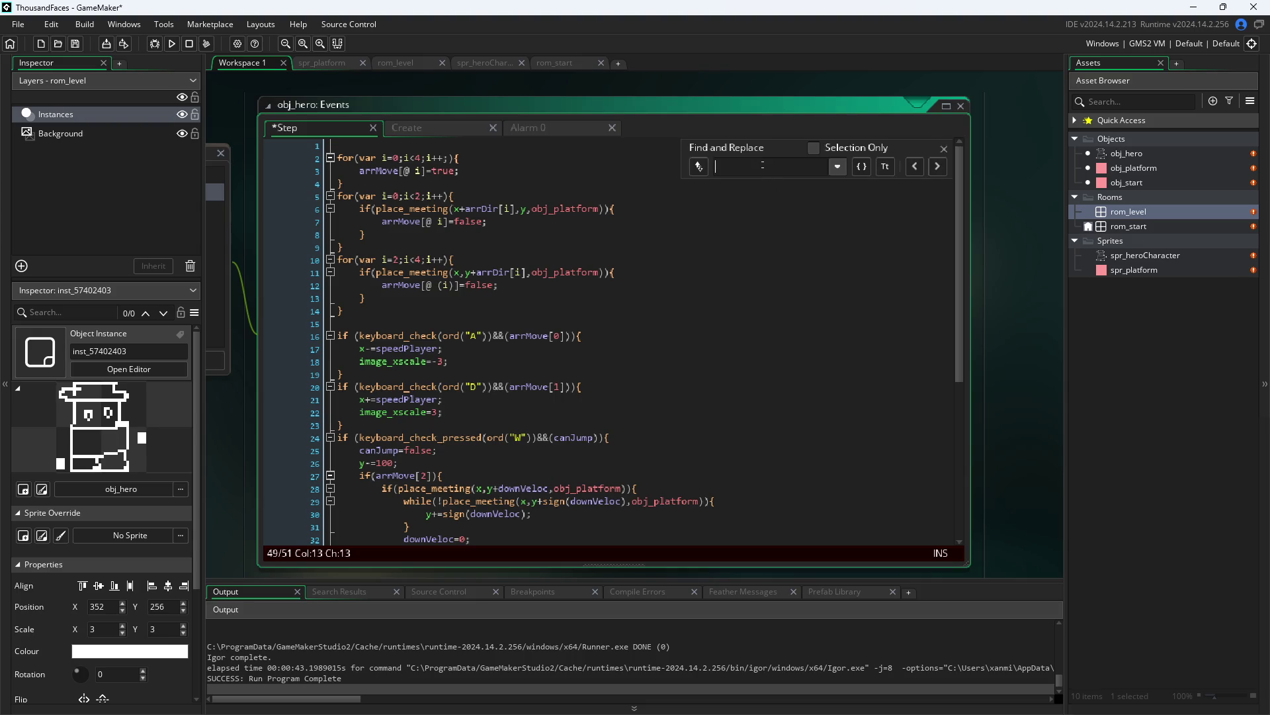
type("downVeloc")
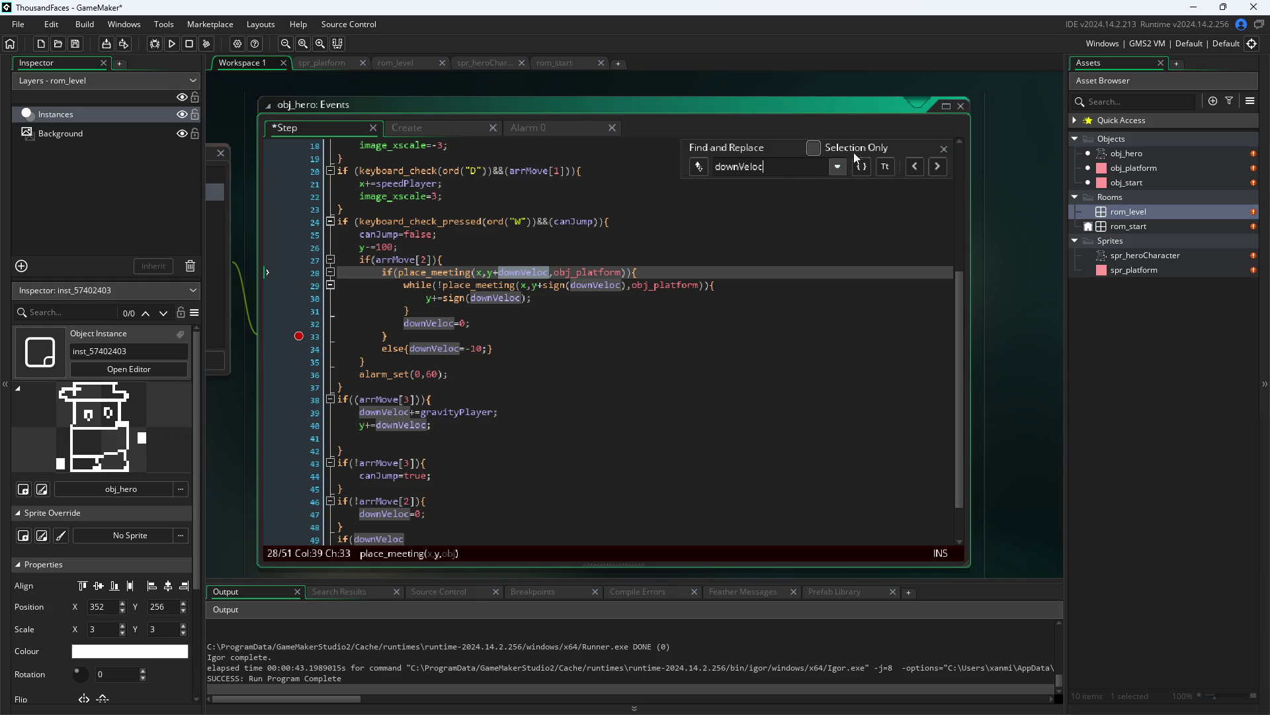
left_click(698, 169)
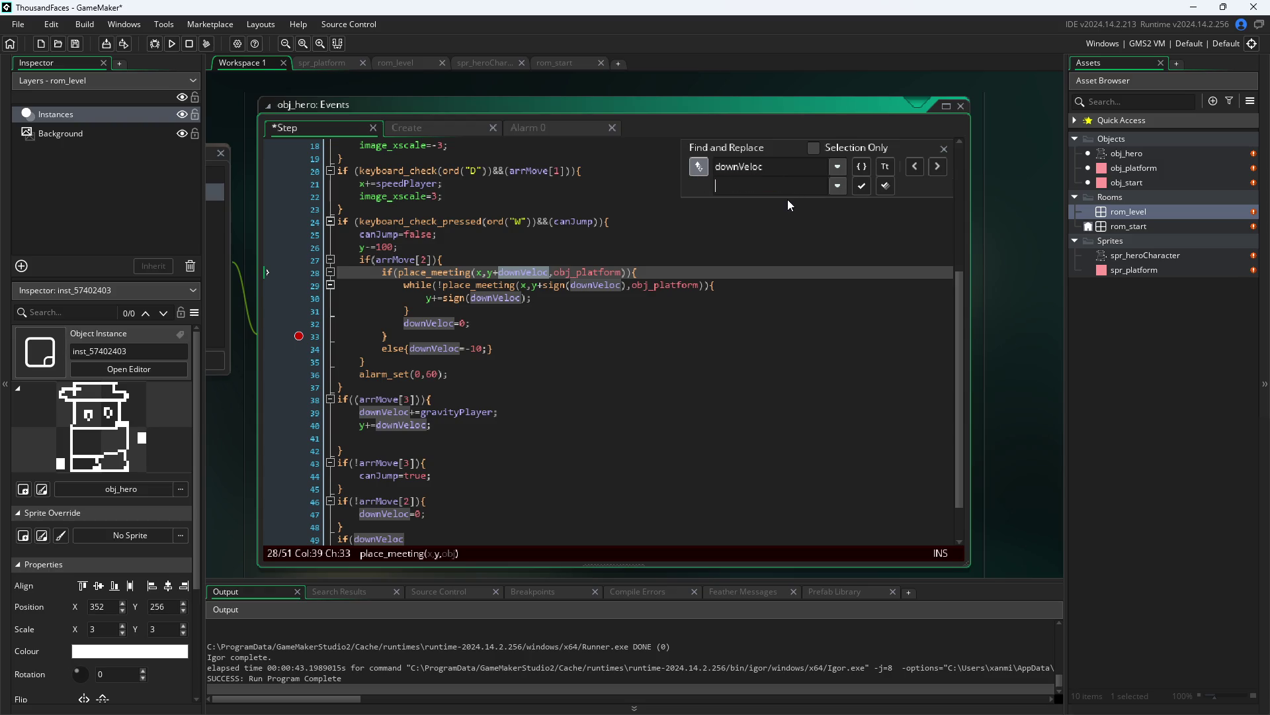
- Replace every downVeloc with vertVeloc in the Step code
type("vert")
type("Veloc")
key("Return")
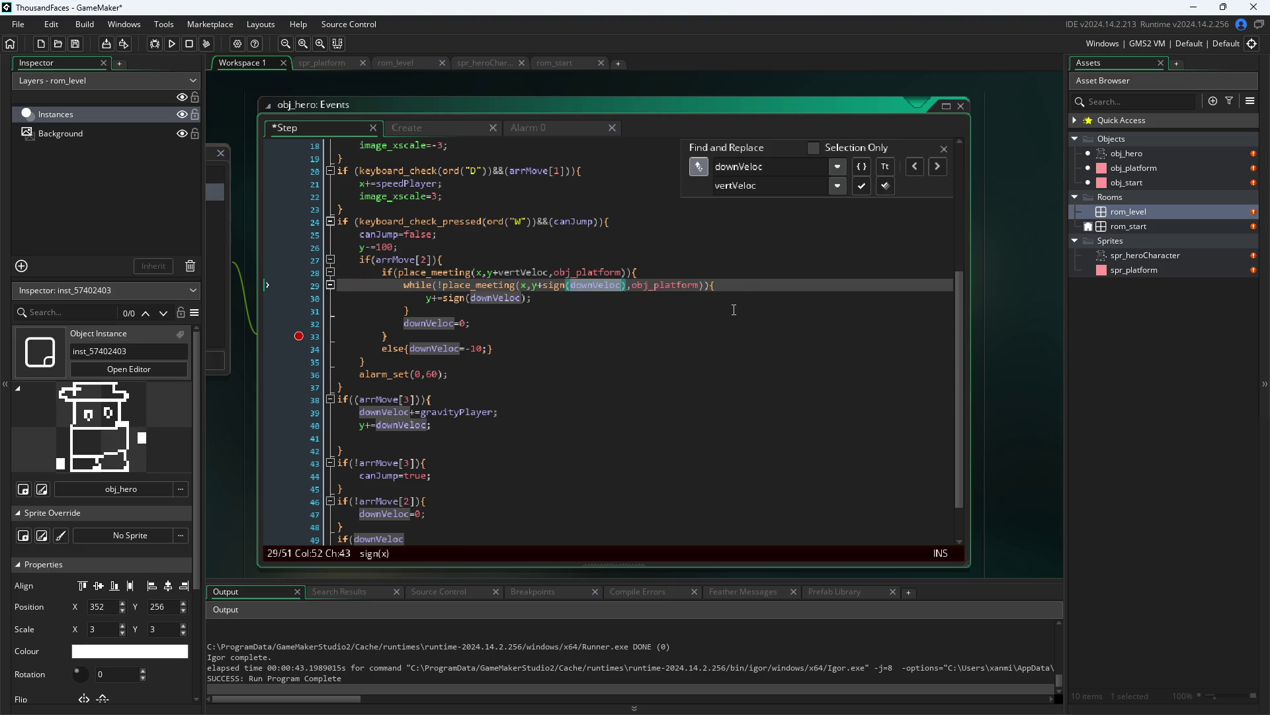
left_click(864, 188)
left_click(864, 188)
left_click(864, 188)
left_click(864, 188)
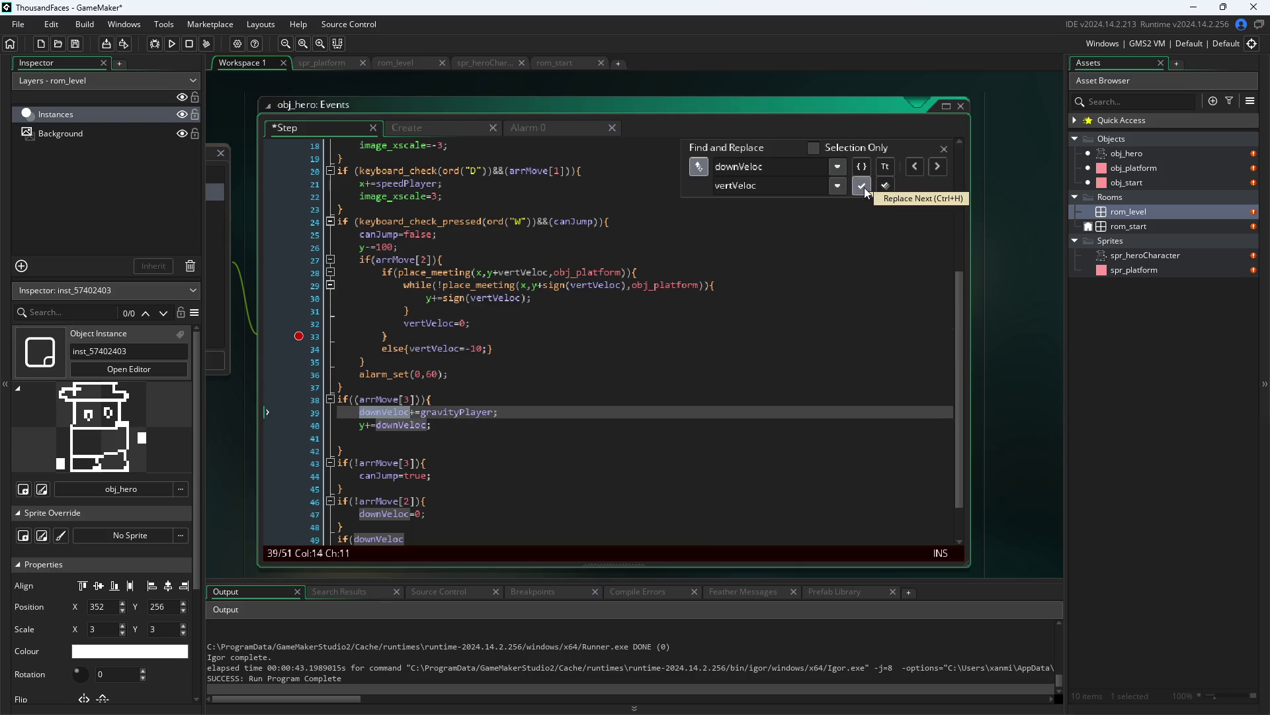
left_click(866, 186)
left_click(888, 183)
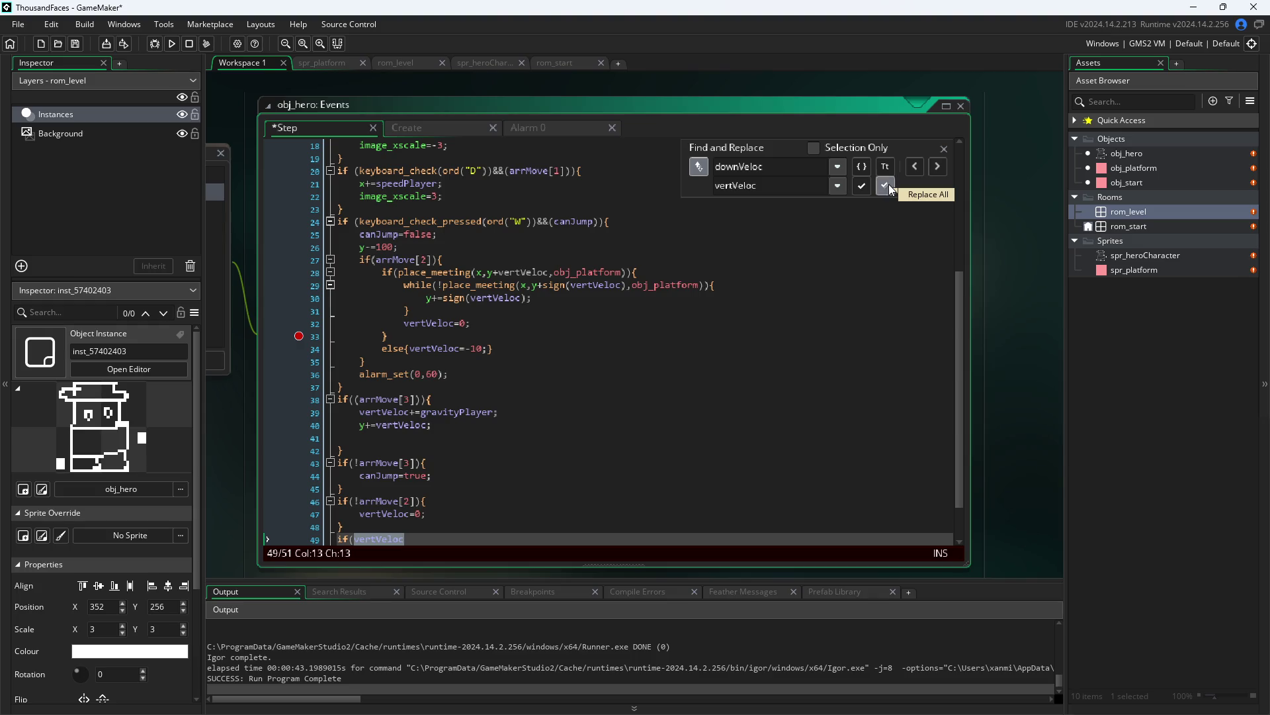
- Rename the Create event's line 3 declaration to vertVeloc=0
left_click(433, 128)
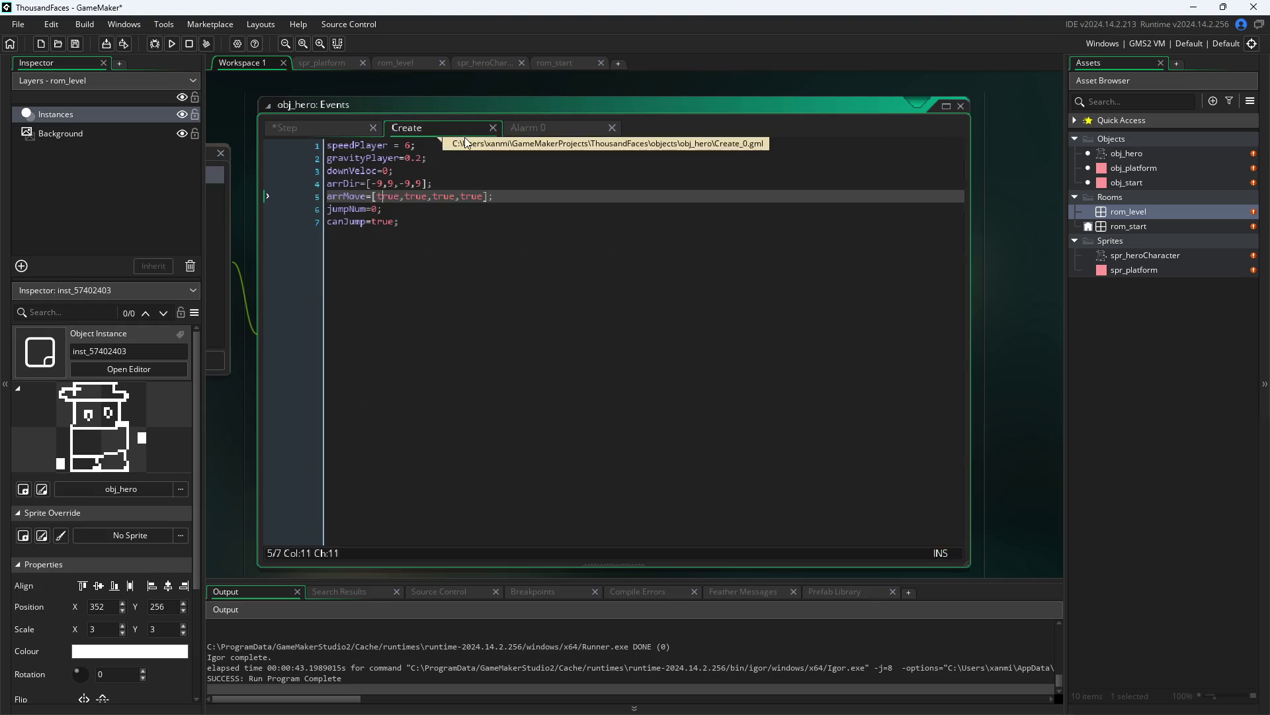
left_click(329, 175)
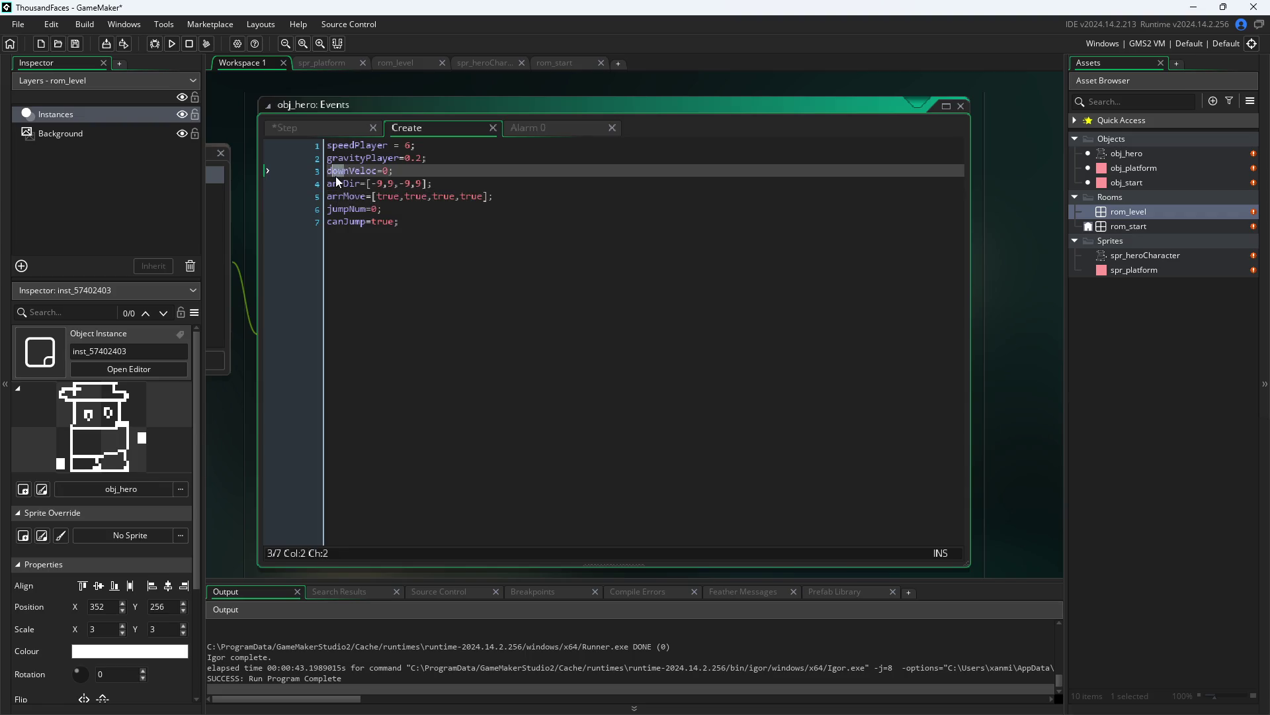
type("h")
key("BackSpace")
type("vert")
left_click(341, 127)
left_click(502, 520)
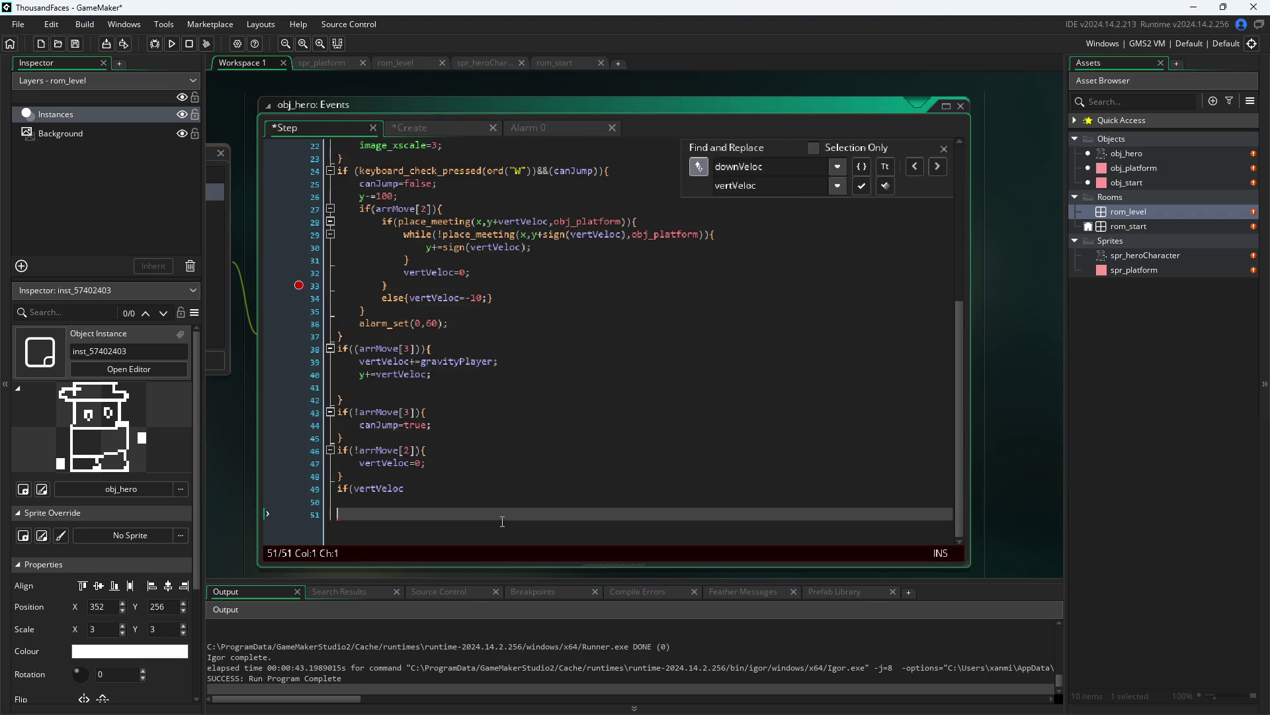
- Complete line 49 as if(vertVeloc<=0){, start its body, and select the platform collision check
left_click(492, 488)
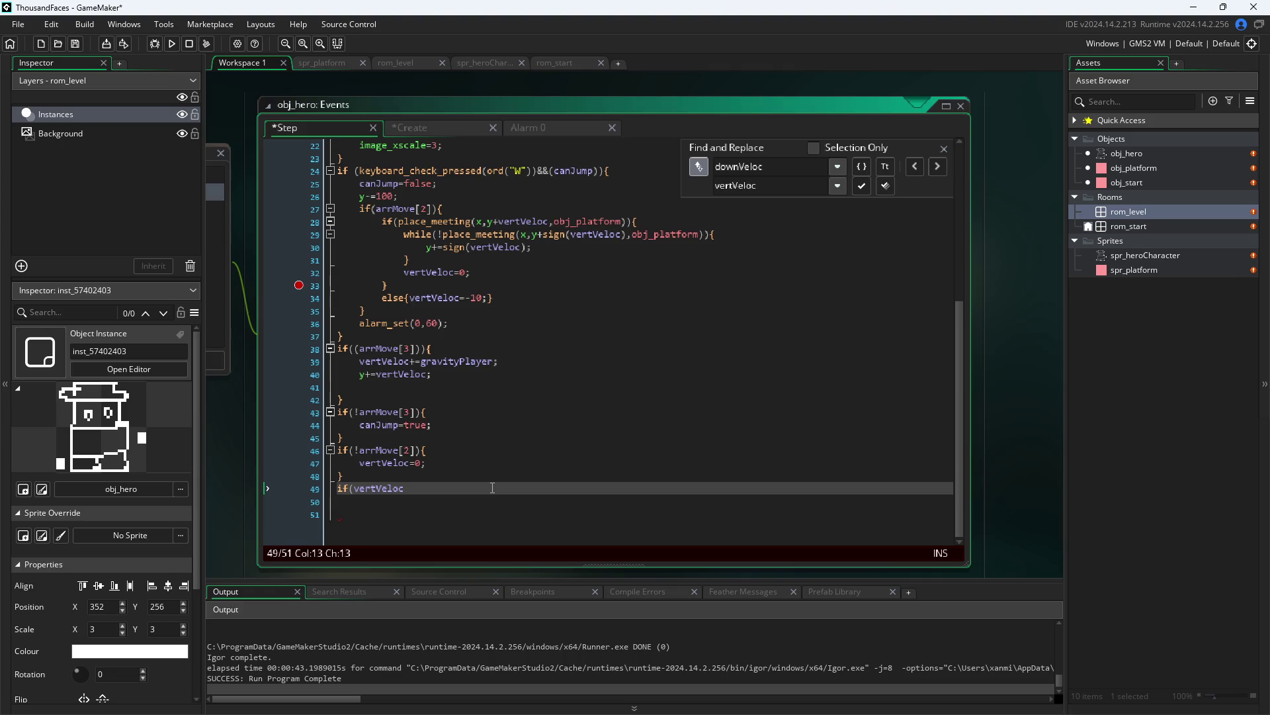
left_click(944, 148)
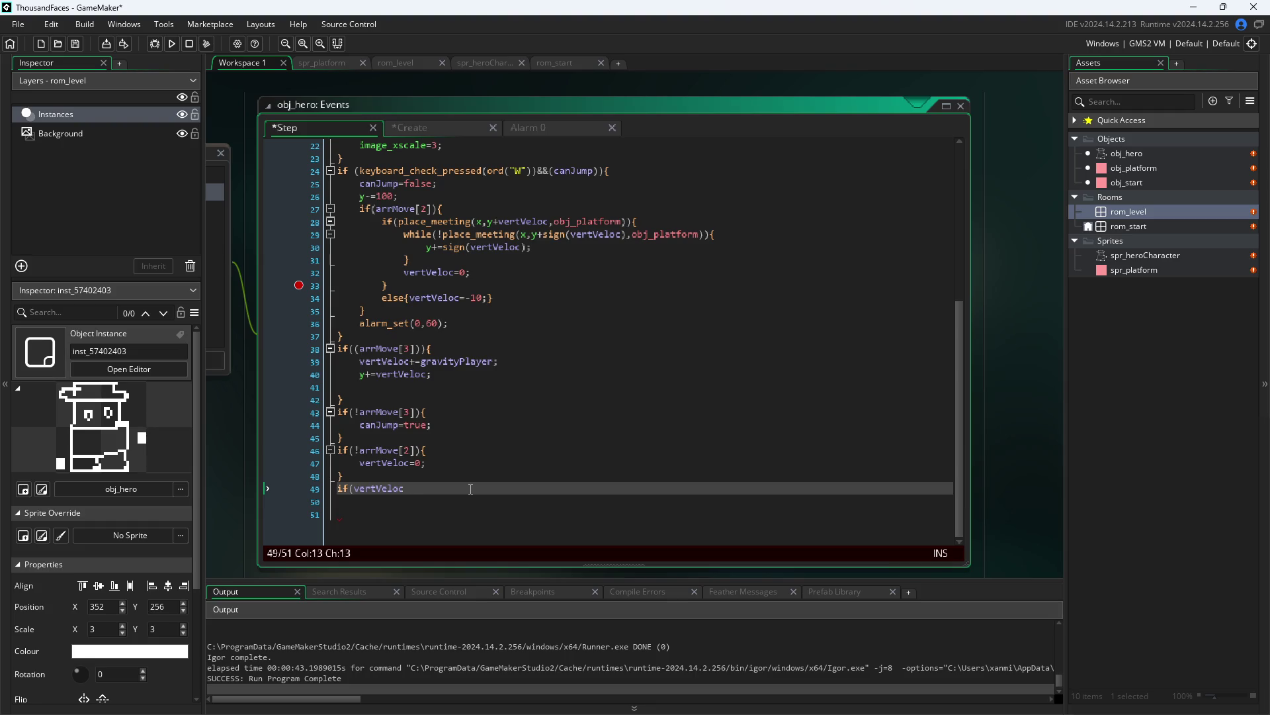
type("<")
type("0")
key("Left")
key("Left")
type("=")
key("End")
type("{")
key("Return")
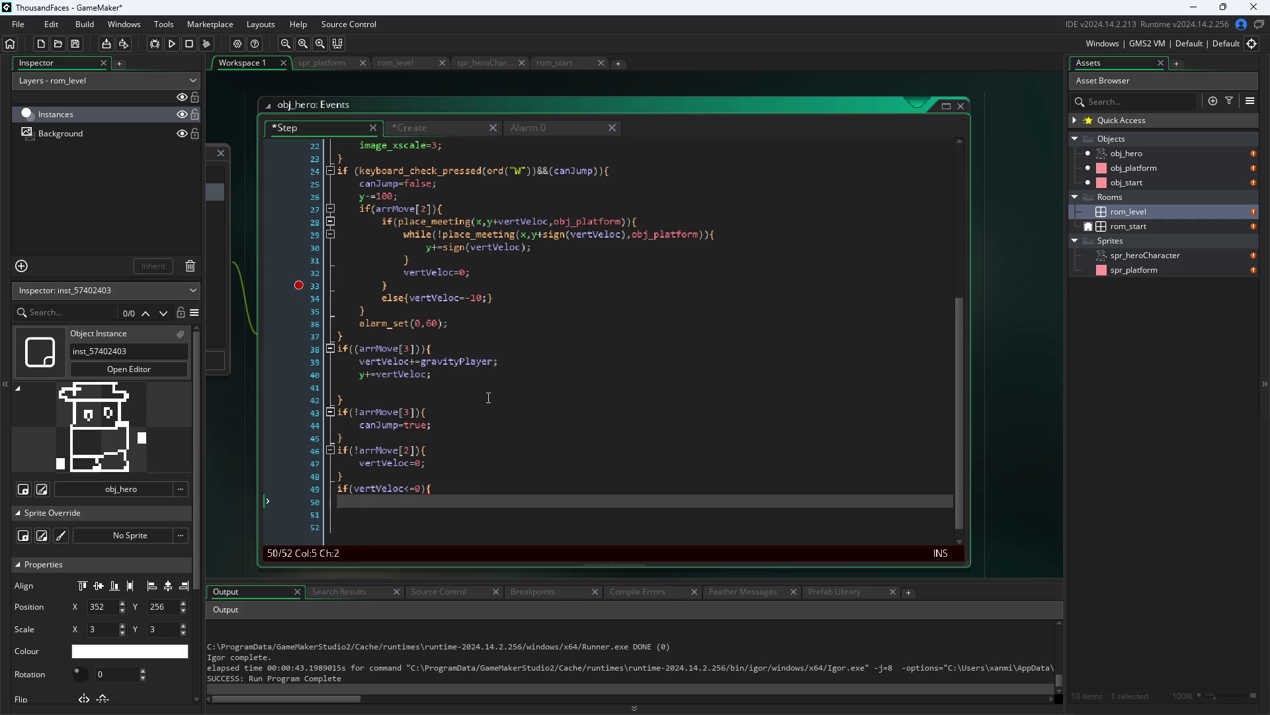
mouse_move(447, 283)
left_mouse_down()
mouse_move(390, 281)
mouse_move(294, 219)
left_mouse_up()
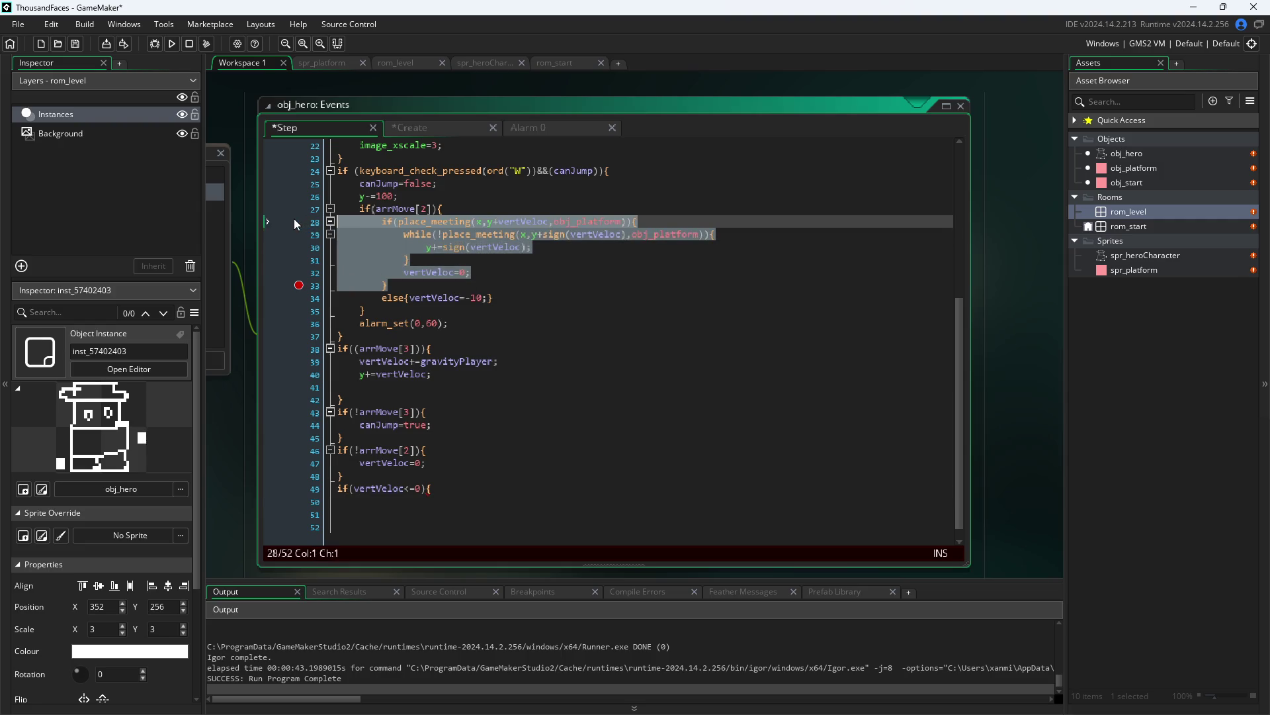
- Paste the copied platform collision check into the new block and indent its if one level
key("ctrl+c")
left_click(424, 501)
key("ctrl+v")
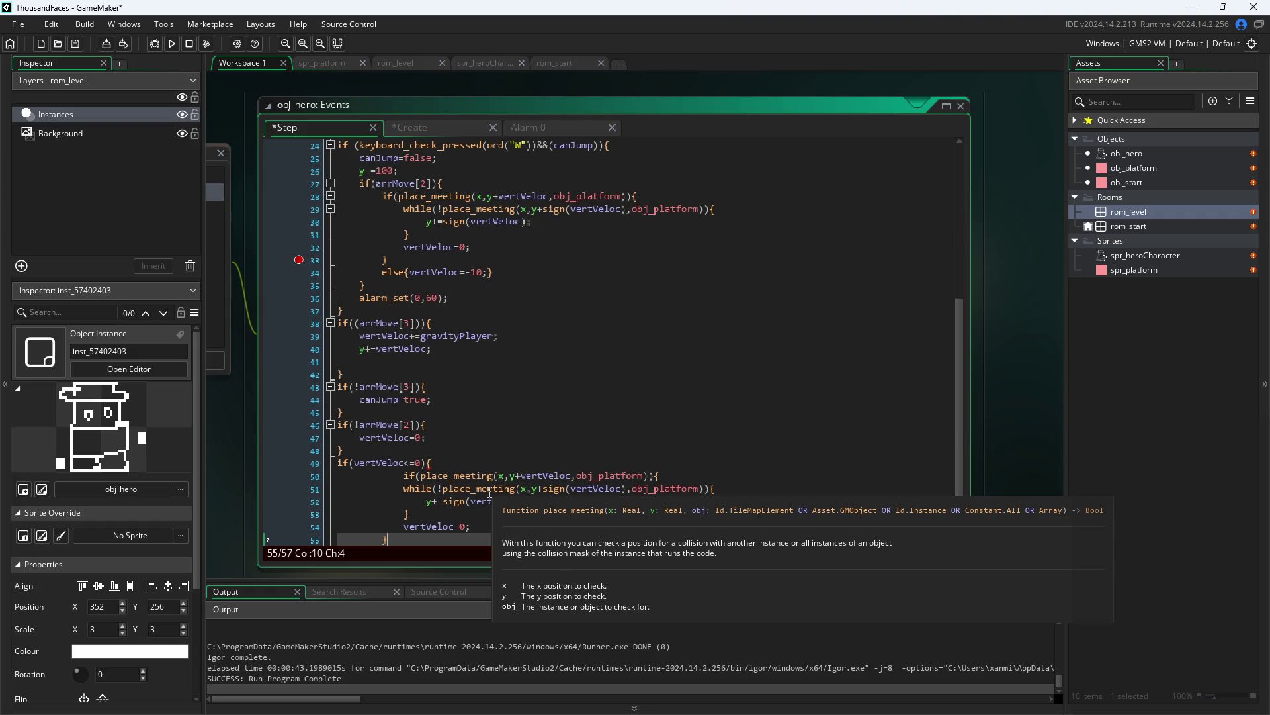
scroll(467, 467, "down", 2)
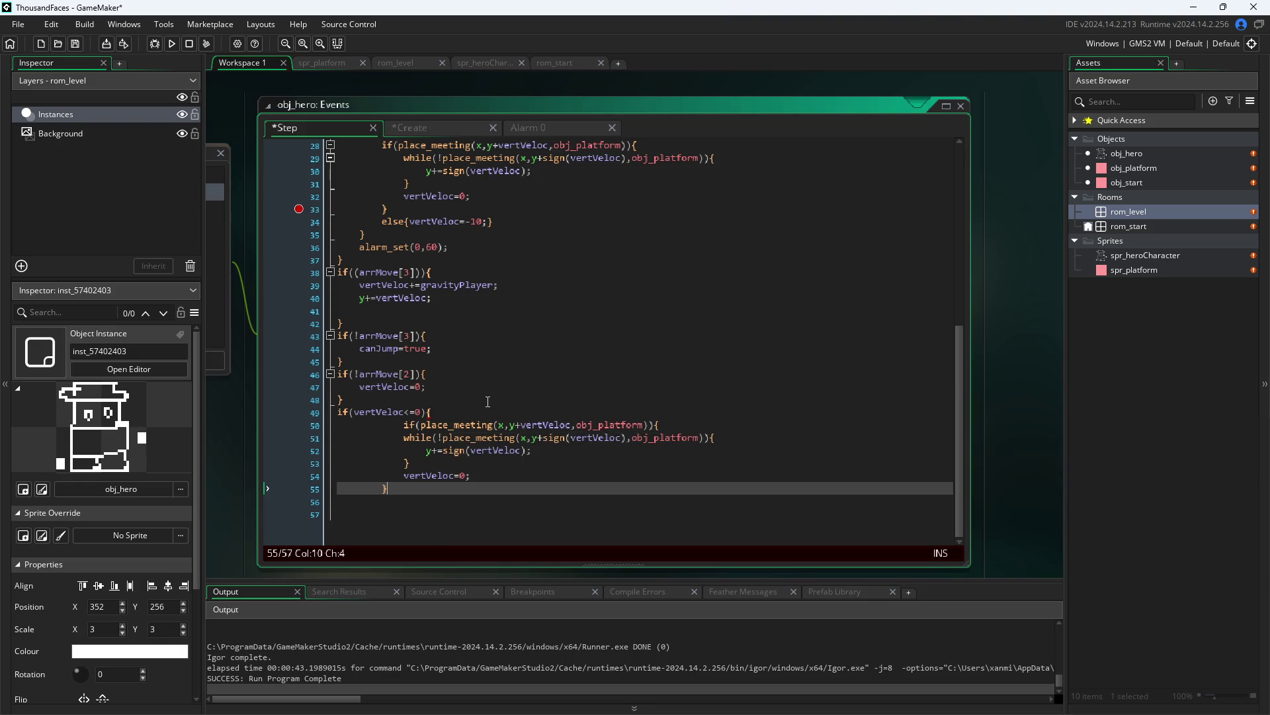
left_click_drag(402, 424, 323, 426)
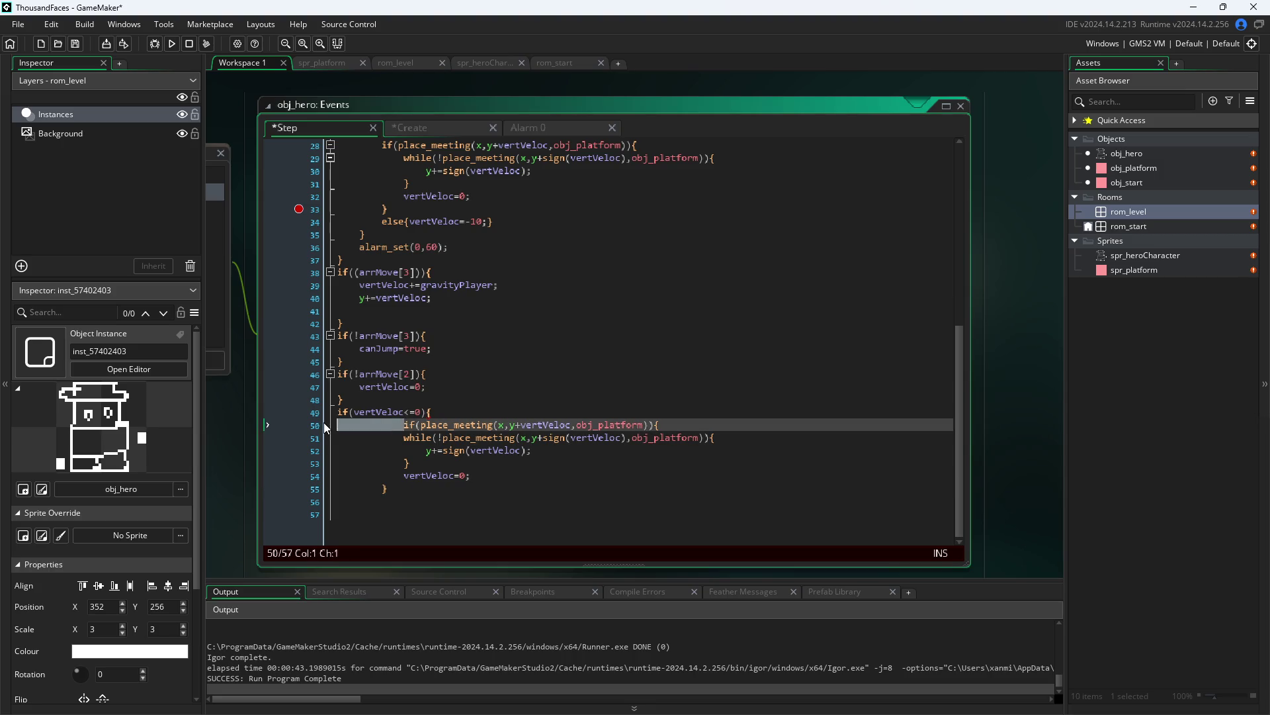
key("BackSpace")
key("Tab")
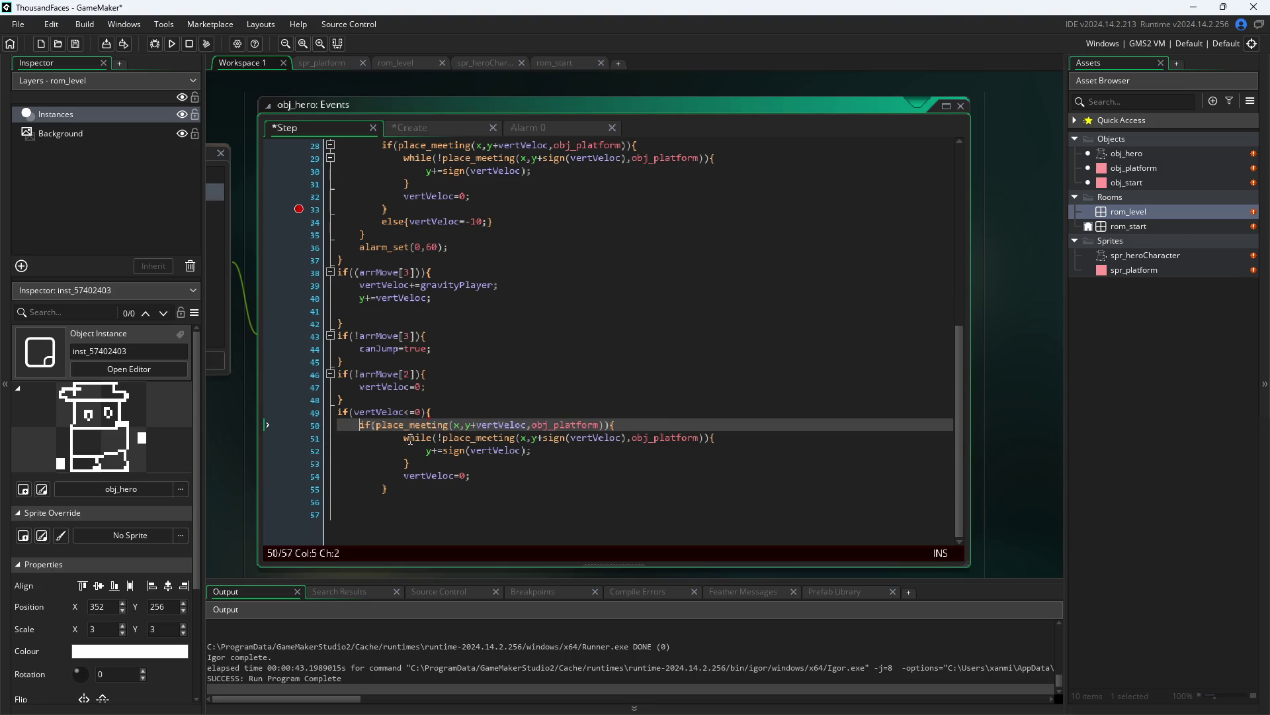
- Dedent the pasted while loop and closing braces, putting vertVeloc=0 on its own line
left_click(405, 438)
key("BackSpace")
key("Down")
key("BackSpace")
key("Down")
key("BackSpace")
key("Down")
key("BackSpace")
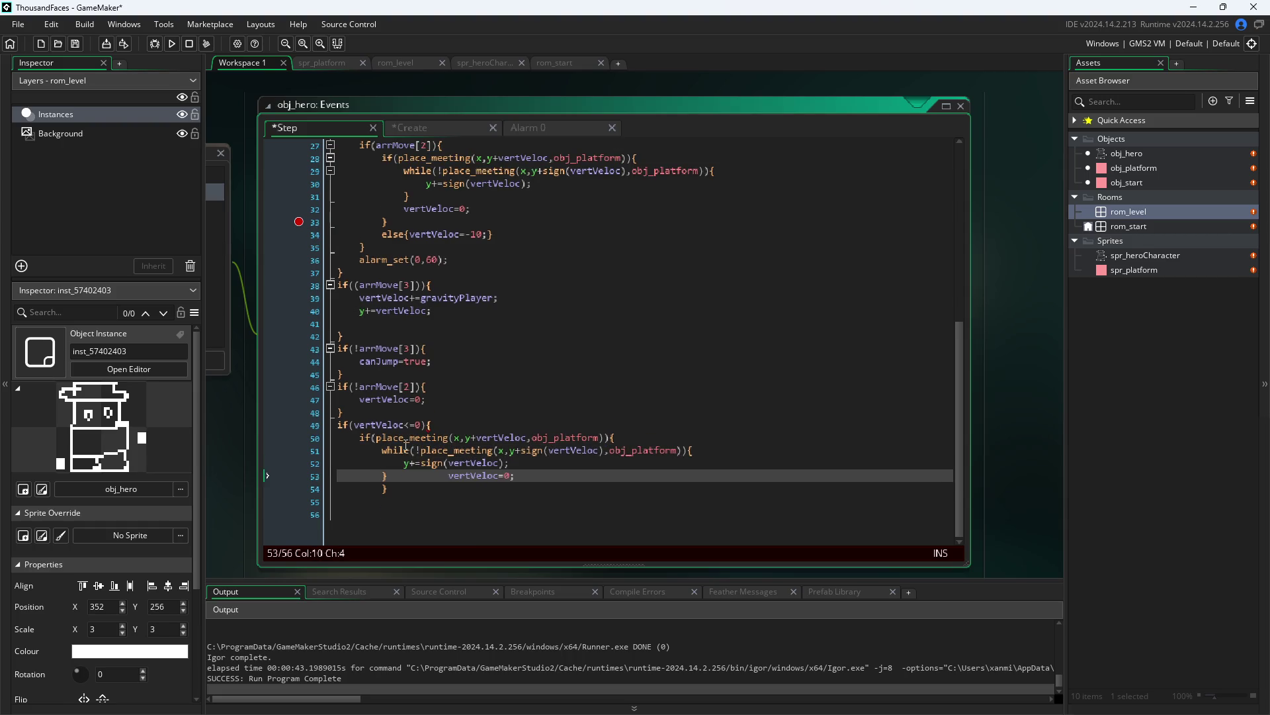
key("Return")
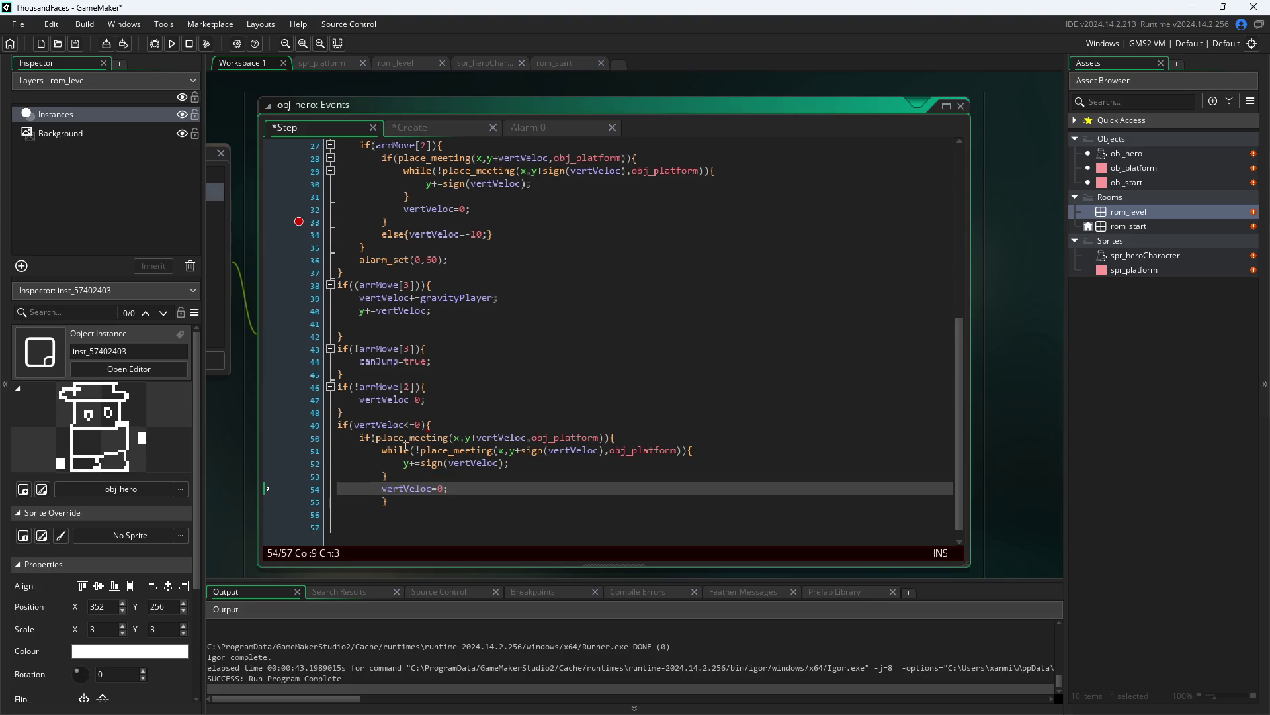
key("Down")
key("BackSpace")
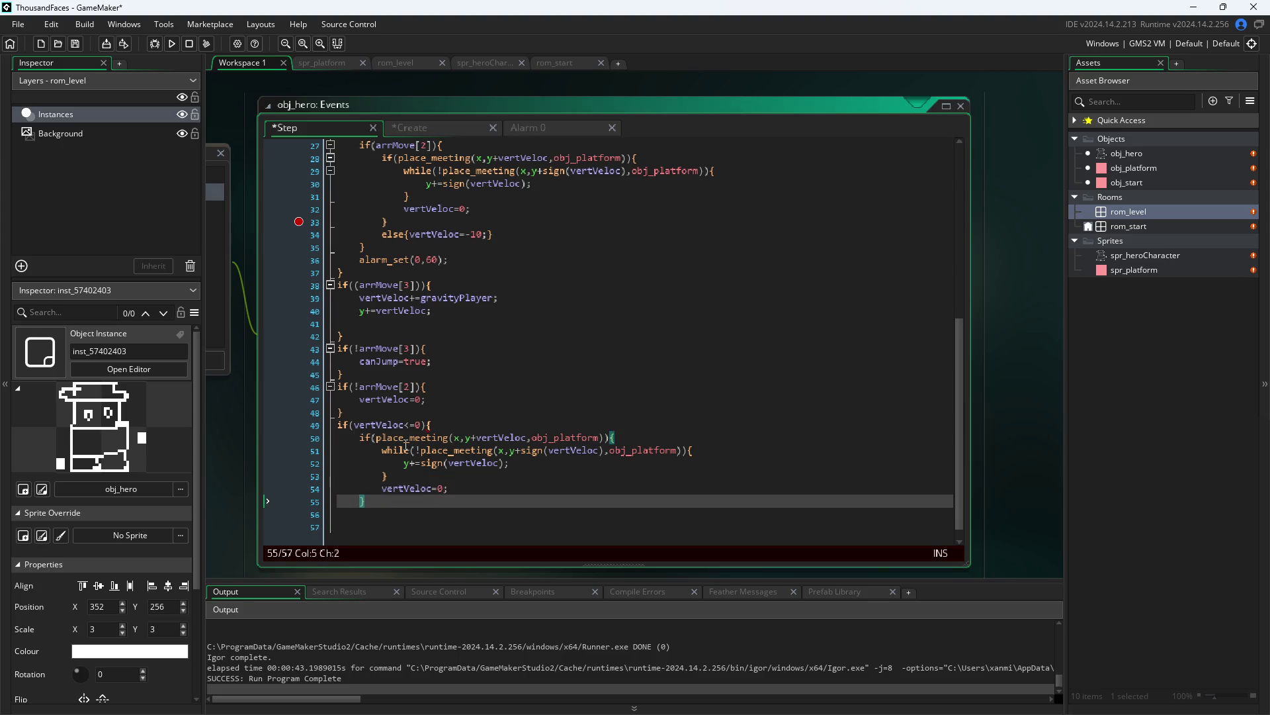
key("Down")
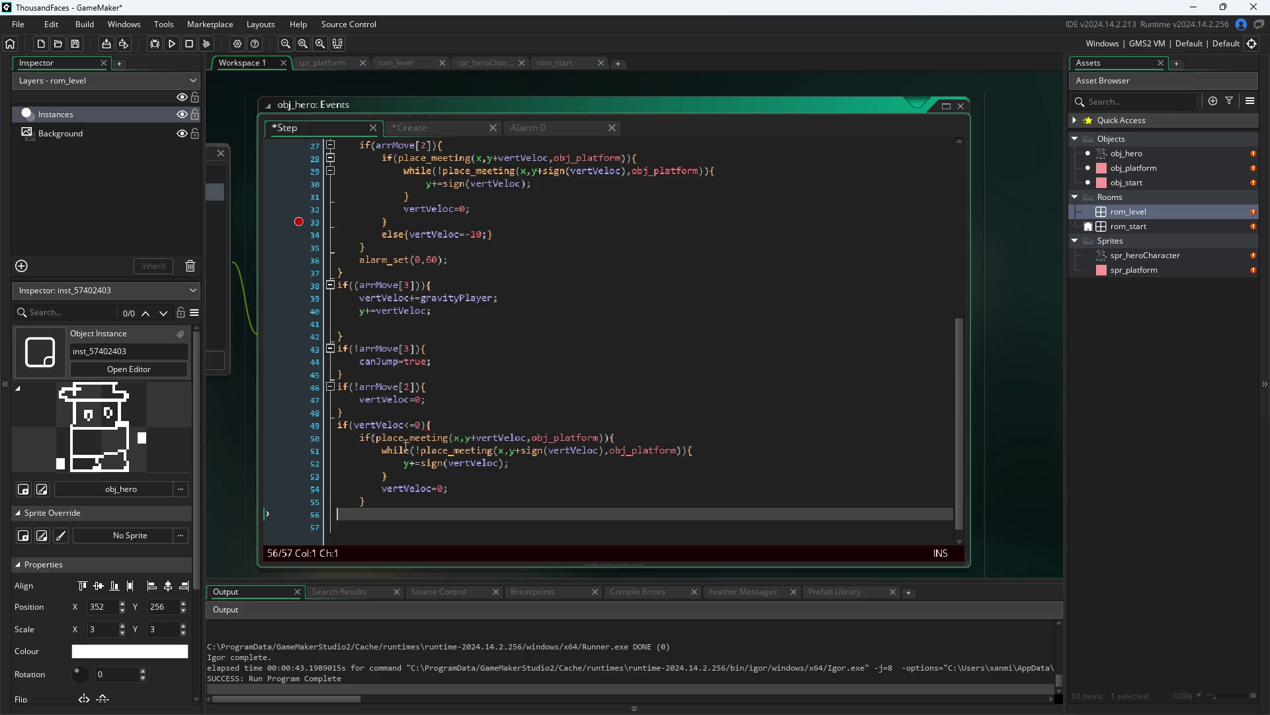
type("}")
left_click(457, 420)
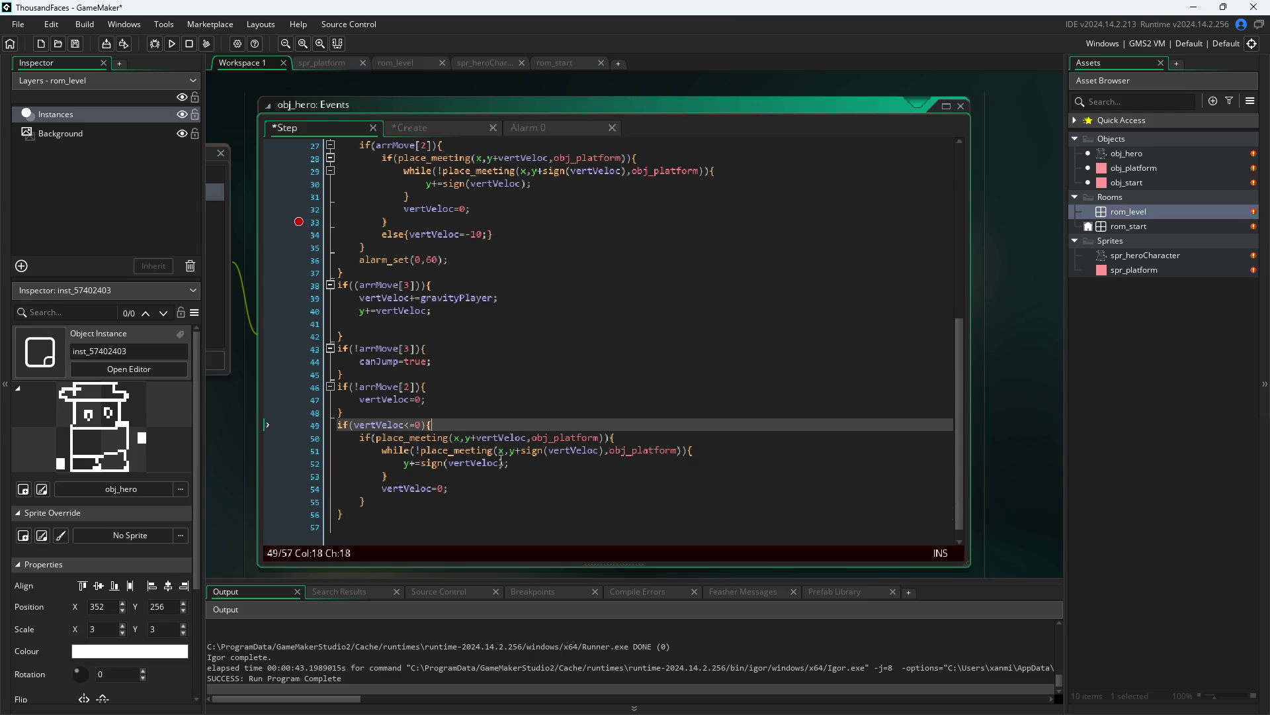
left_click(490, 450)
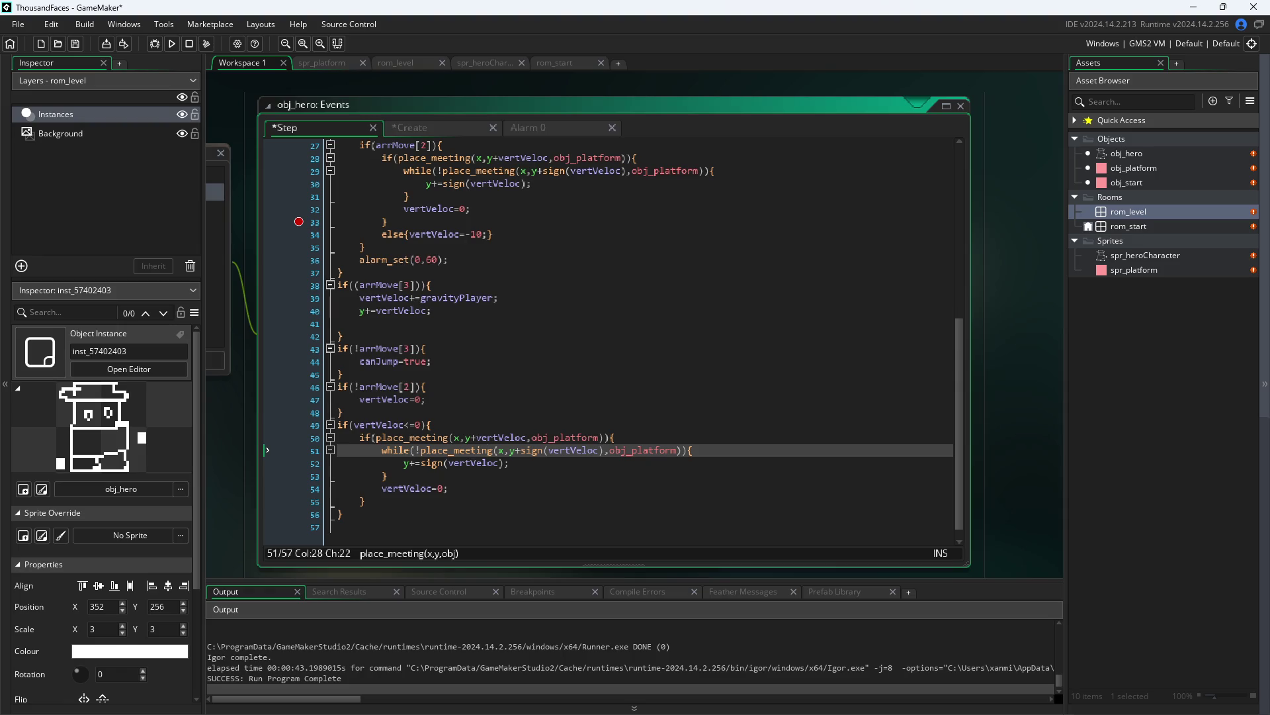
- In the Paint logic sketch, draw an arrow from the circle up to the rectangle
key("alt+Tab")
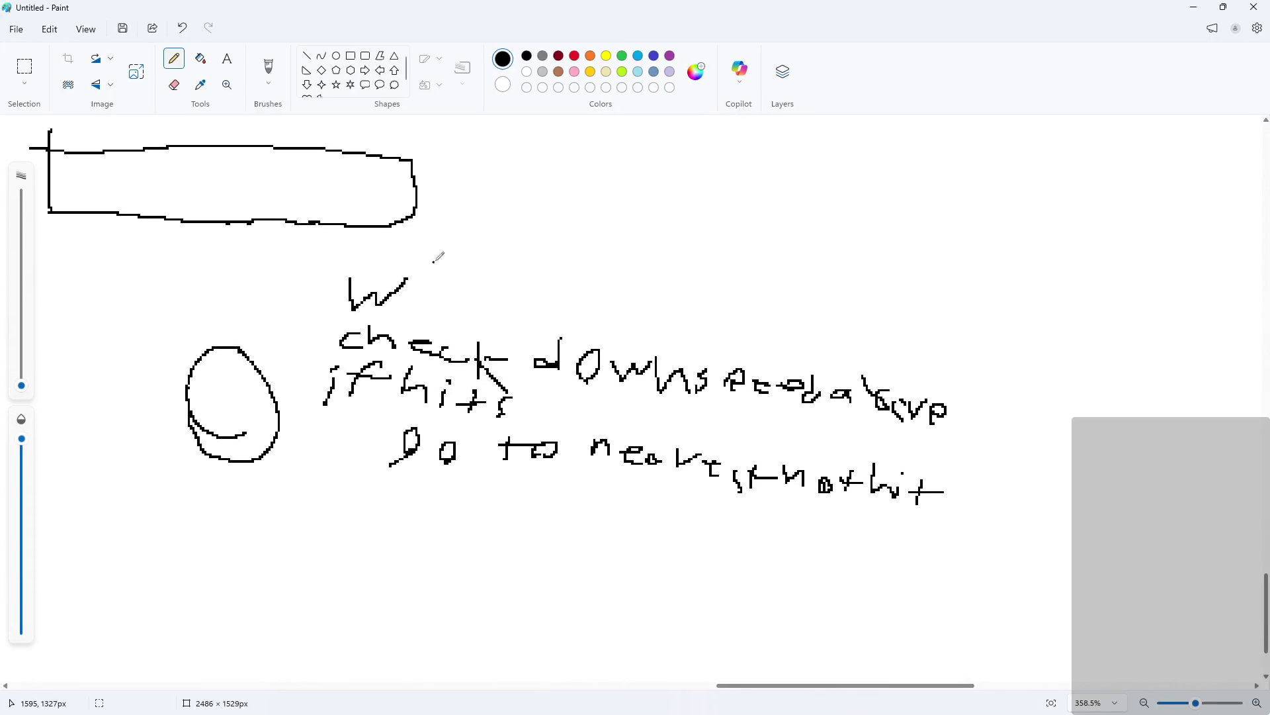
mouse_move(209, 335)
left_mouse_down()
mouse_move(225, 247)
mouse_move(270, 294)
left_mouse_up()
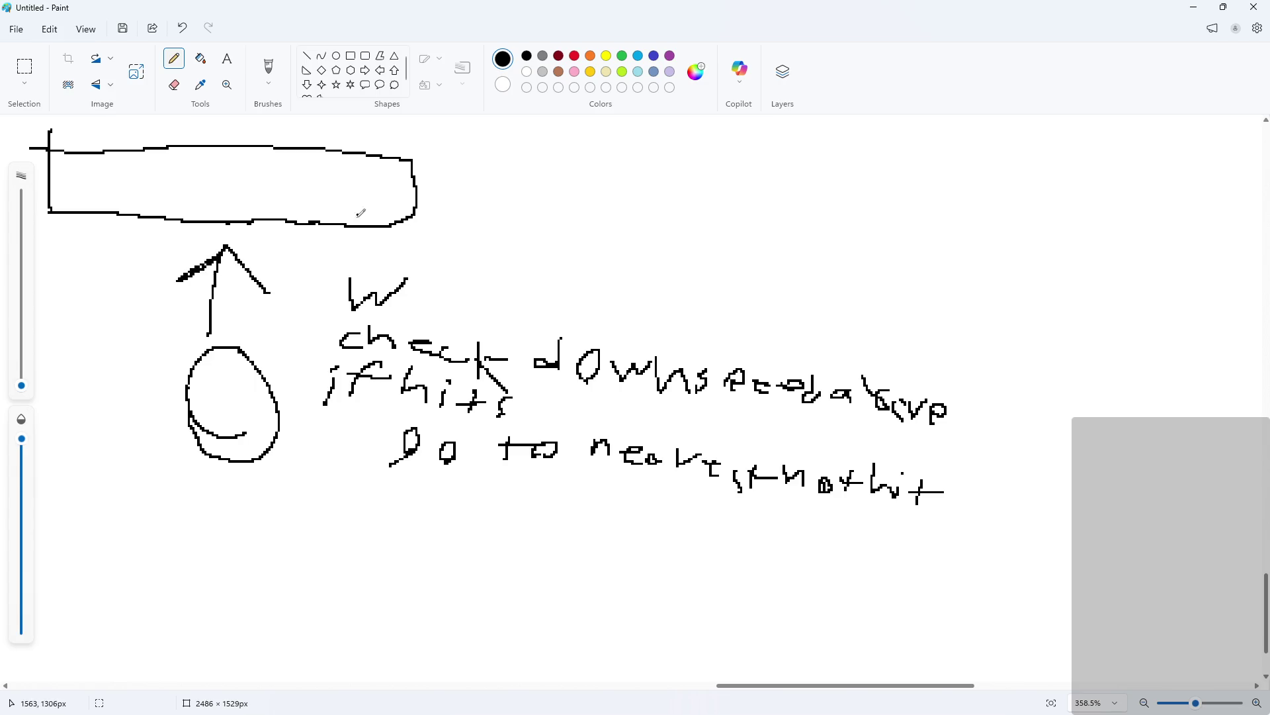
left_click(1194, 7)
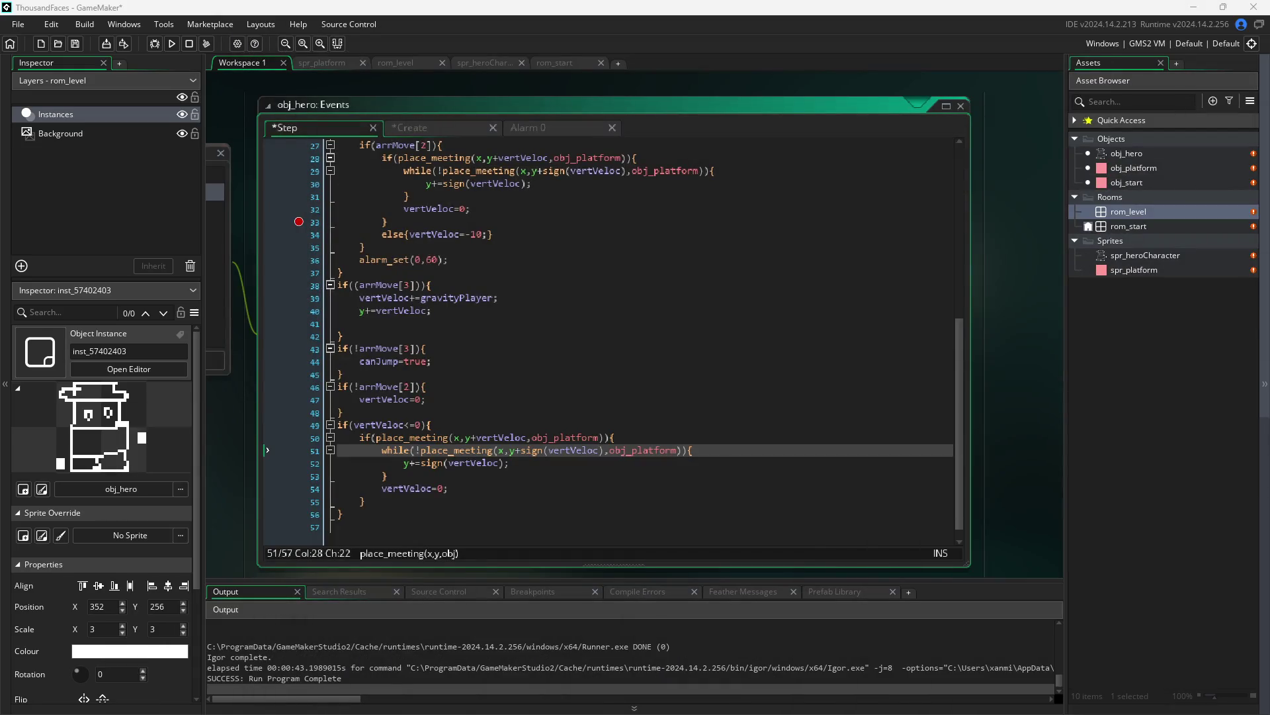
key("alt+Tab")
mouse_move(917, 259)
left_mouse_down()
mouse_move(918, 590)
mouse_move(918, 518)
mouse_move(988, 599)
left_mouse_up()
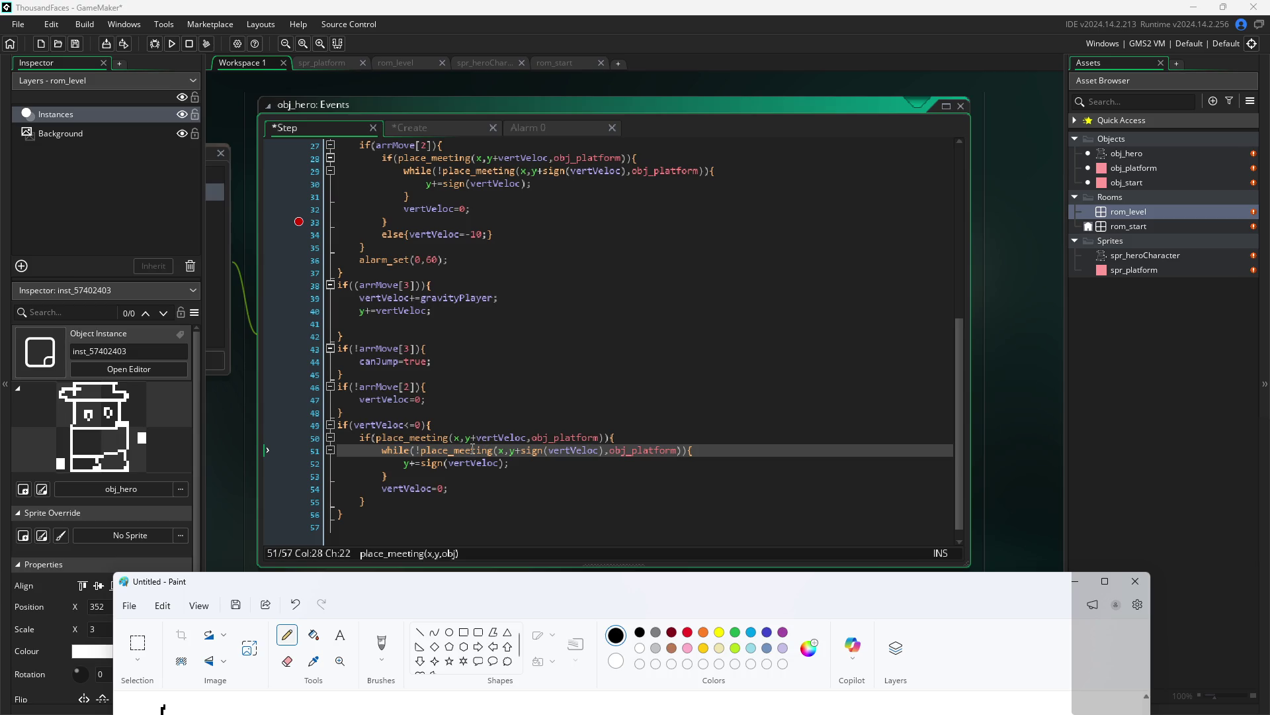
mouse_move(472, 450)
left_click(481, 486)
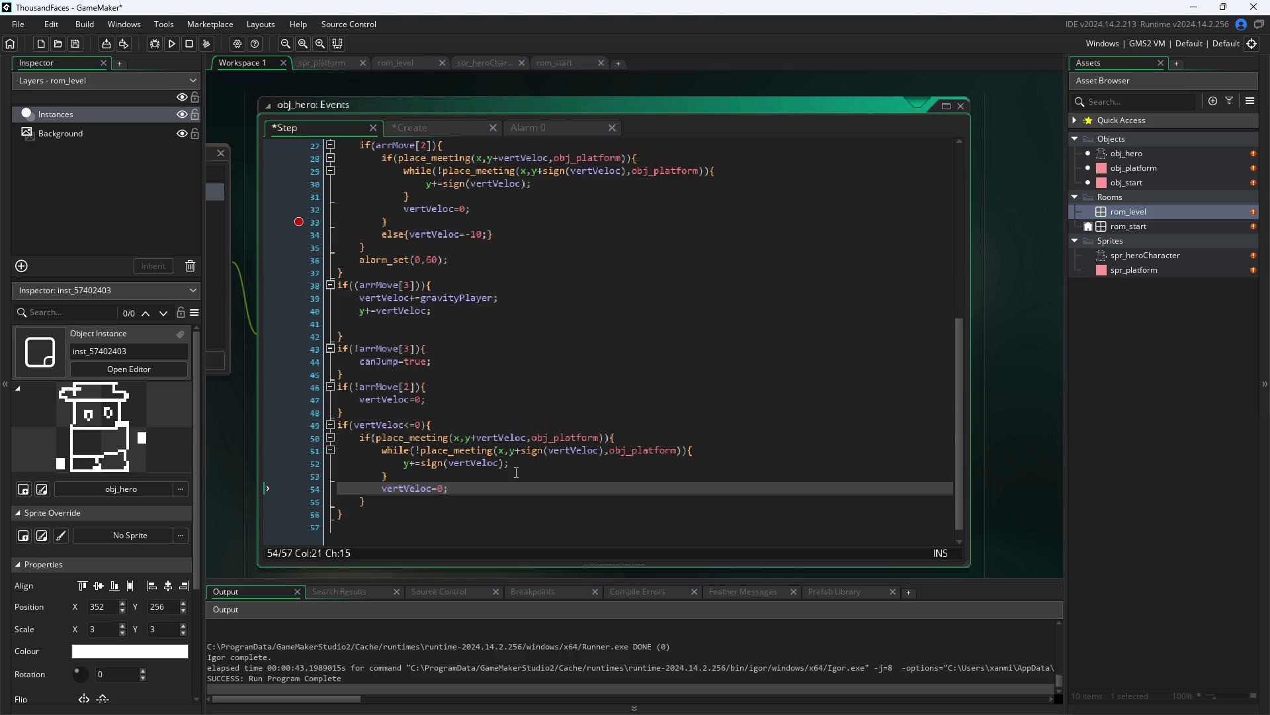
left_click_drag(466, 488, 380, 497)
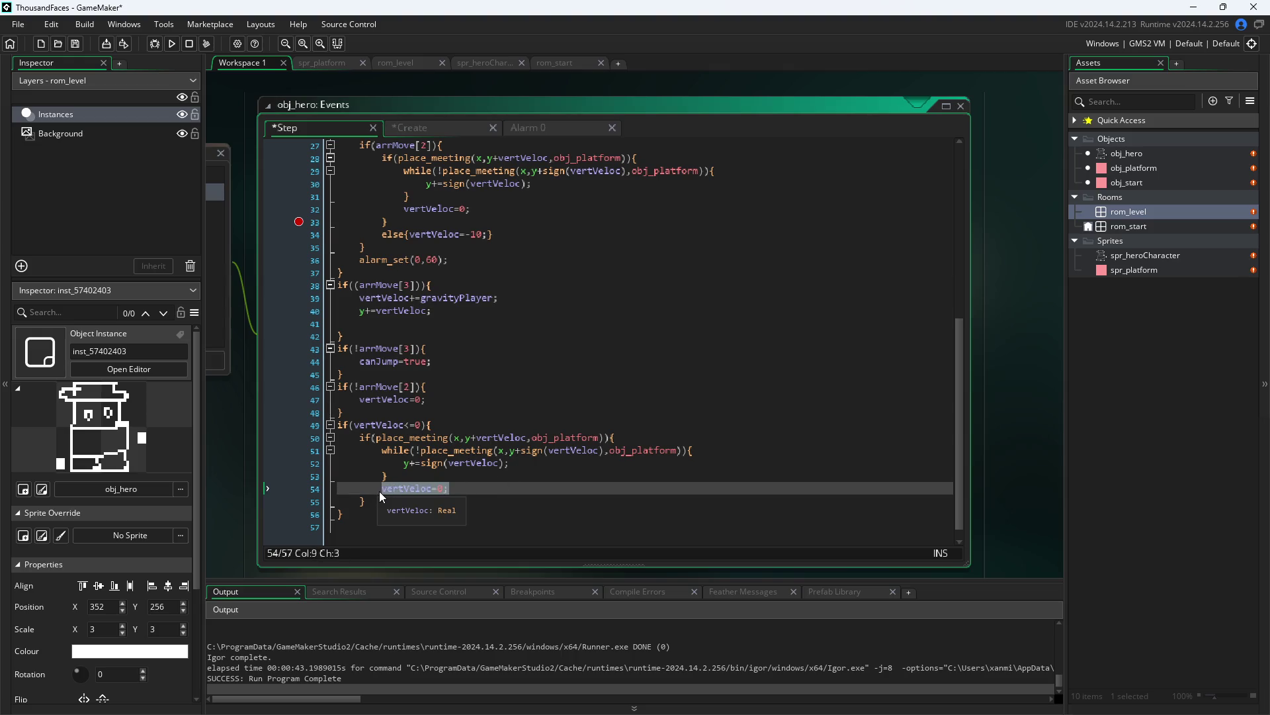
key("BackSpace")
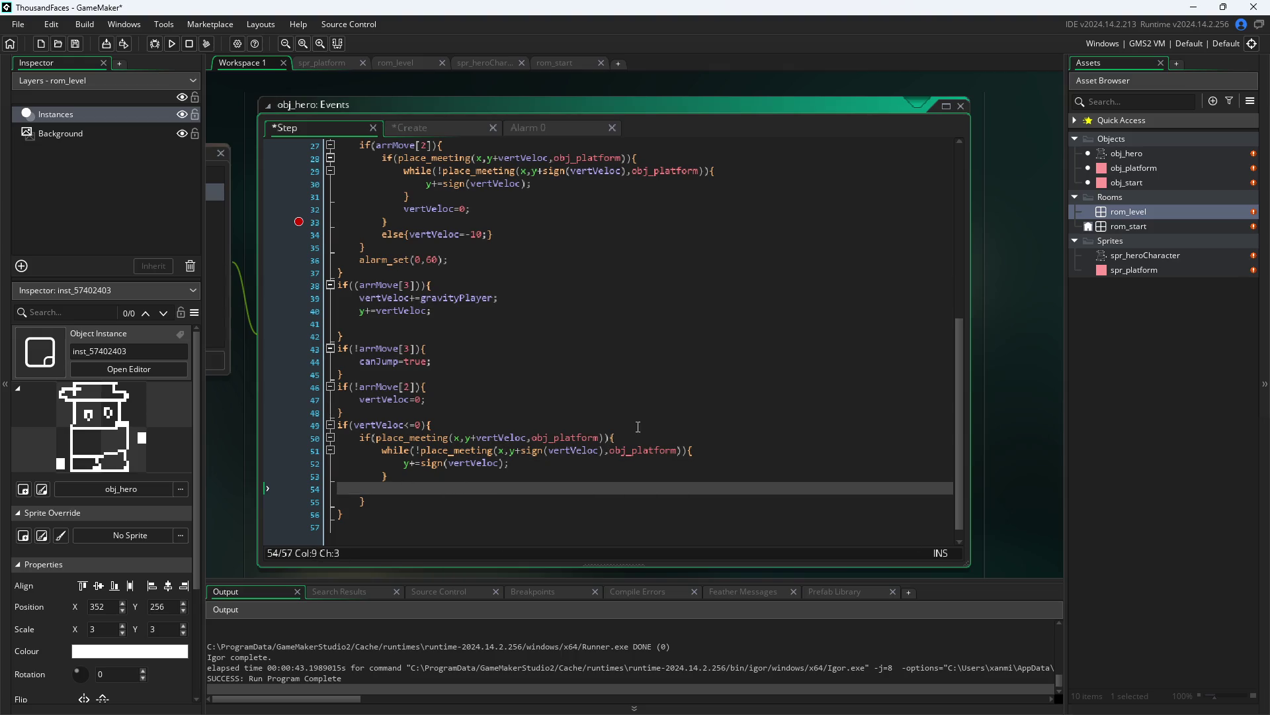
key("ctrl+z")
left_click(238, 458)
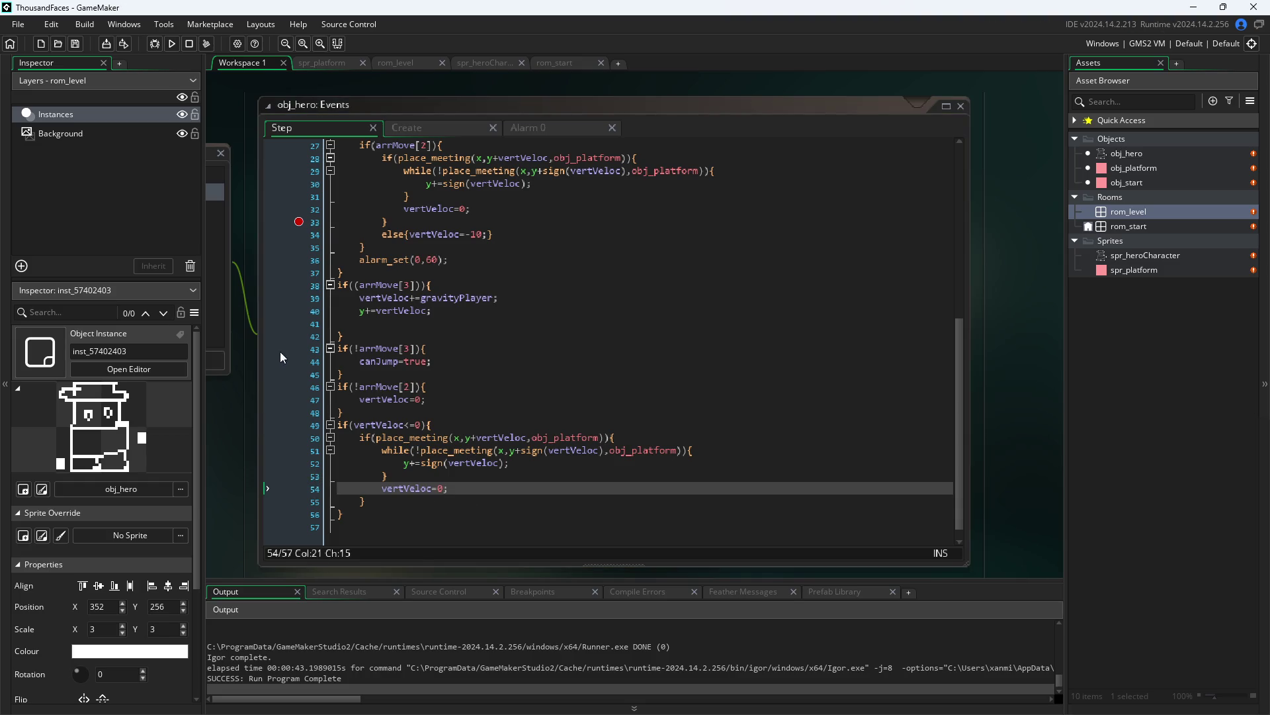
- Run Pixel Game, move the hero right, close the game, then return to the y-=100 line
left_click(171, 44)
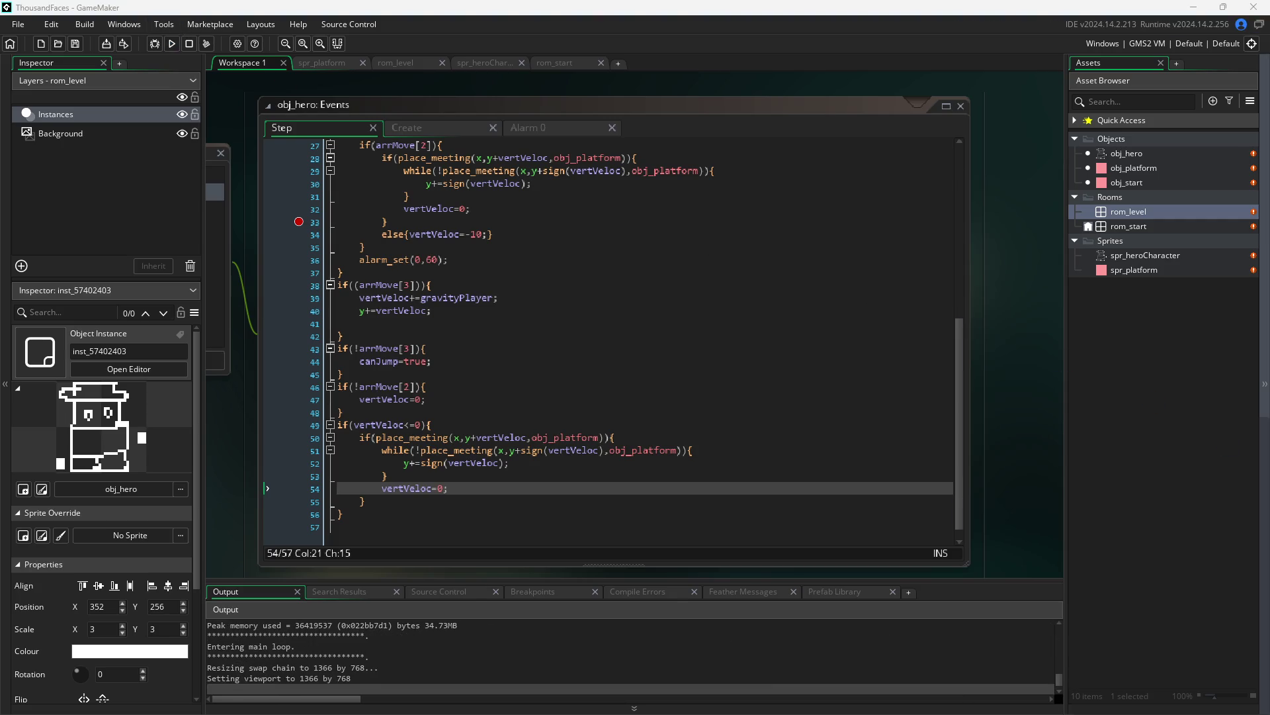
key("Right")
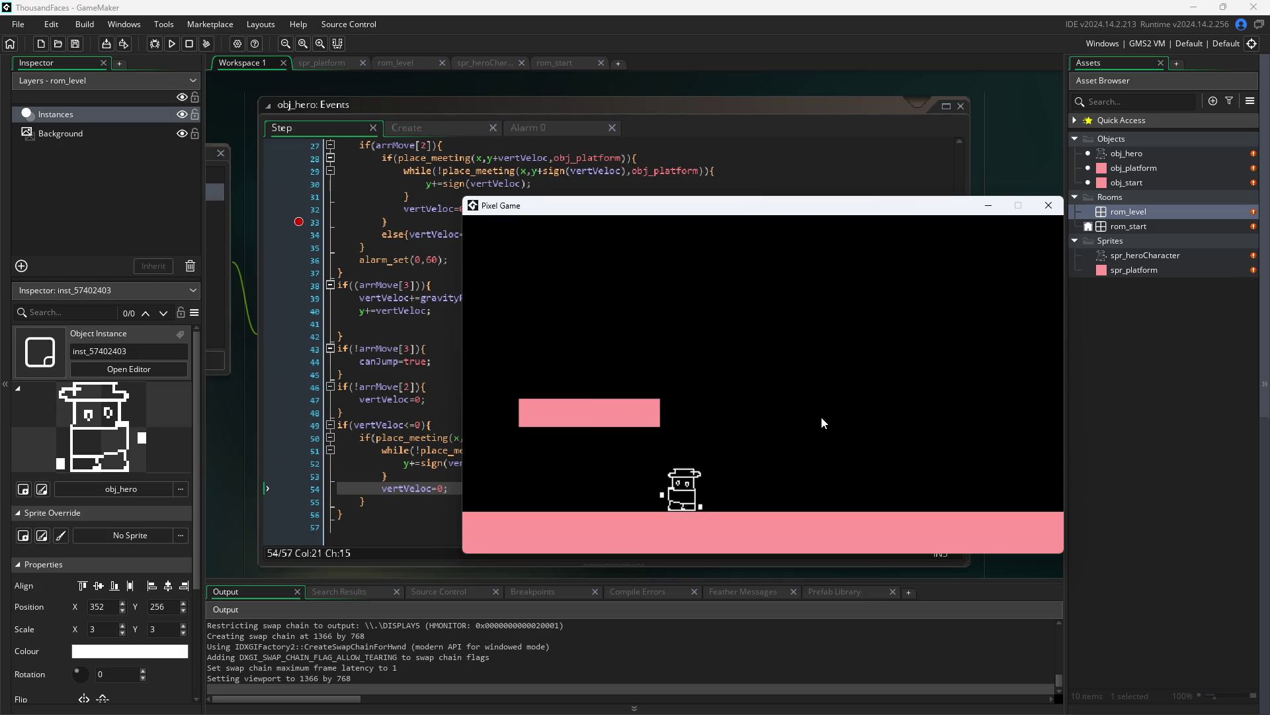
left_click(1048, 205)
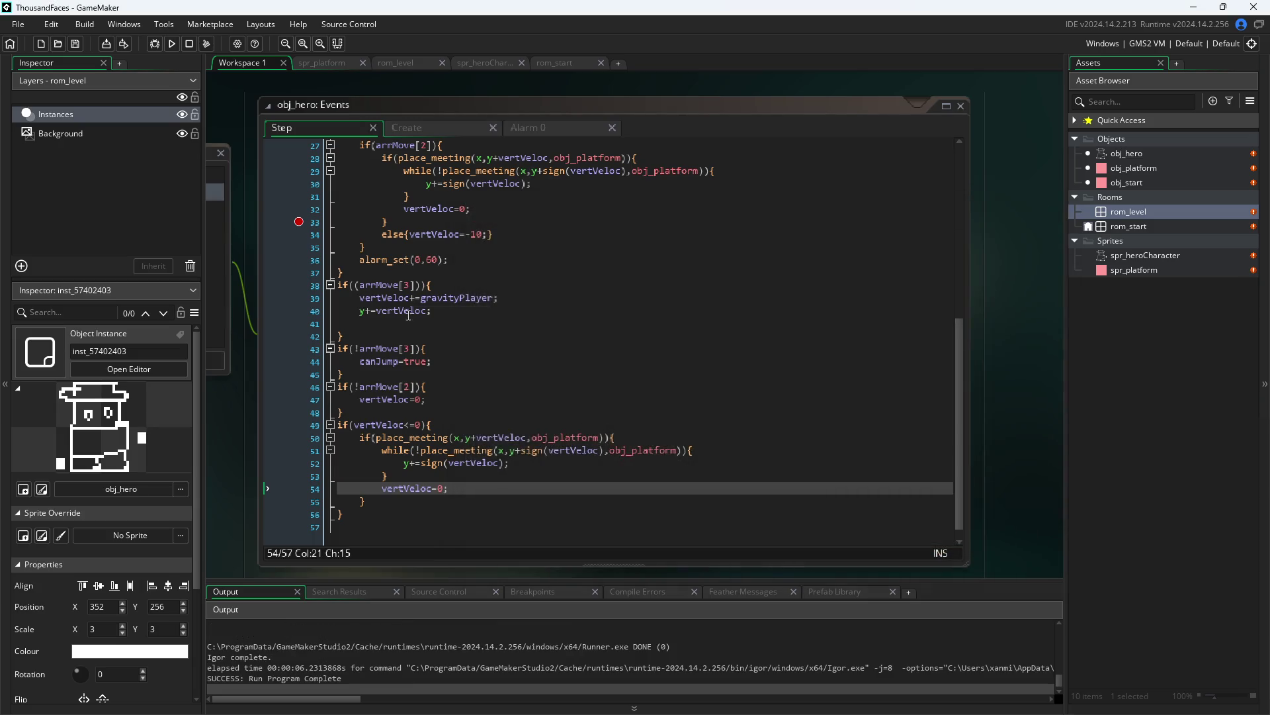
scroll(406, 311, "up", 3)
left_click(398, 258)
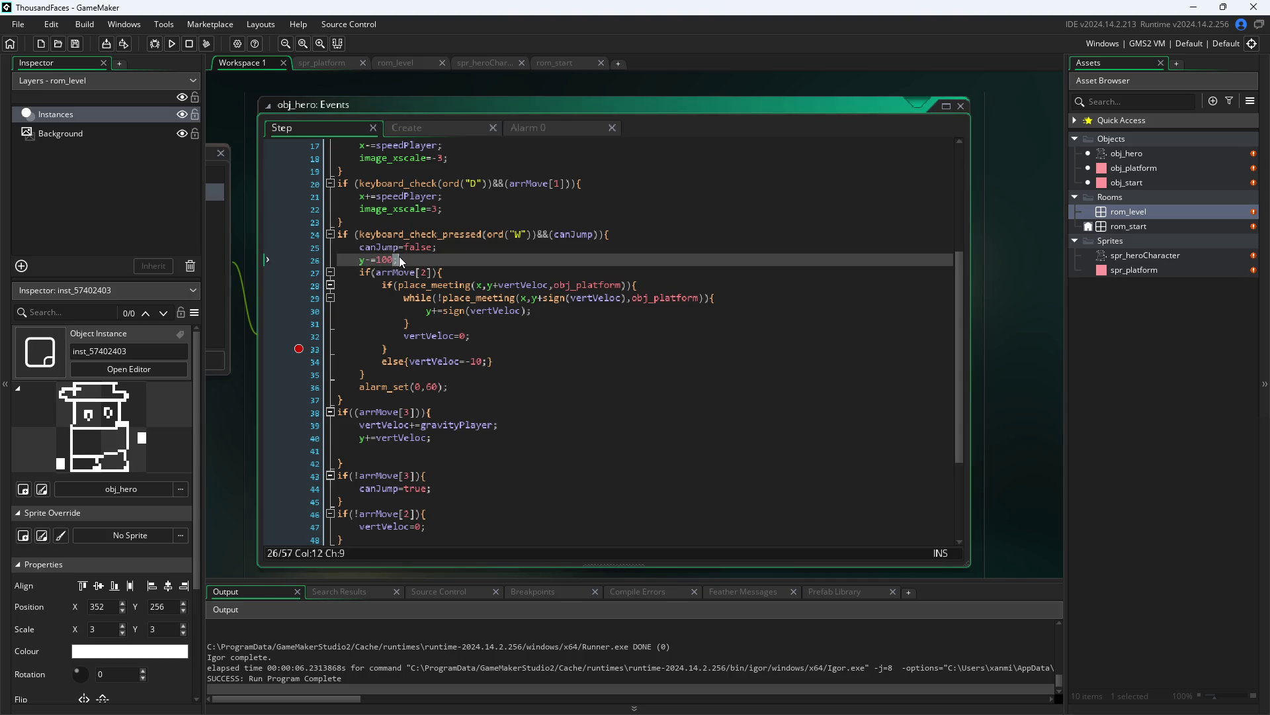
- Replace the y-=100 line and old collision branches with vertVeloc=-4;, then save and run
left_click_drag(401, 258, 312, 265)
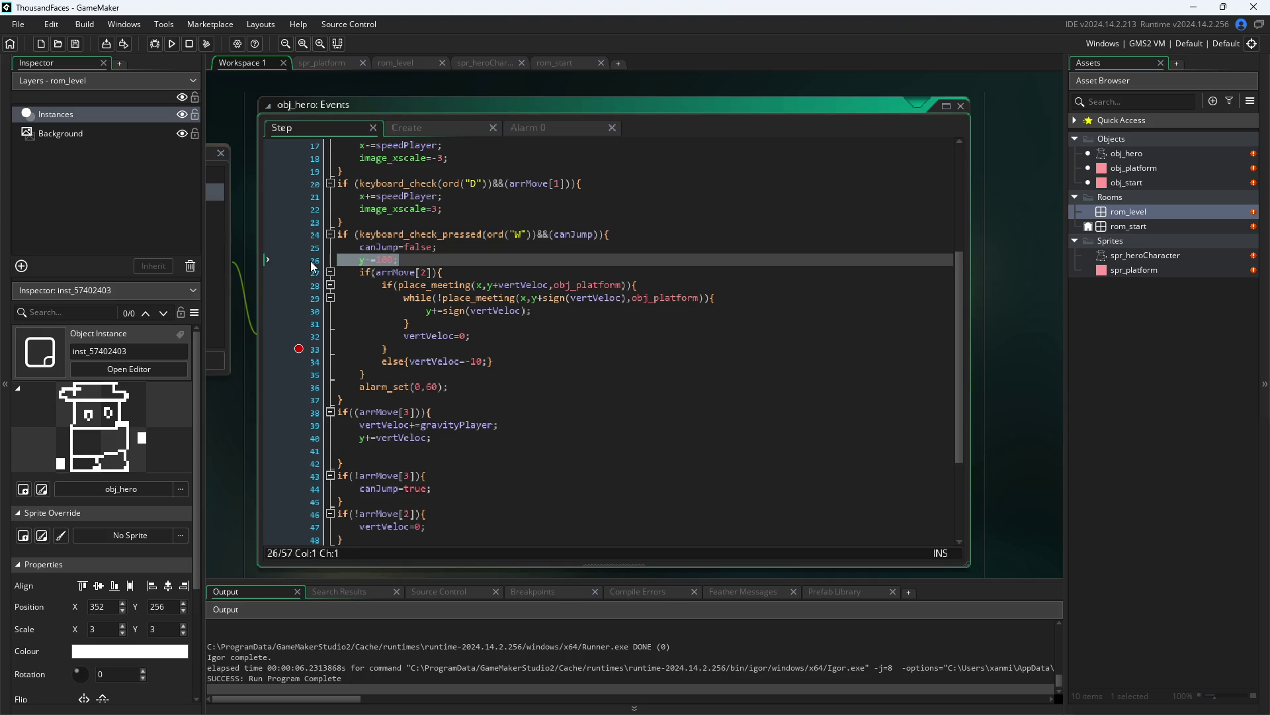
key("BackSpace")
key("BackSpace")
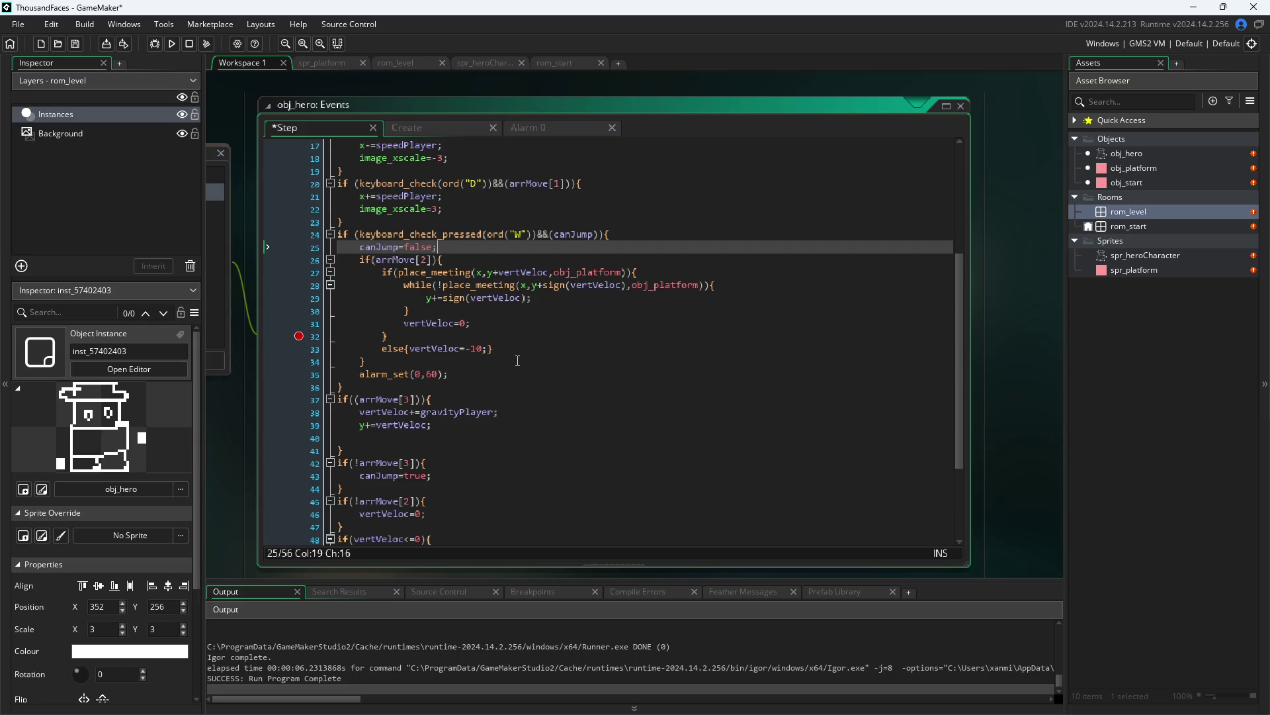
mouse_move(516, 362)
left_mouse_down()
mouse_move(363, 320)
mouse_move(371, 358)
mouse_move(397, 349)
mouse_move(117, 272)
left_mouse_up()
left_click_drag(503, 349, 213, 276)
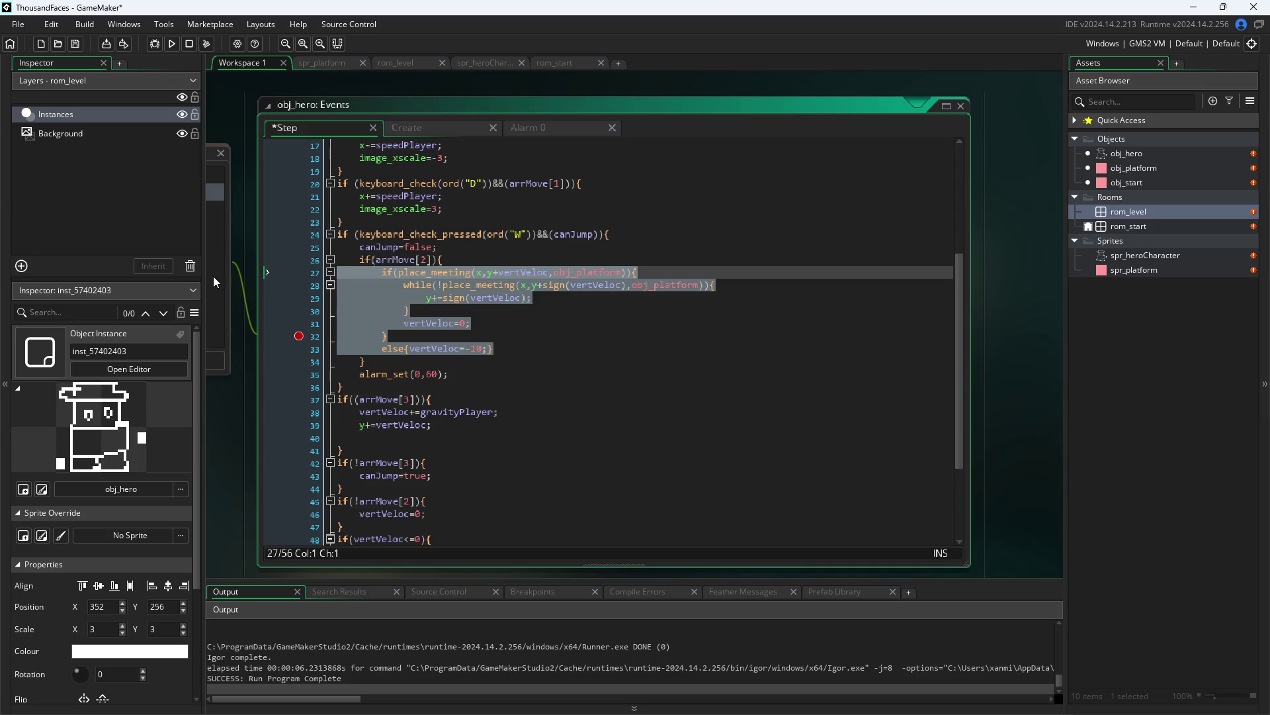
key("Delete")
type("v")
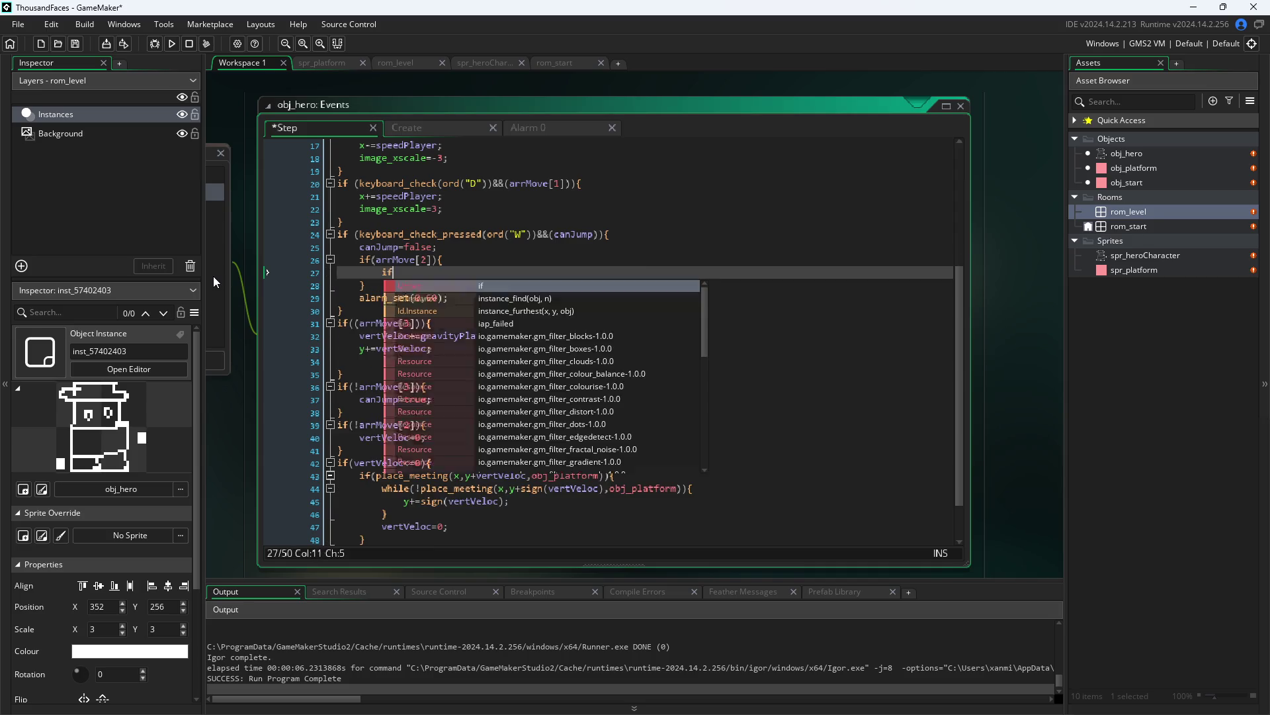
key("Escape")
type("ertVeloc")
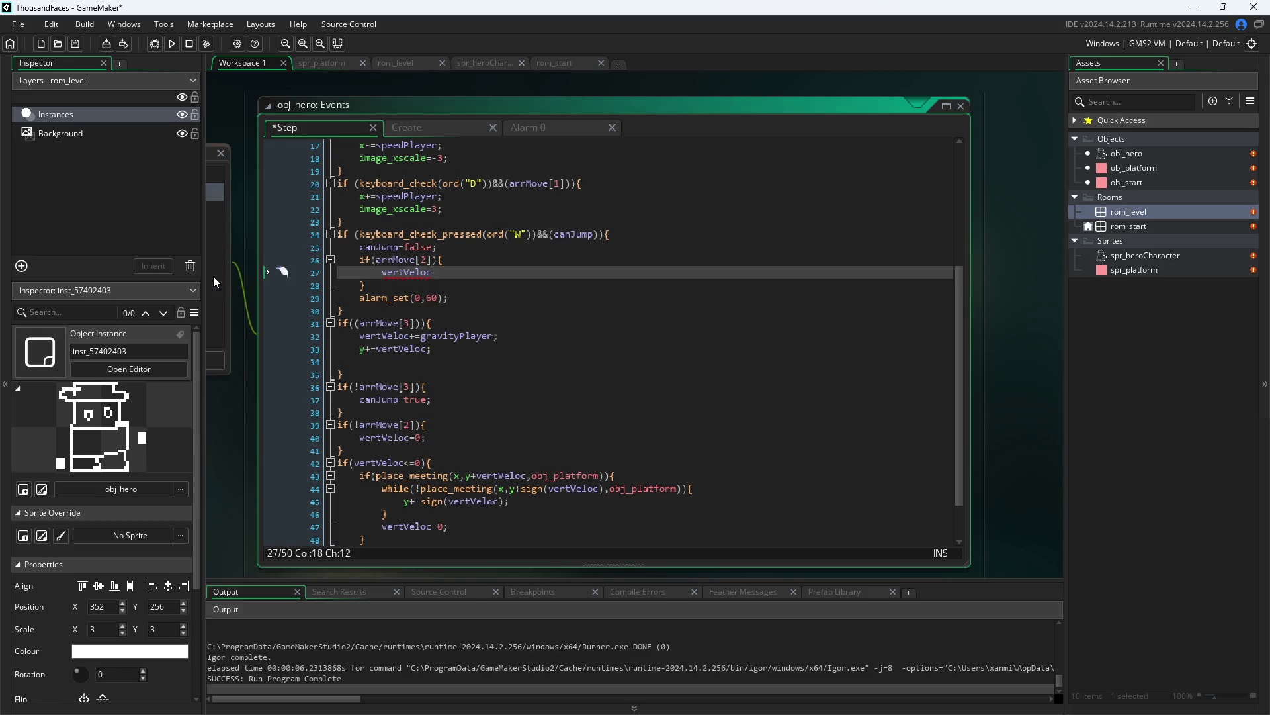
type("=-4;")
left_click(244, 426)
left_click(172, 43)
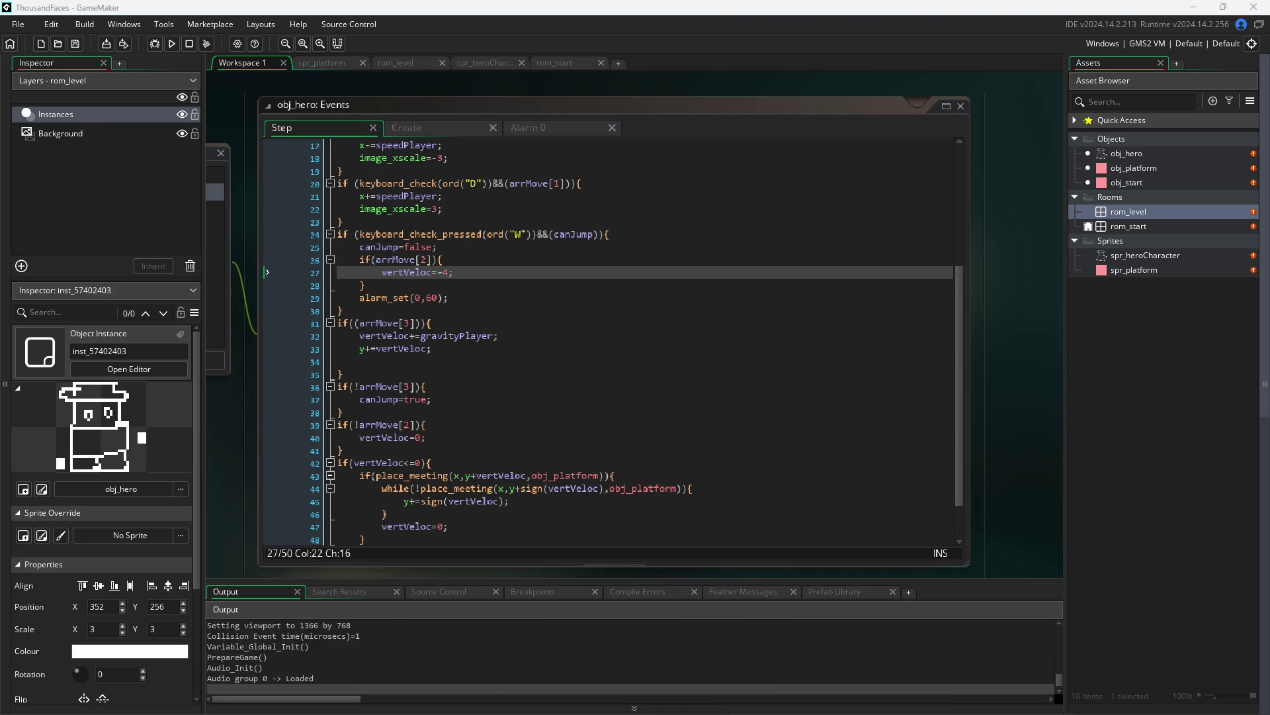
- Steer the hero right, left and right in the running game, then close it
key("d")
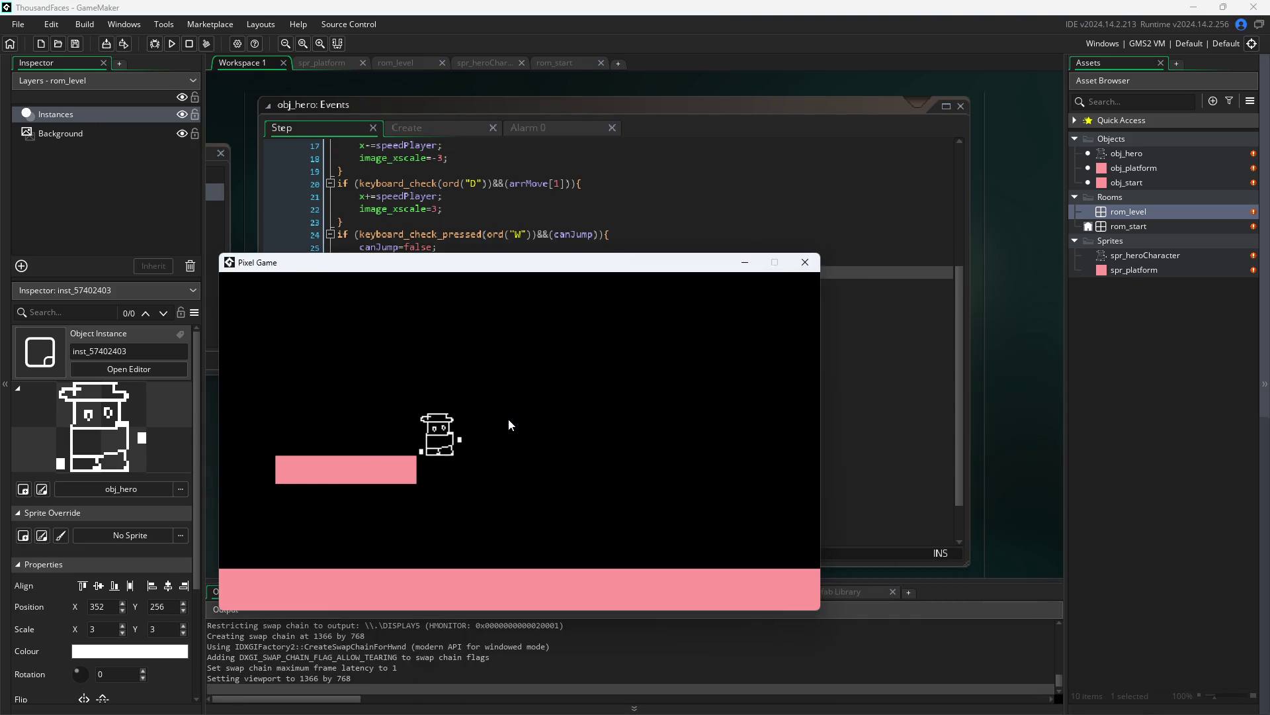
key("a")
key("d")
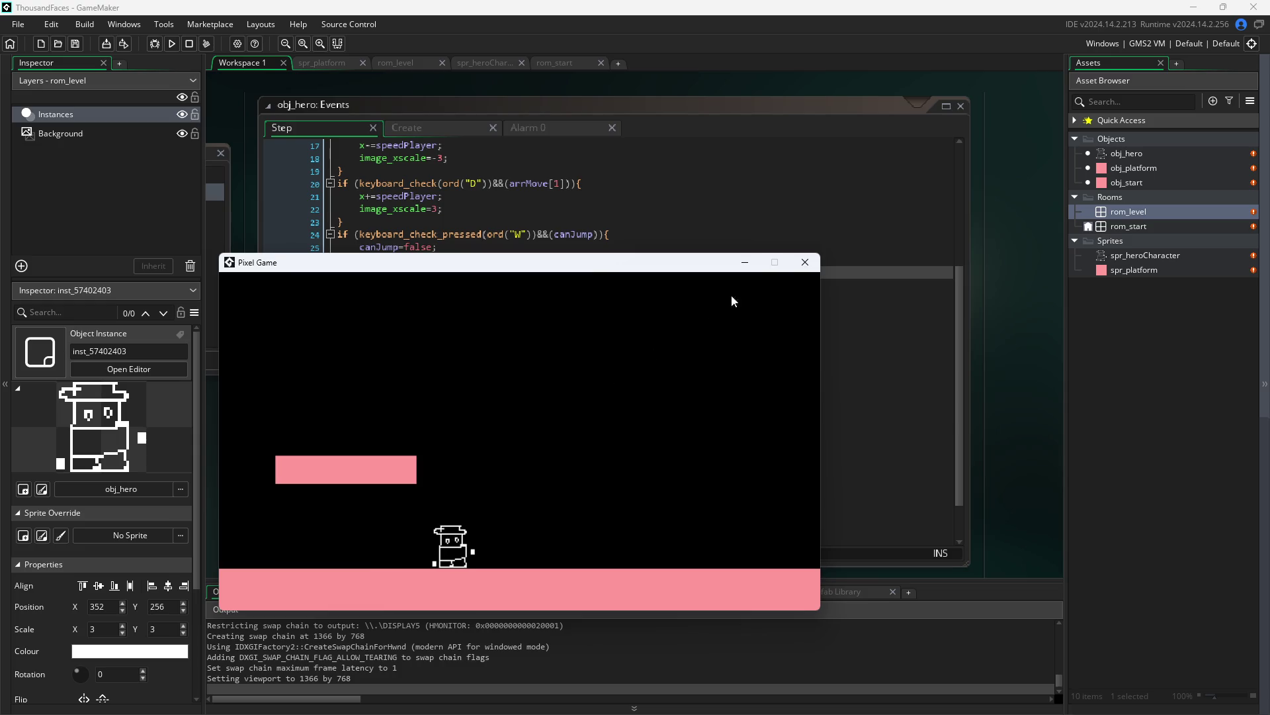
left_click(805, 262)
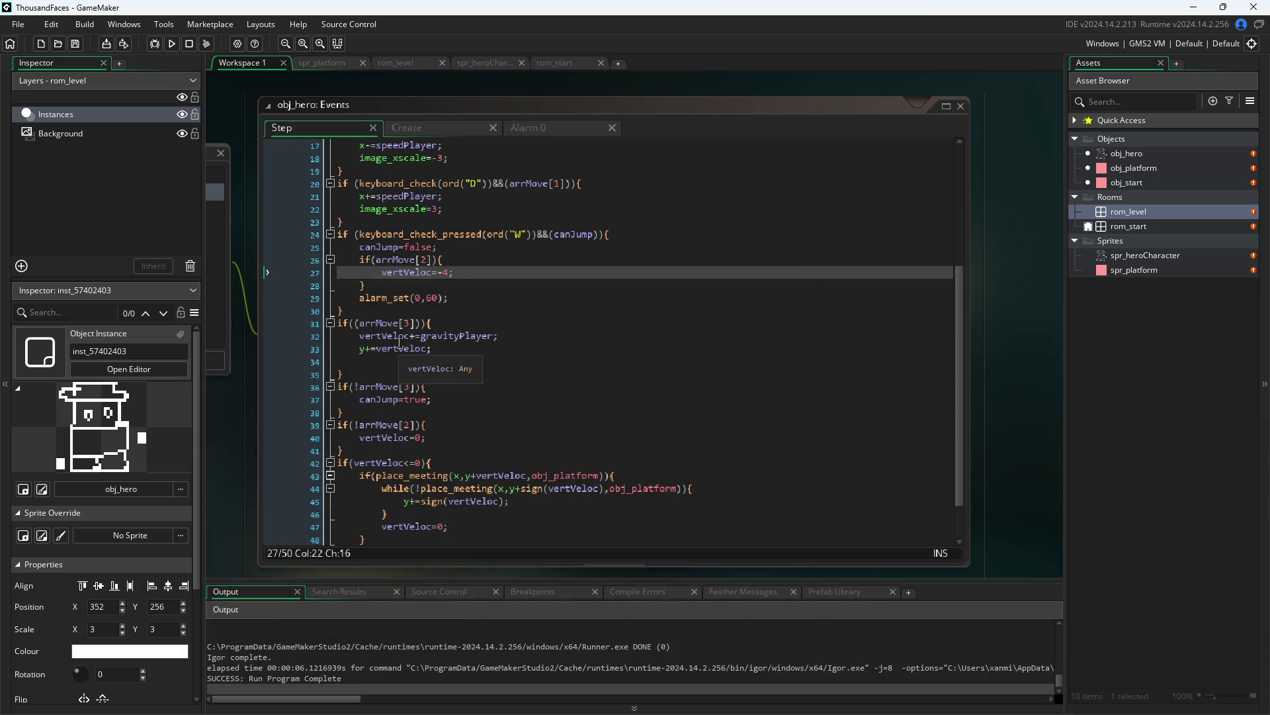
- Review line 25 and the arrMove[3] check on line 36 in the Step code
left_click(429, 257)
left_click(517, 248)
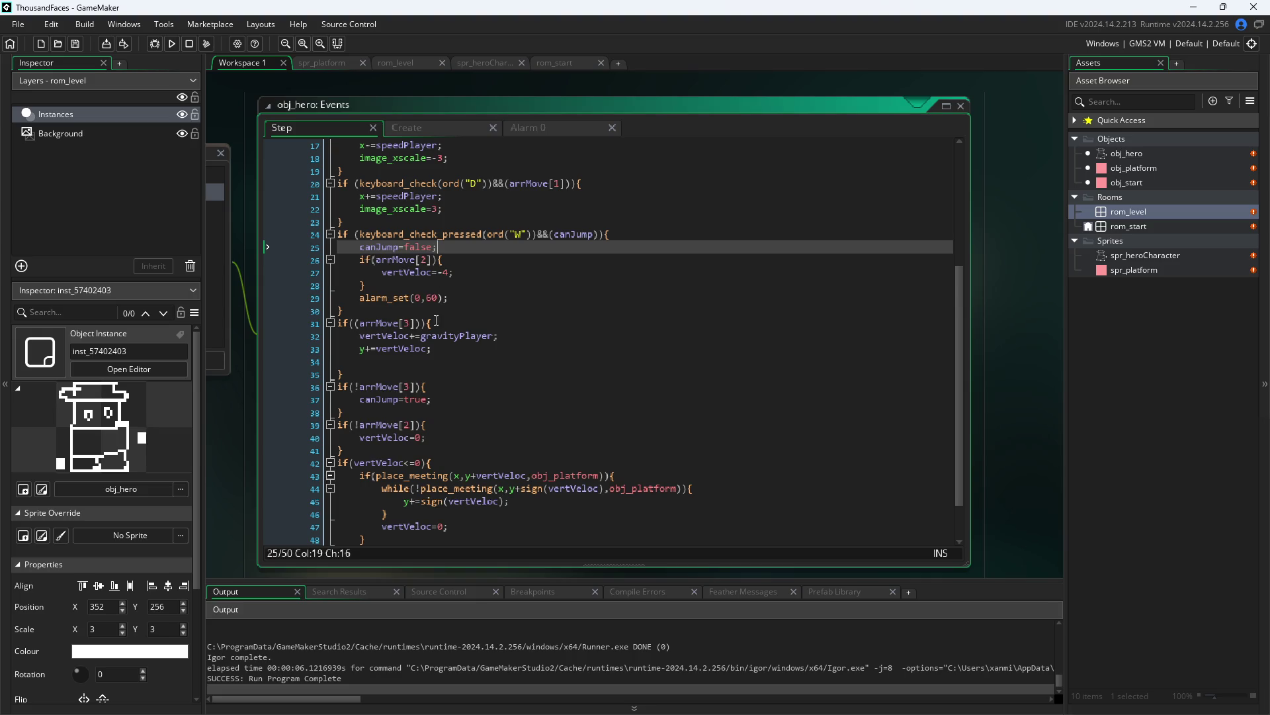
left_click(415, 384)
left_click(410, 386)
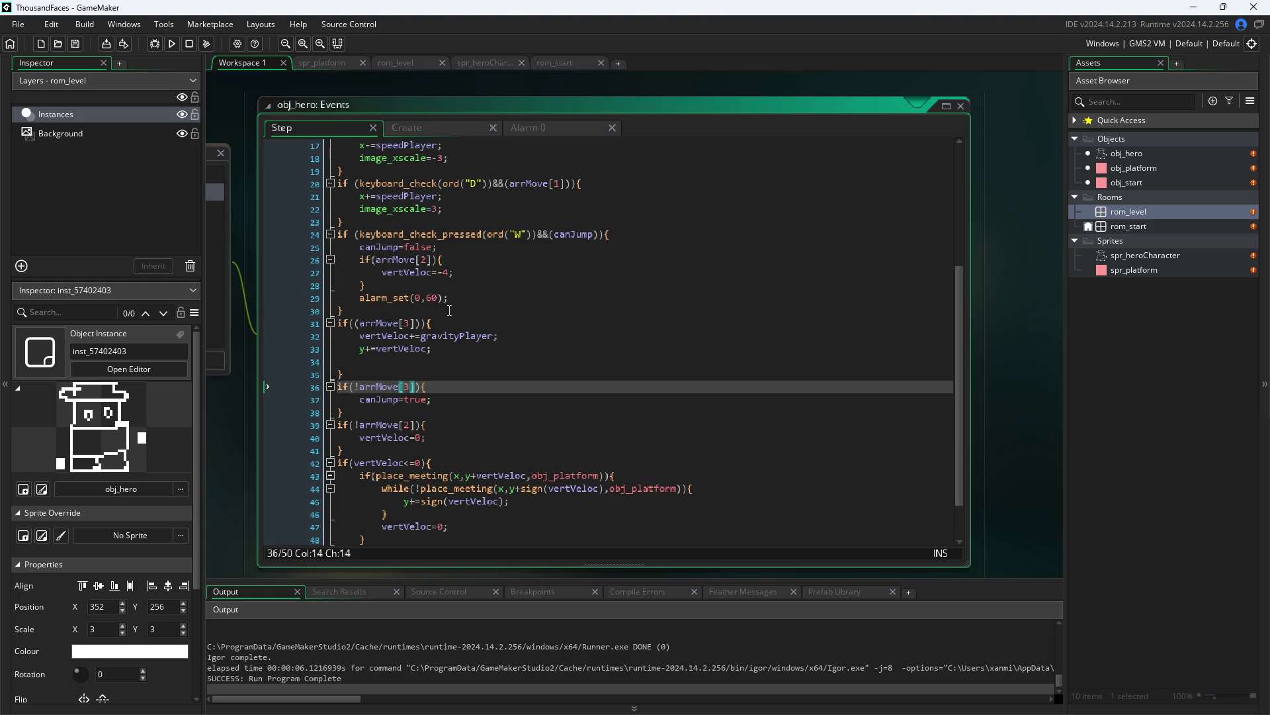
mouse_move(490, 239)
scroll(435, 394, "down", 2)
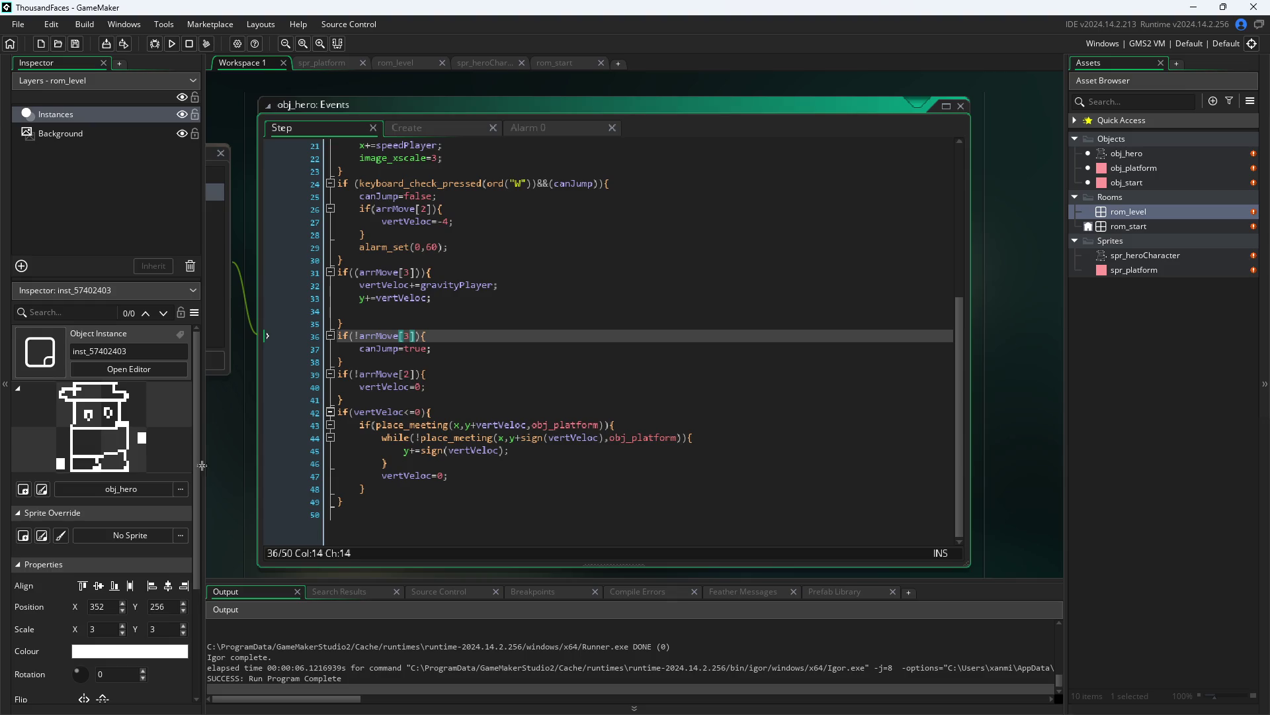
left_click(240, 447)
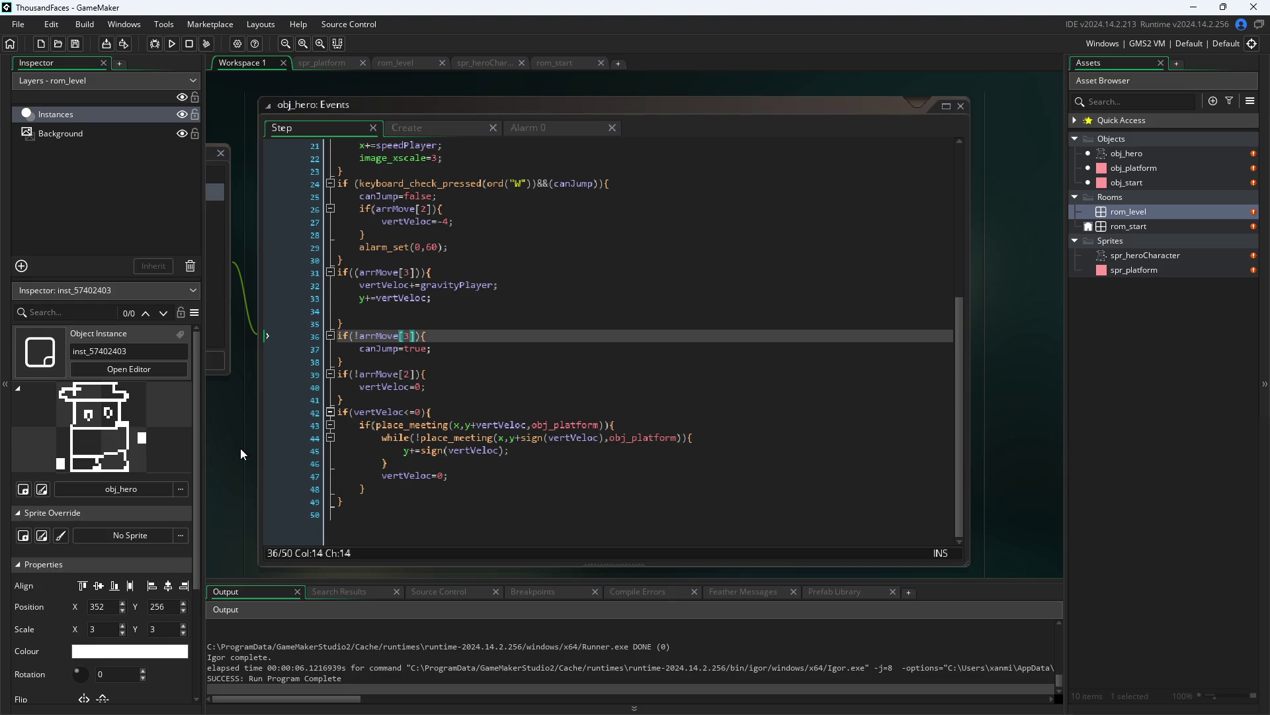
- Run Pixel Game again, walk the hero right, left and right, then close it
left_click(168, 44)
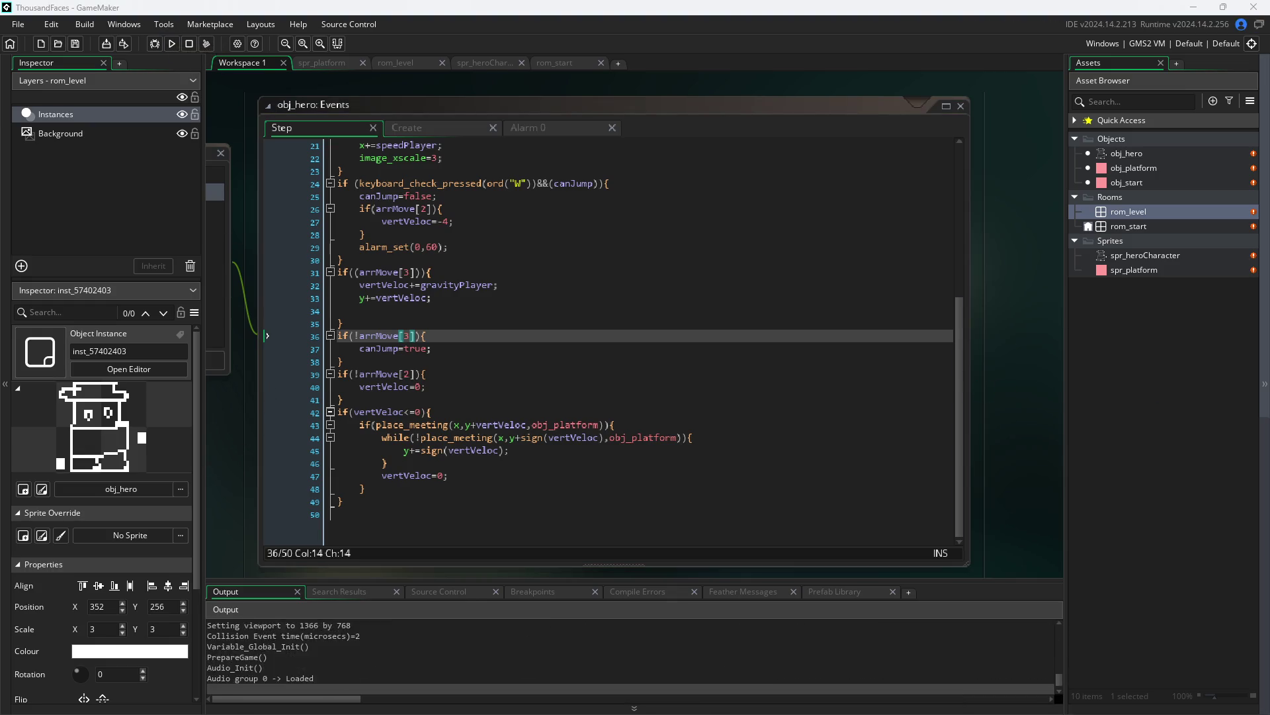
key("d")
key("d")
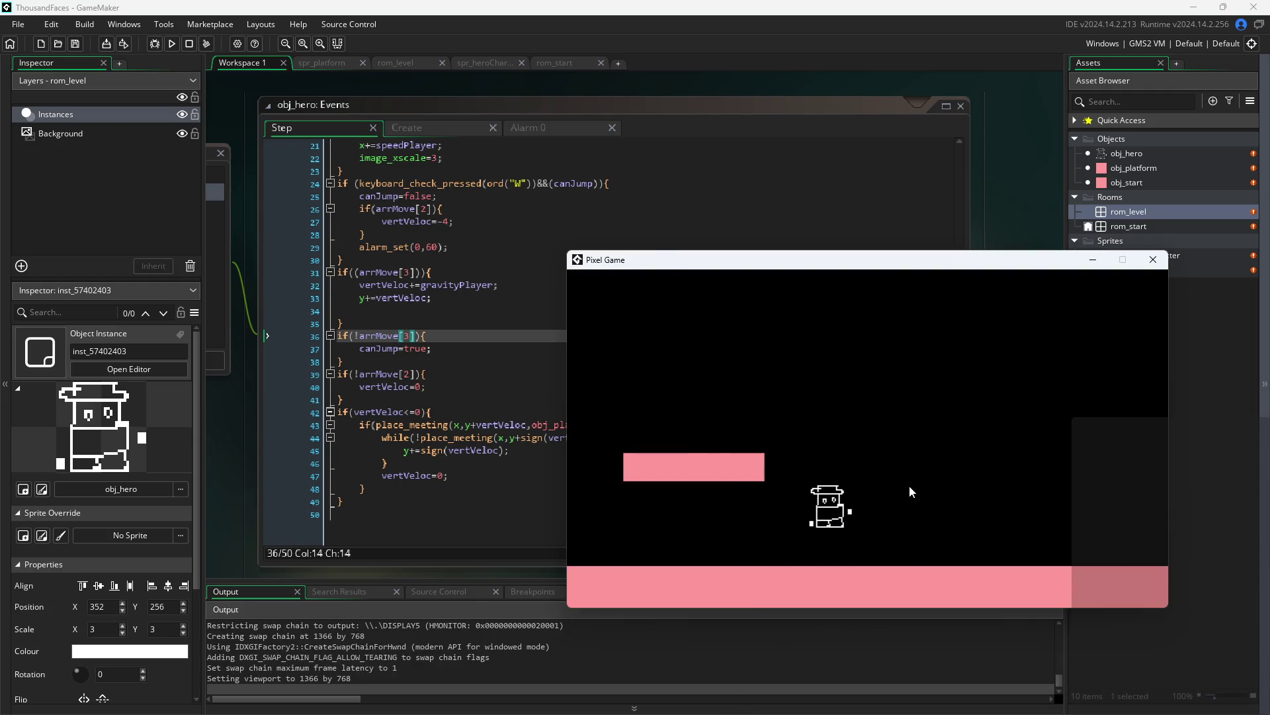
key("a")
key("d")
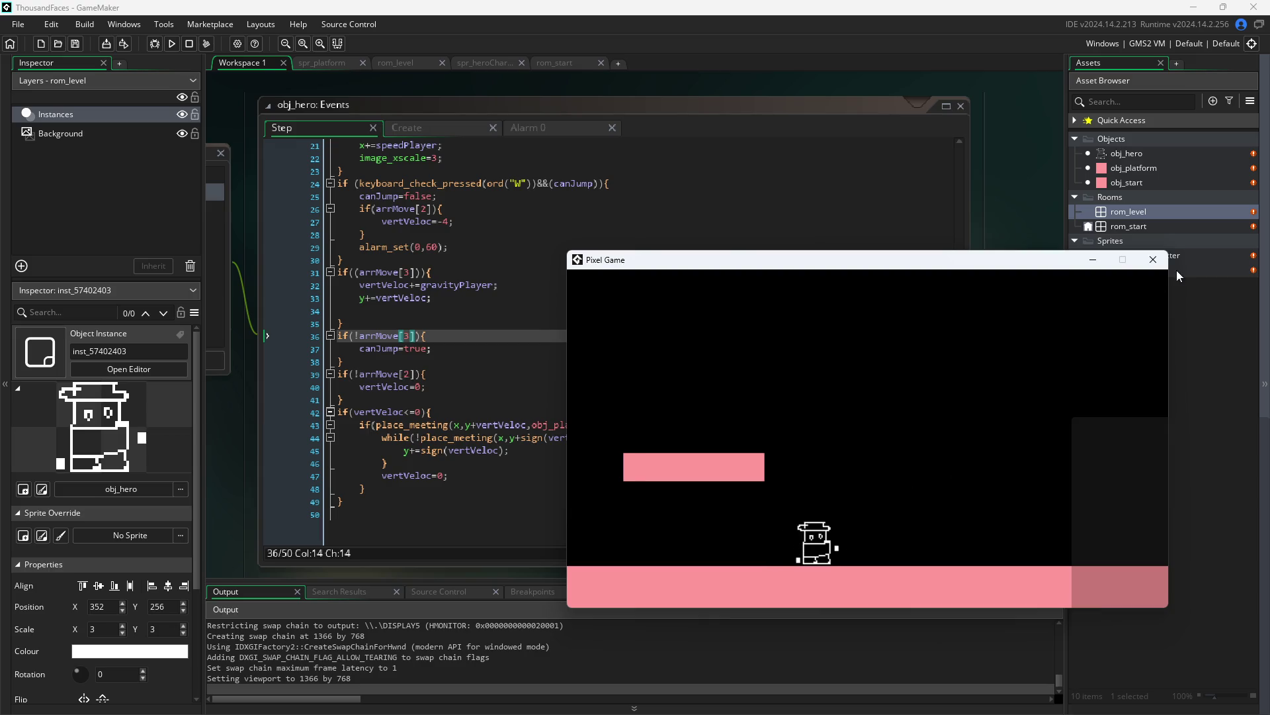
left_click(1153, 260)
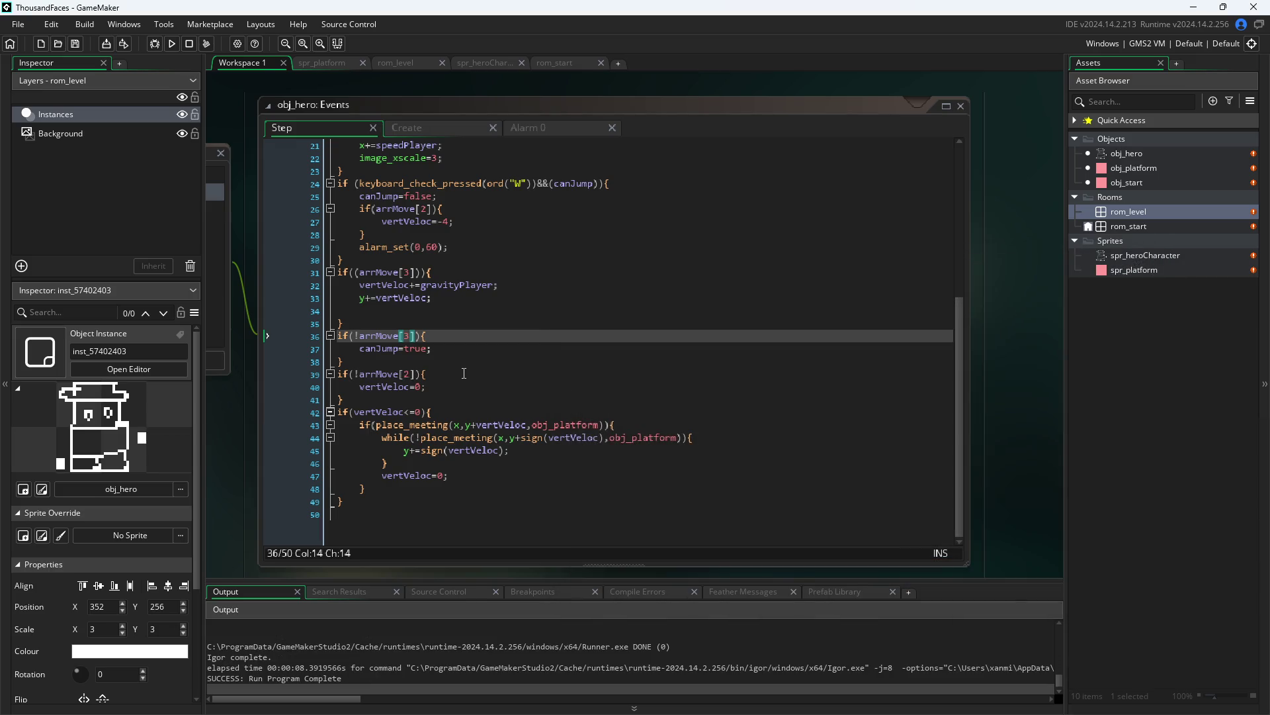
- Insert vertVeloc=0; on a new line just above canJump=true in the landing block
left_click(464, 374)
left_click(470, 387)
left_click(471, 396)
left_click(479, 374)
left_click(486, 386)
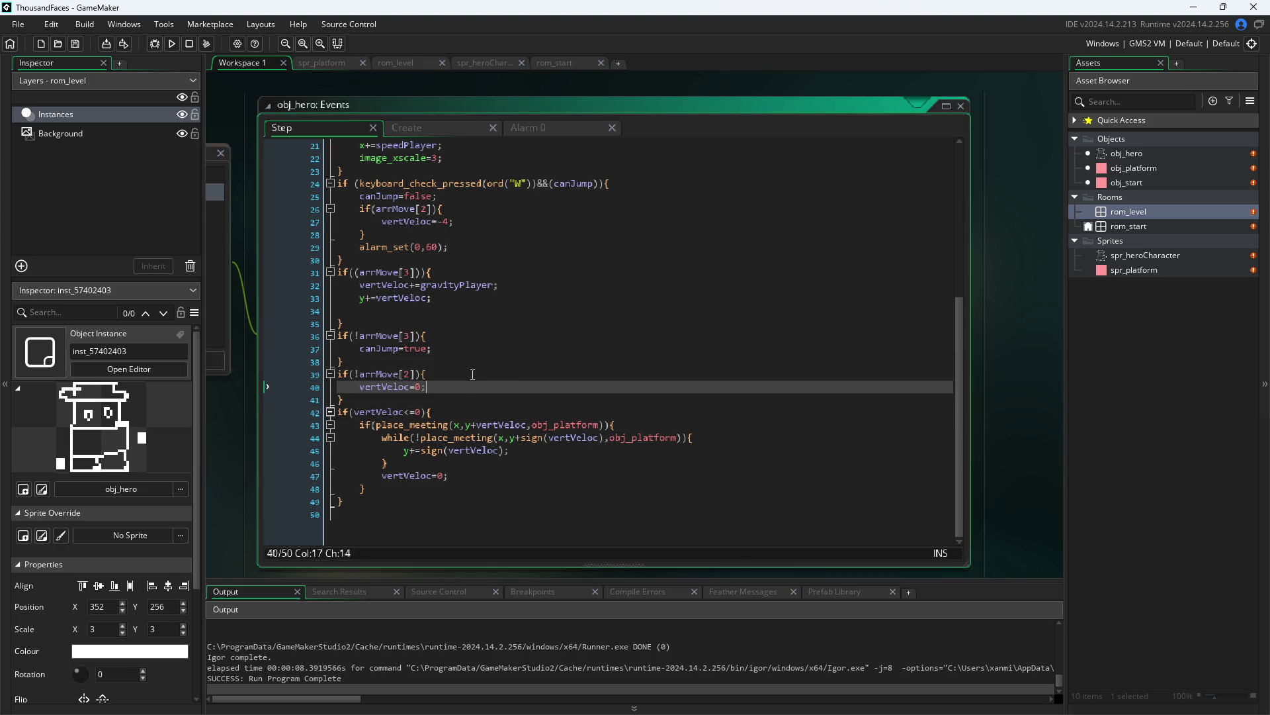
left_click(437, 348)
key("Return")
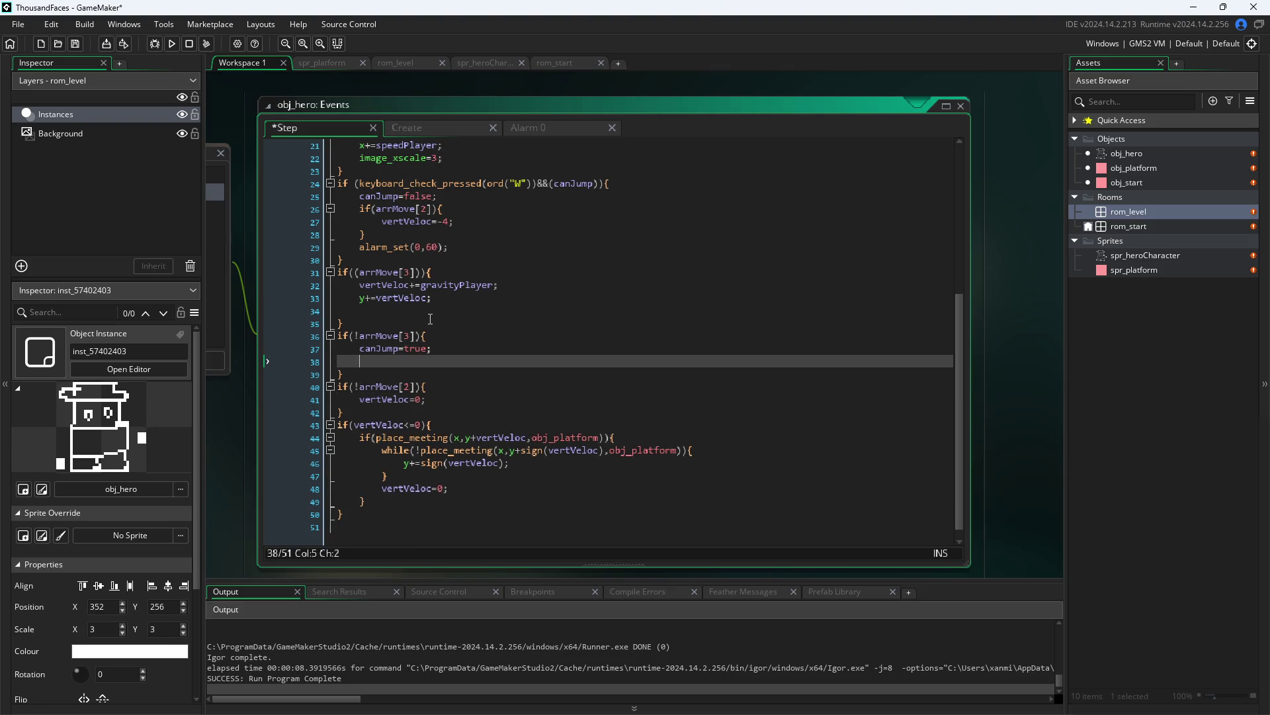
type("v")
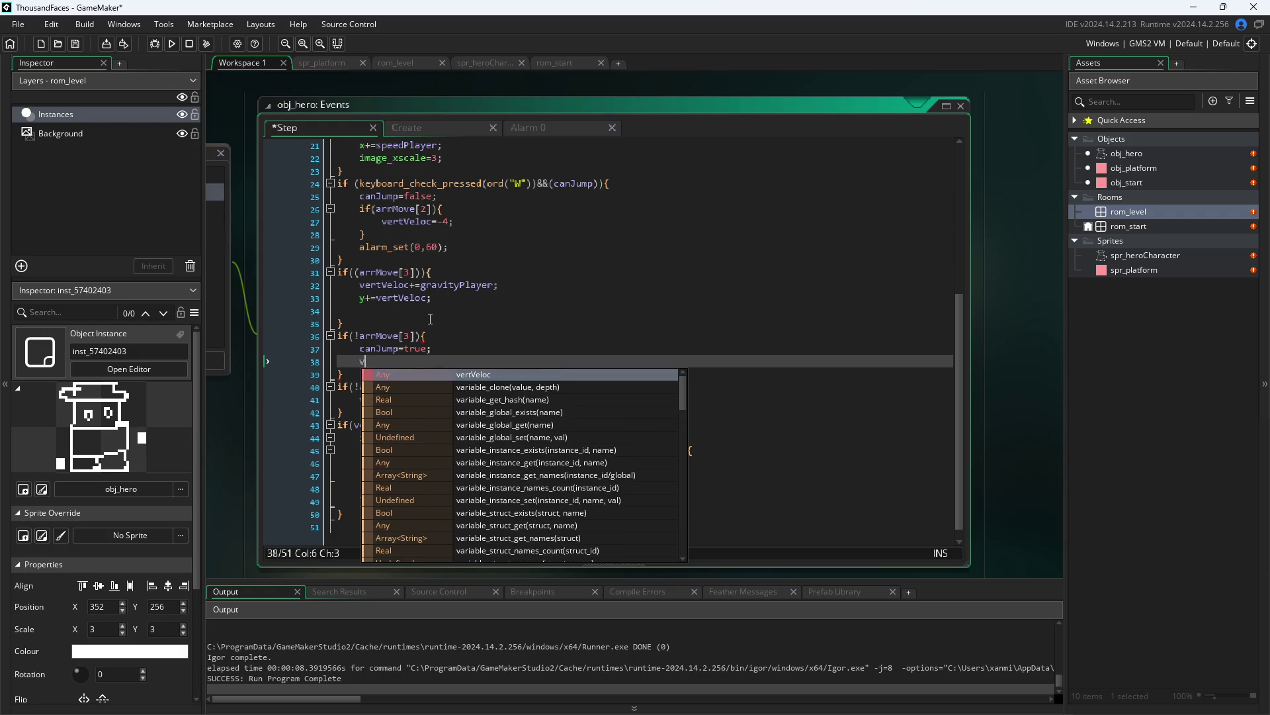
type("ert")
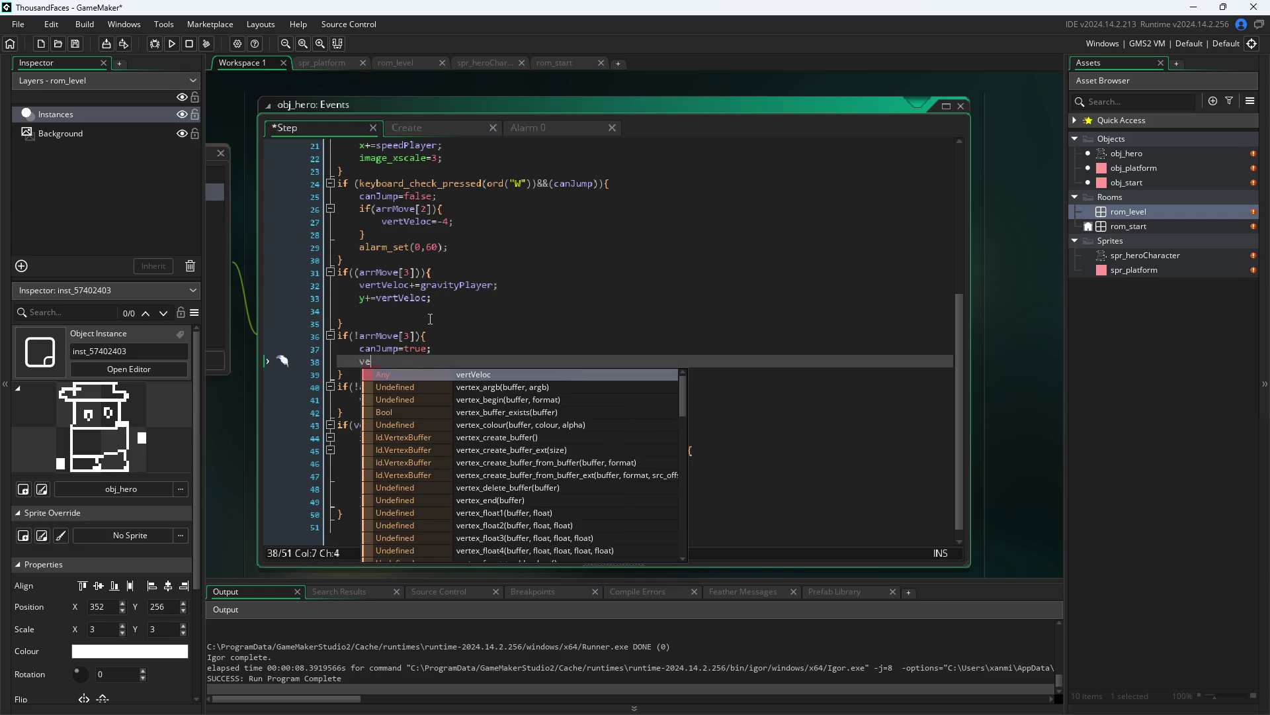
key("BackSpace")
key("BackSpace")
key("BackSpace")
key("Up")
key("Return")
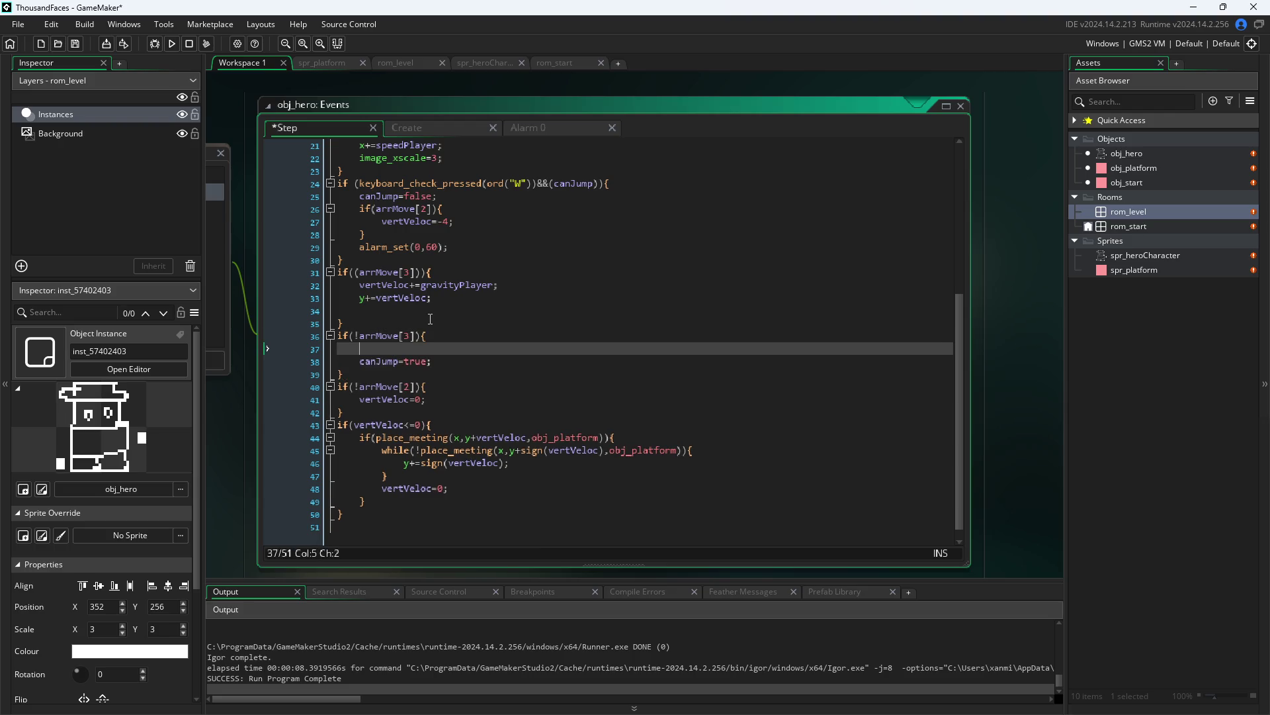
type("vertV")
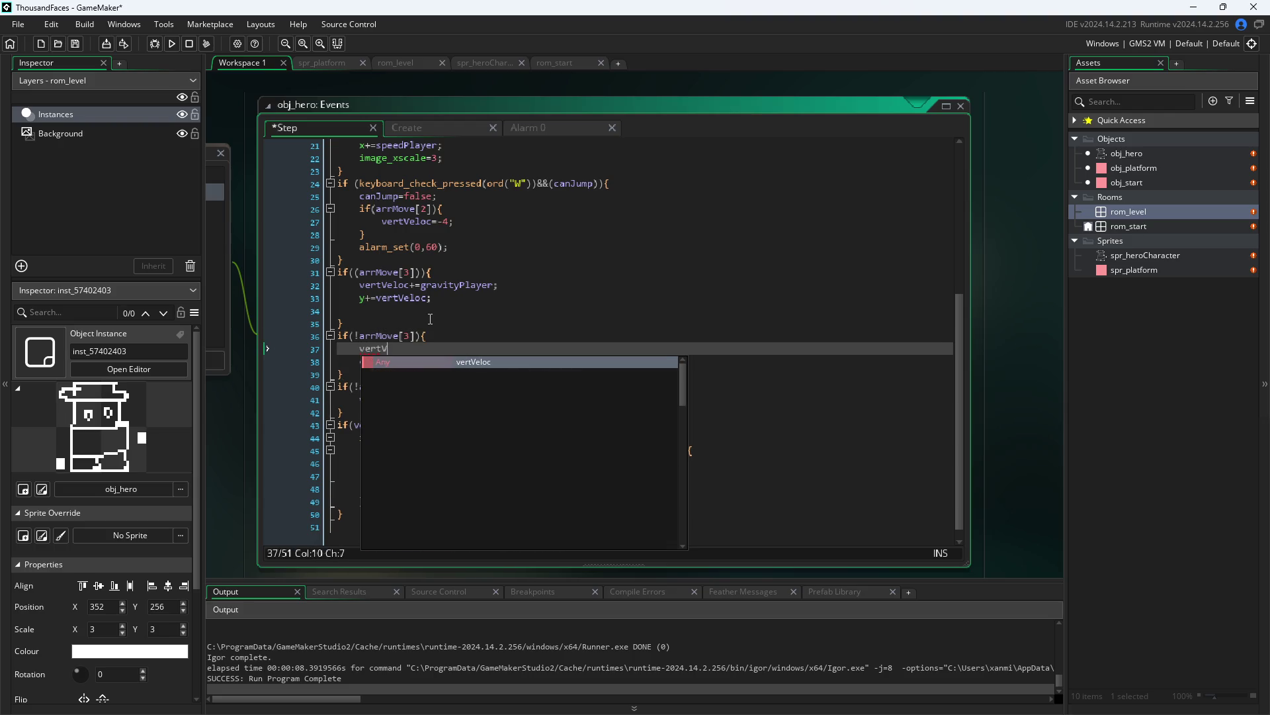
type("eloc=0;")
- Save and run with F5, walk the hero off the upper platform, and close the game
key("F5")
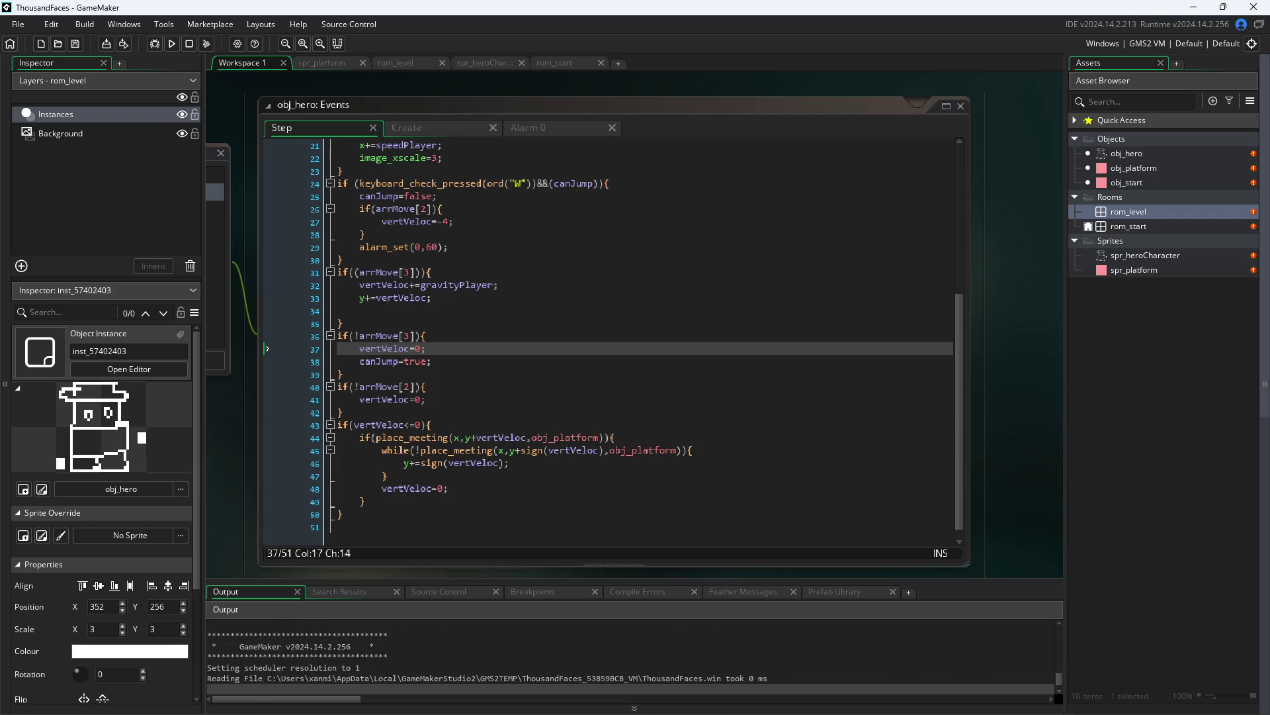
key("Right")
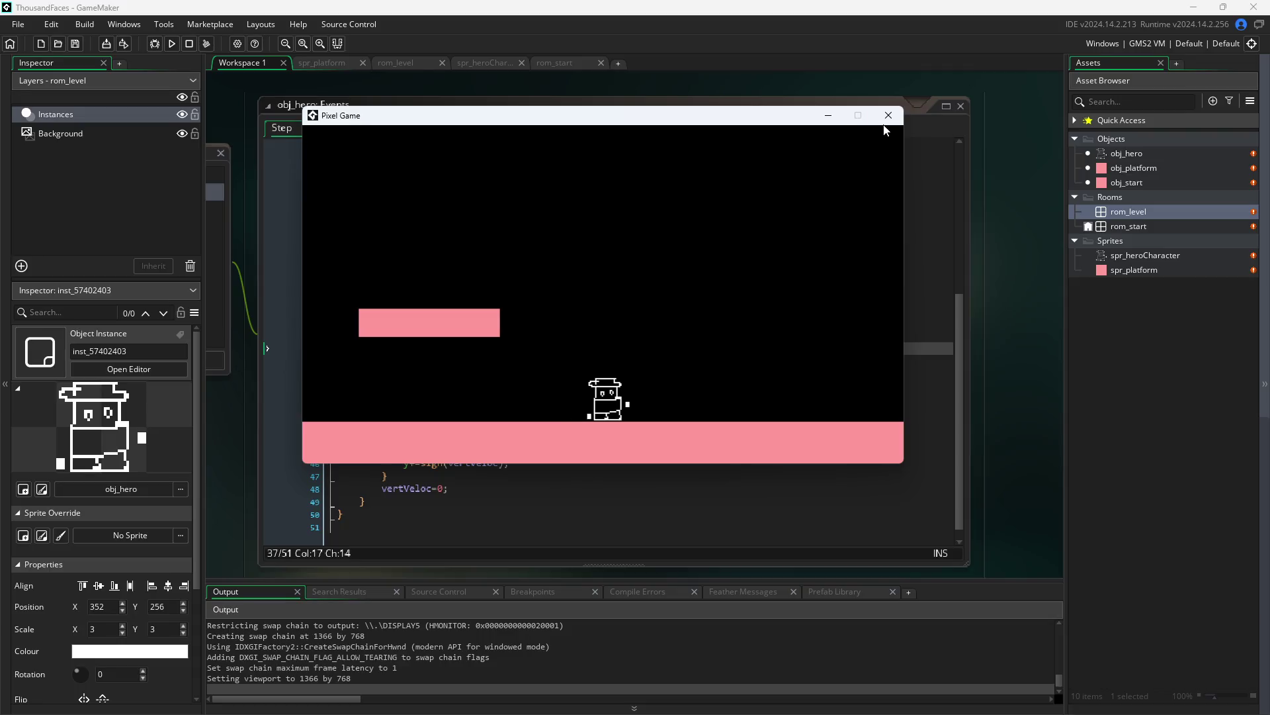
left_click(890, 120)
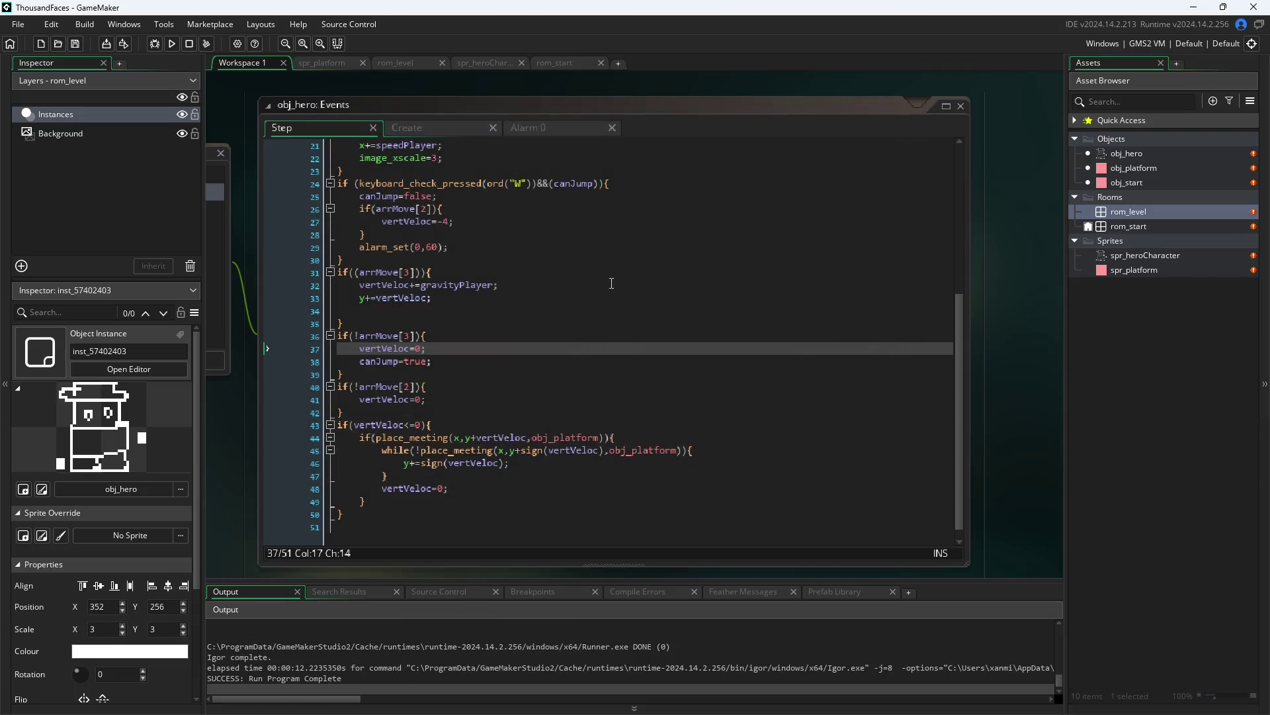
scroll(394, 291, "up", 1)
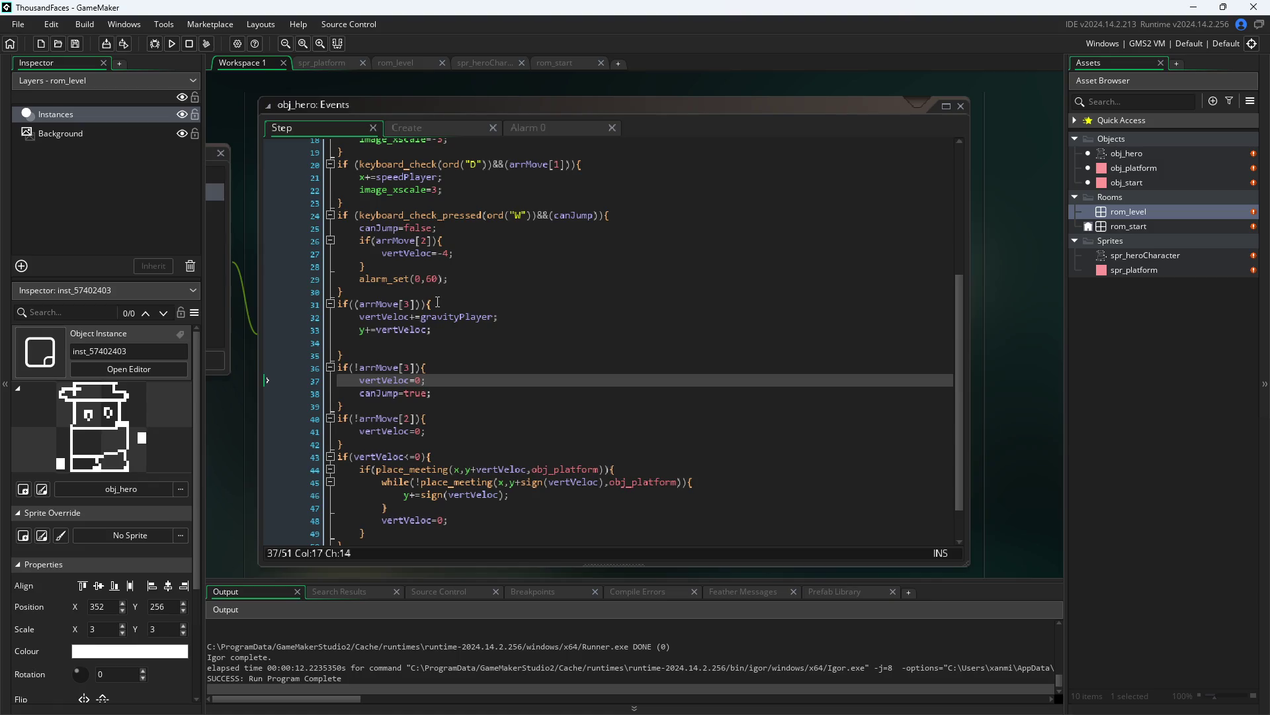
scroll(447, 345, "up", 3)
scroll(447, 345, "down", 3)
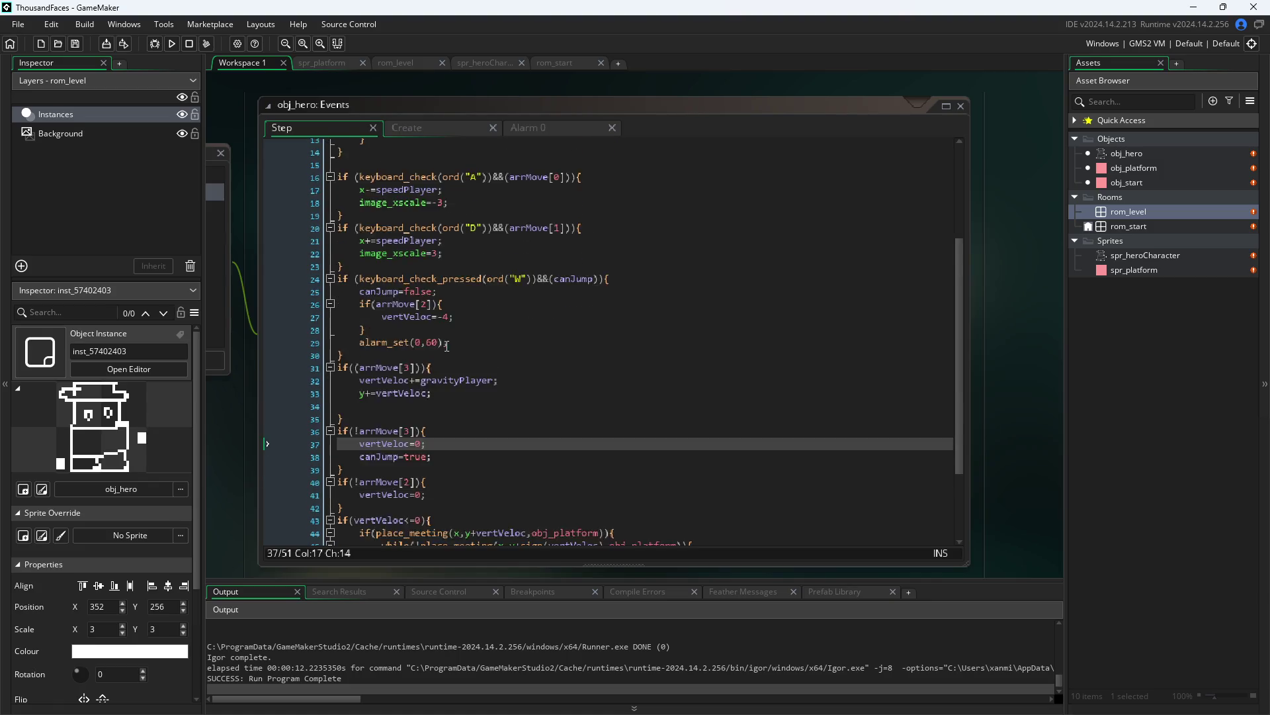
scroll(447, 345, "up", 2)
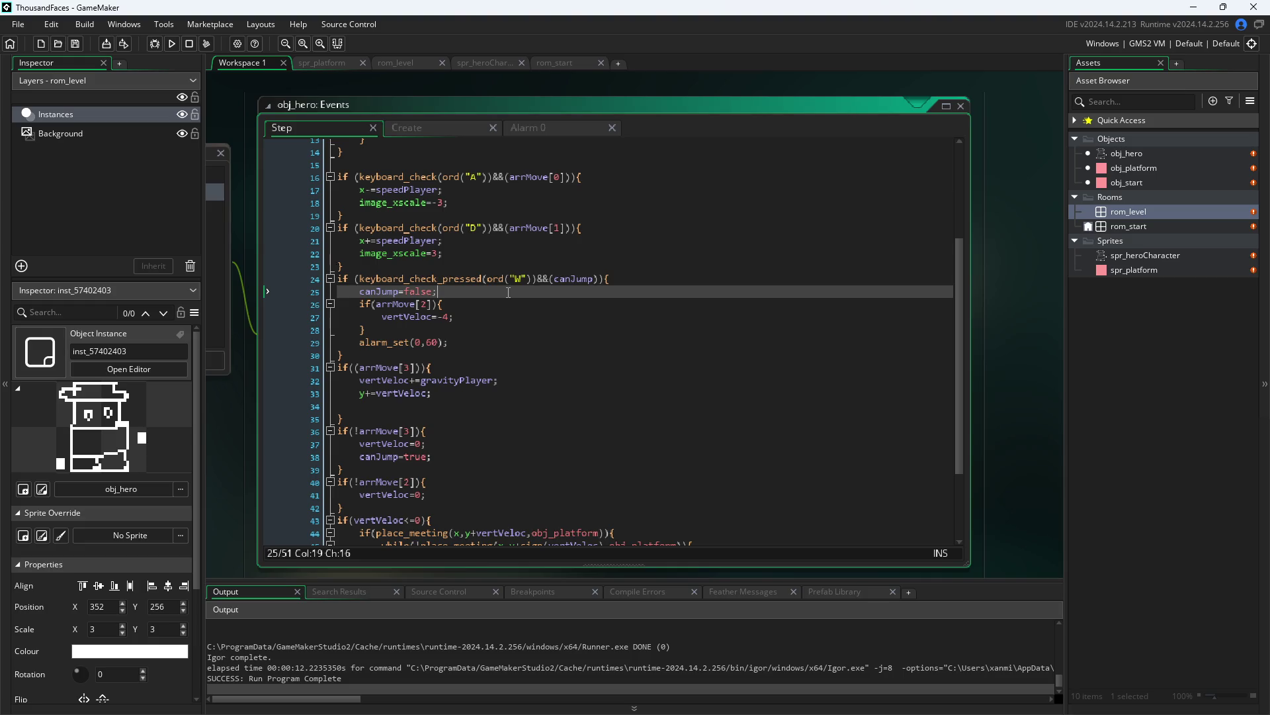
left_click(427, 304)
type("3")
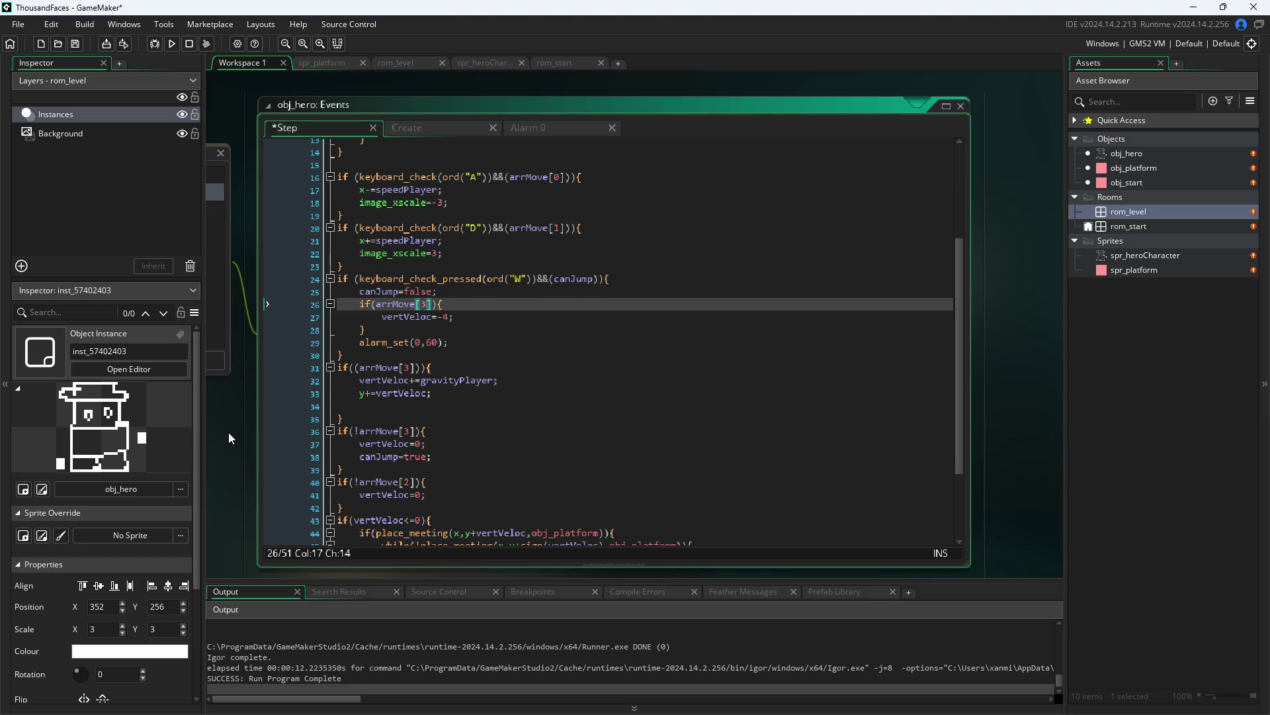
left_click(228, 431)
left_click(171, 44)
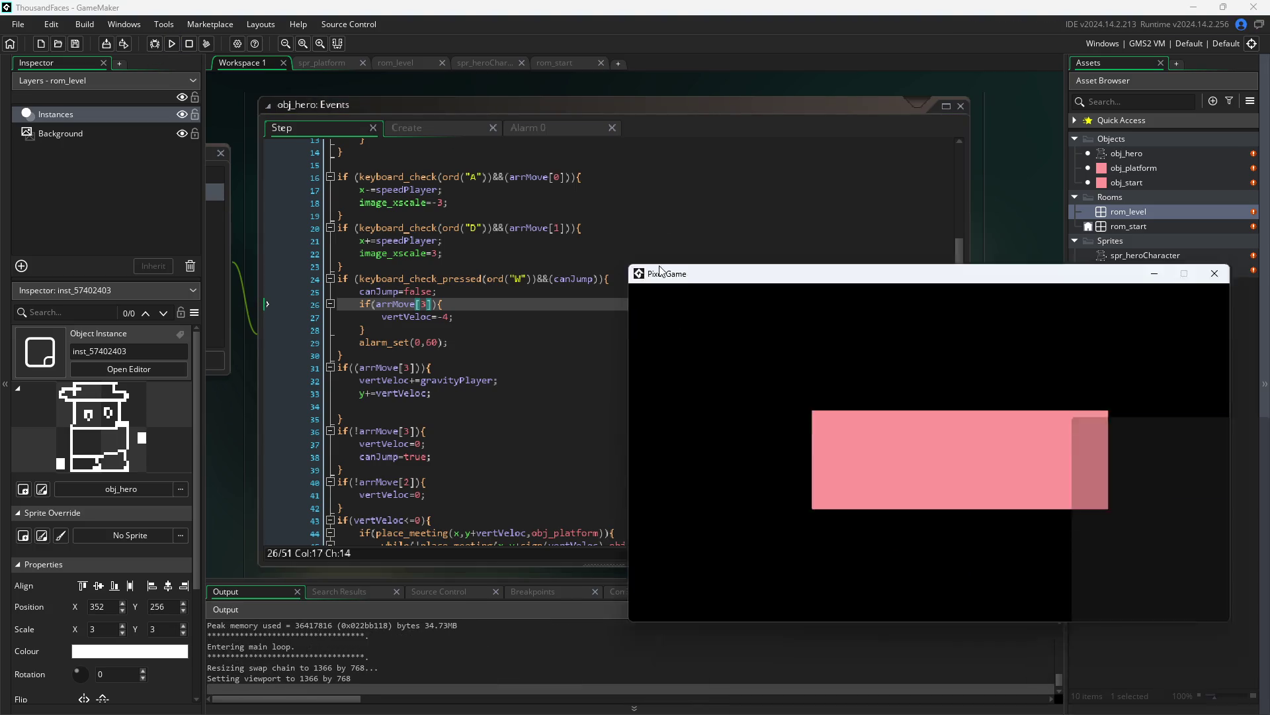
key("d")
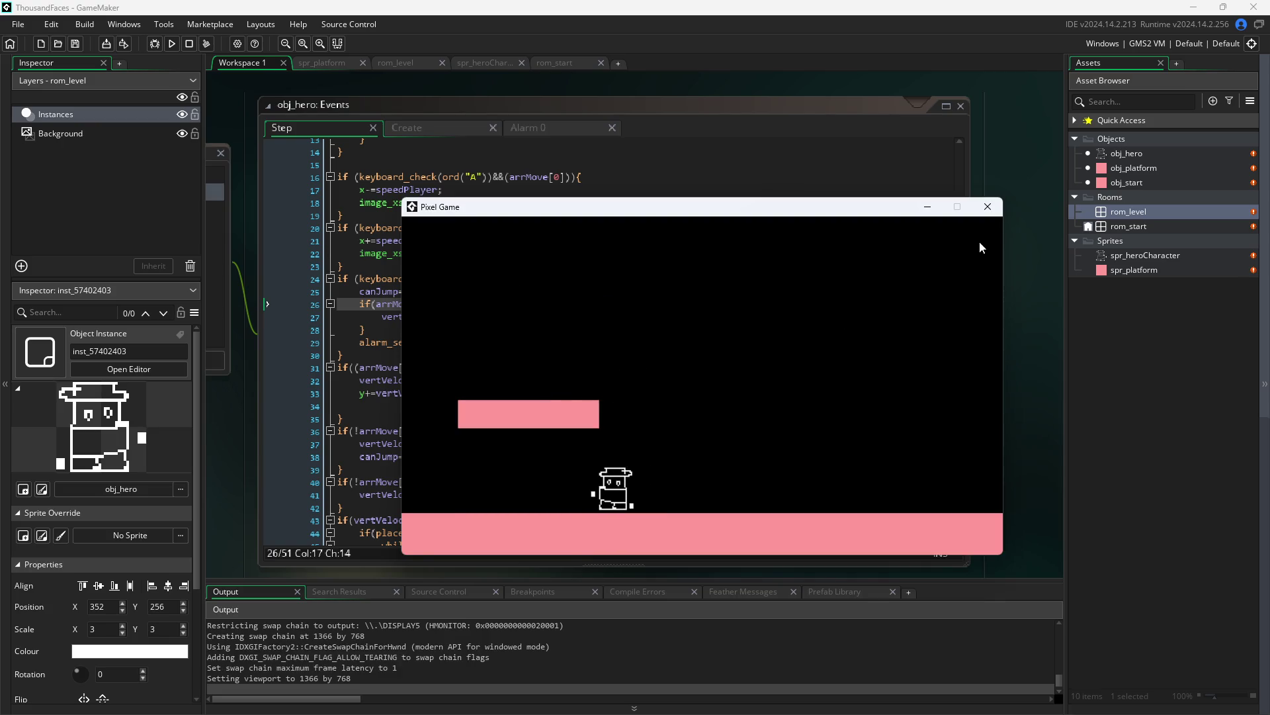
left_click(988, 206)
left_click(428, 304)
key("BackSpace")
type("2")
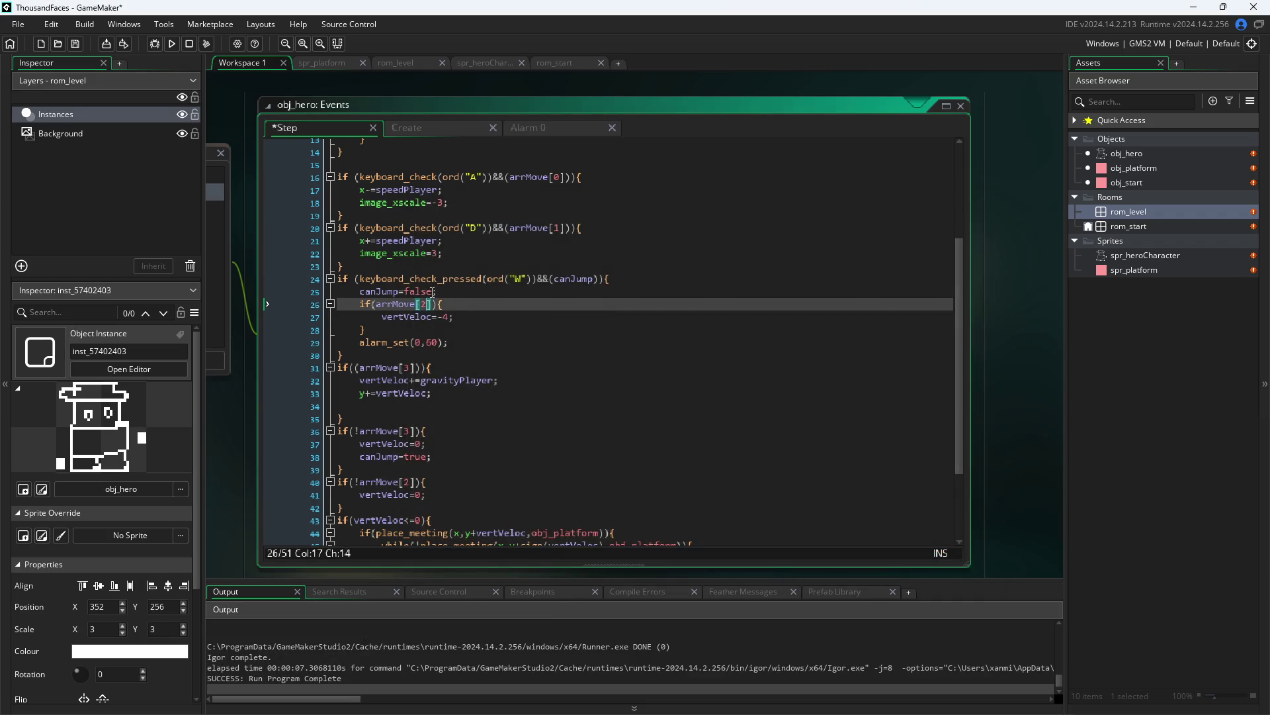
- Undo the accidental edits made to lines 25 and 26
left_click_drag(434, 292, 404, 291)
type("e")
key("ctrl+z")
key("ctrl+z")
type("2")
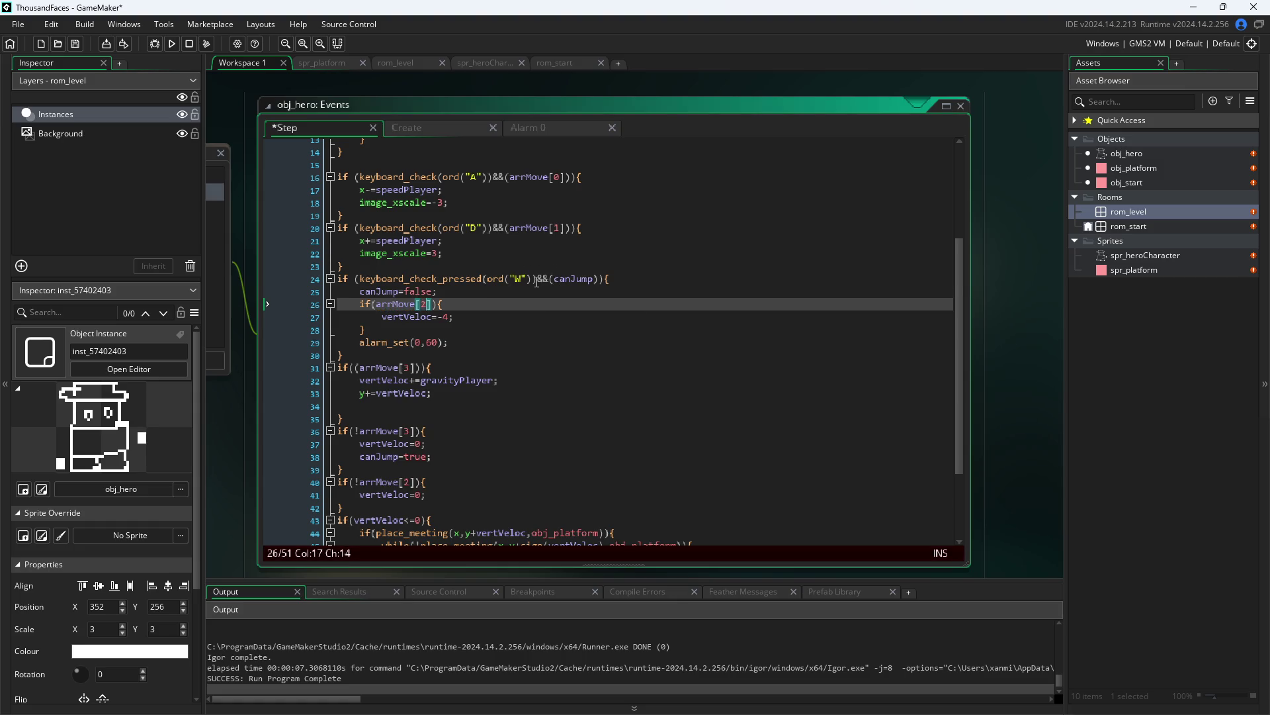
- Remove the &&(canJump) condition from the W jump check on line 24
left_click_drag(536, 281, 601, 281)
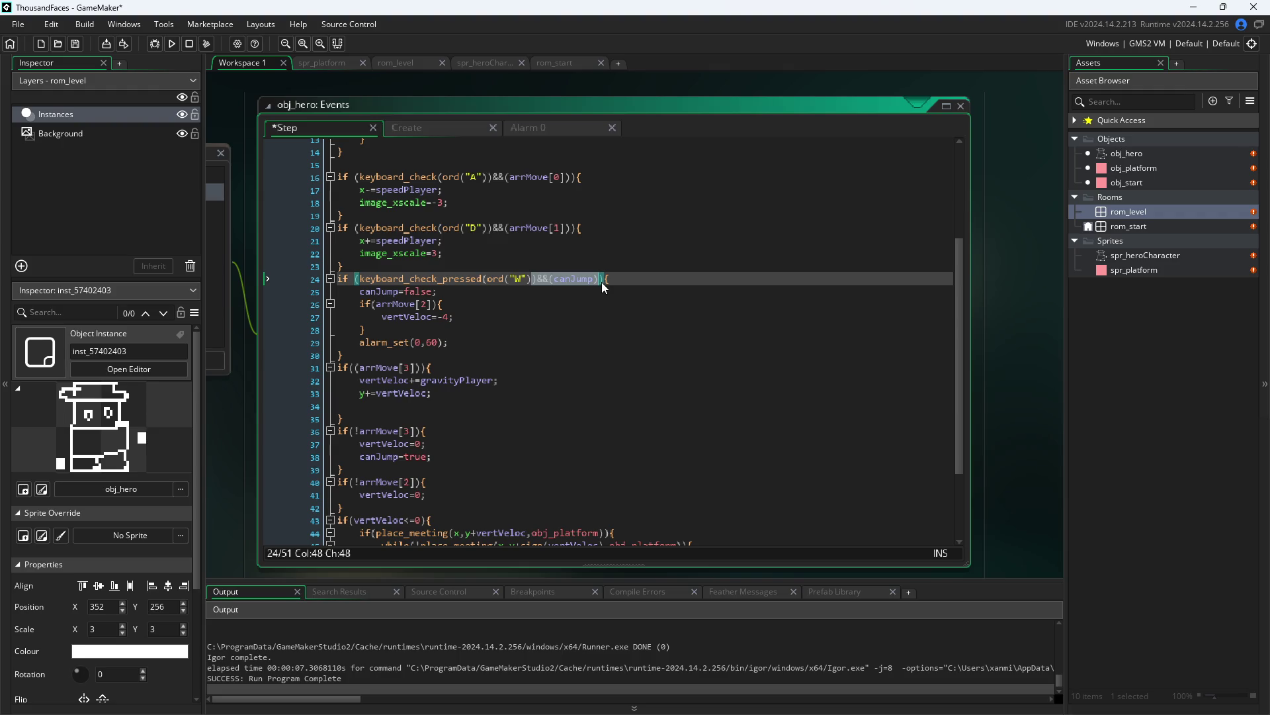
triple_click(602, 282)
left_click(600, 280)
left_click_drag(600, 281, 534, 284)
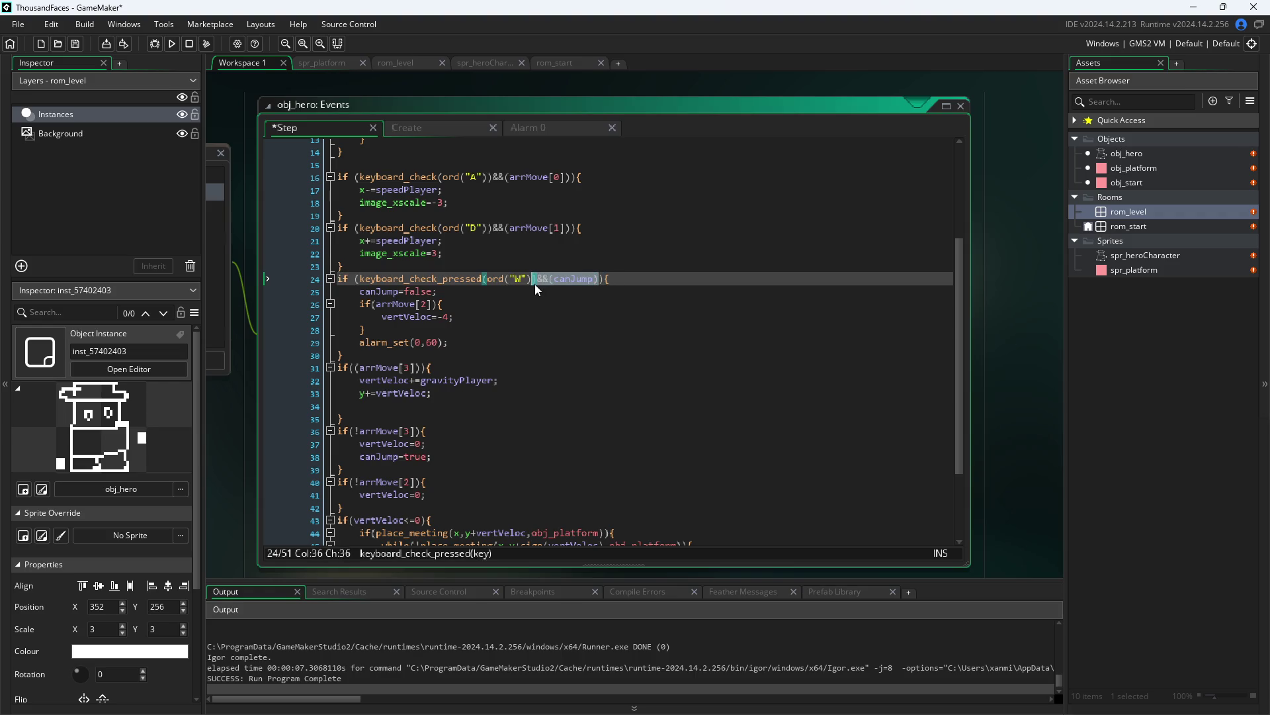
key("BackSpace")
left_click(217, 423)
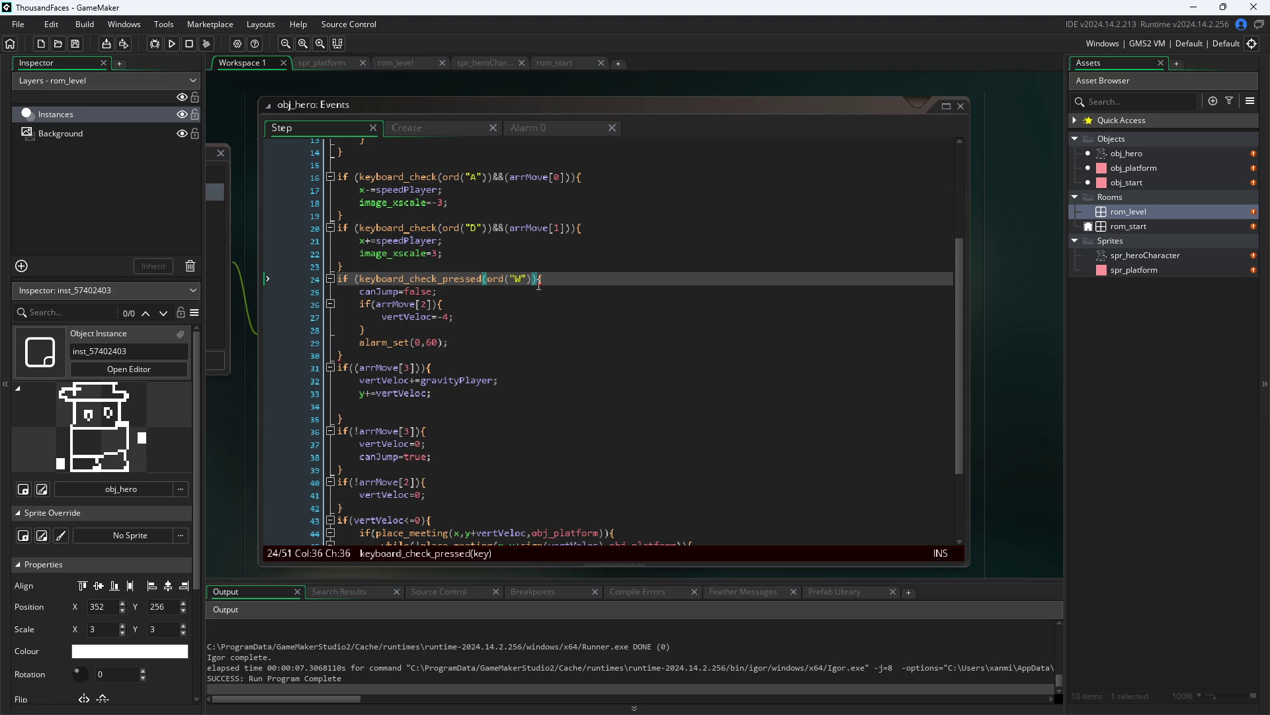
left_click(538, 285)
key("ctrl+z")
left_click(601, 282)
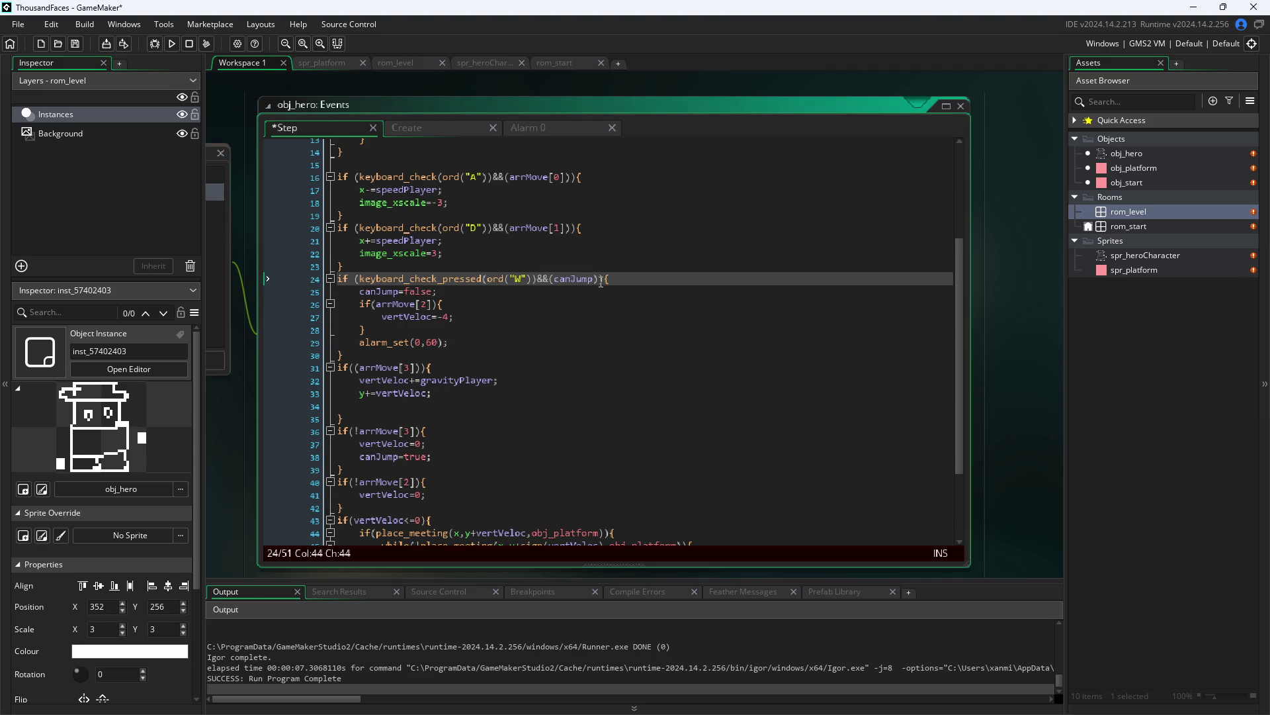
left_click_drag(601, 283, 539, 282)
key("ctrl+c")
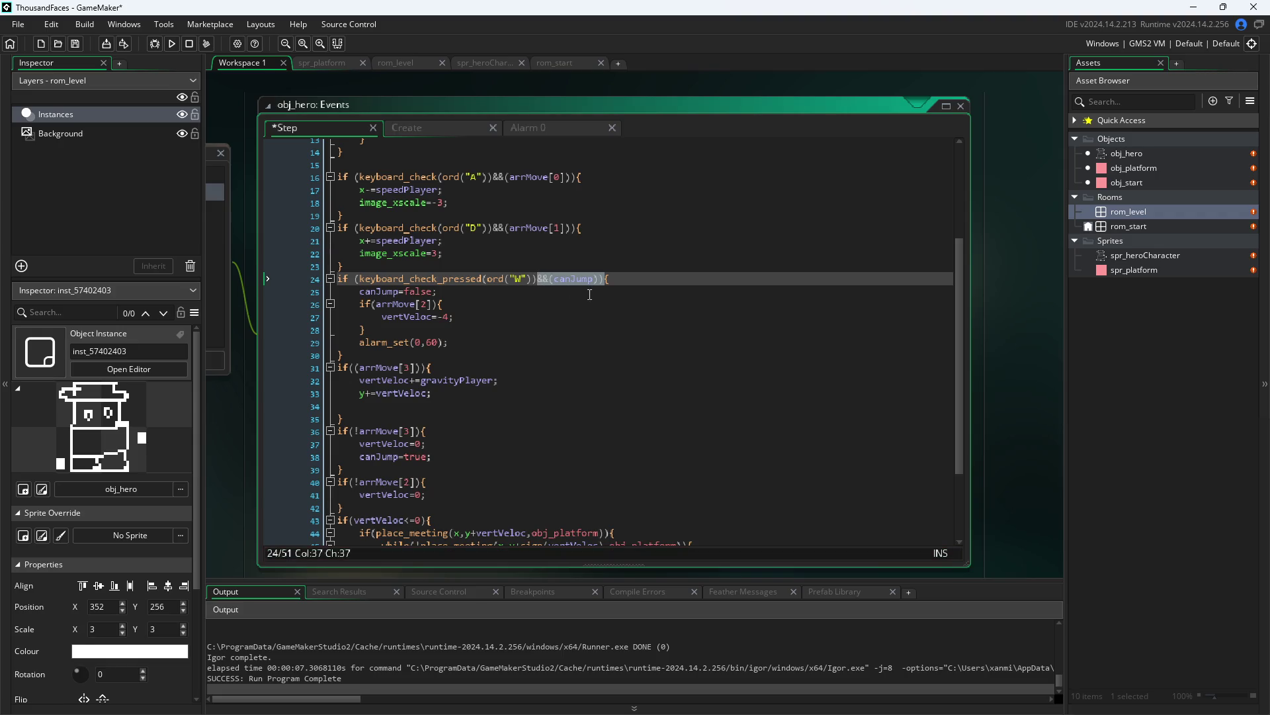
key("Delete")
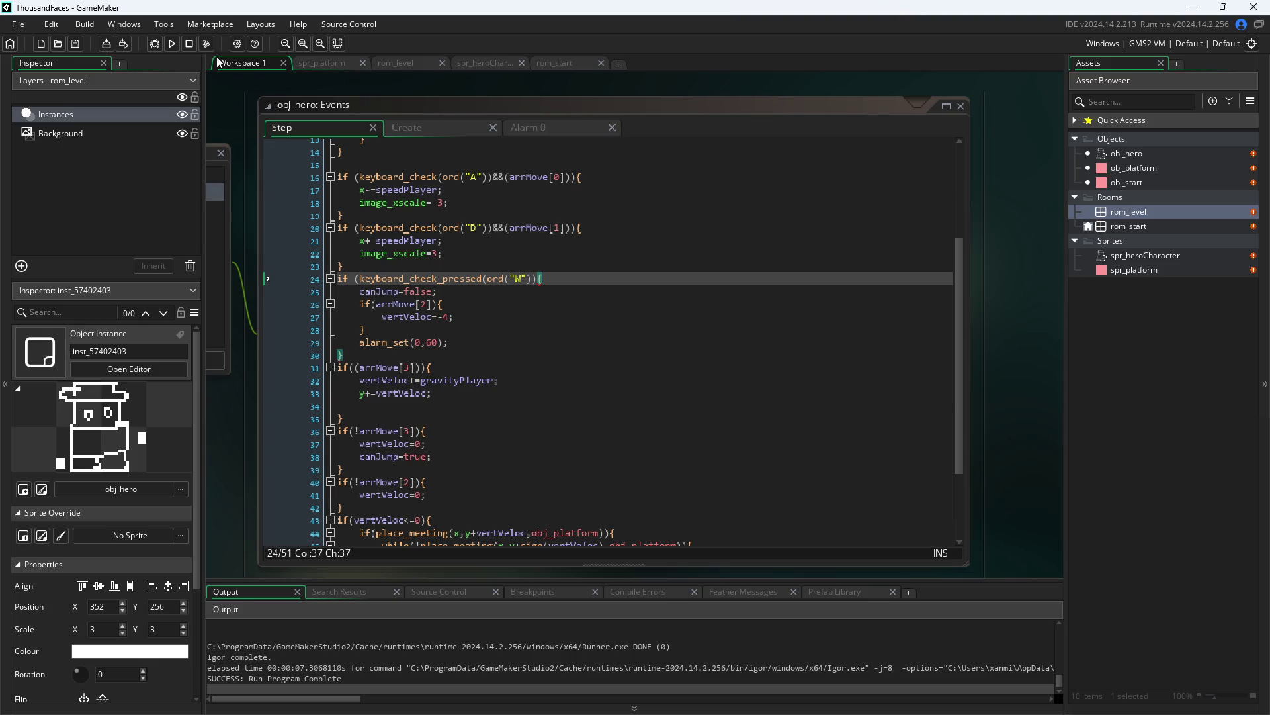
- Start a save-and-run, then step through the lines of the jump block
left_click(172, 44)
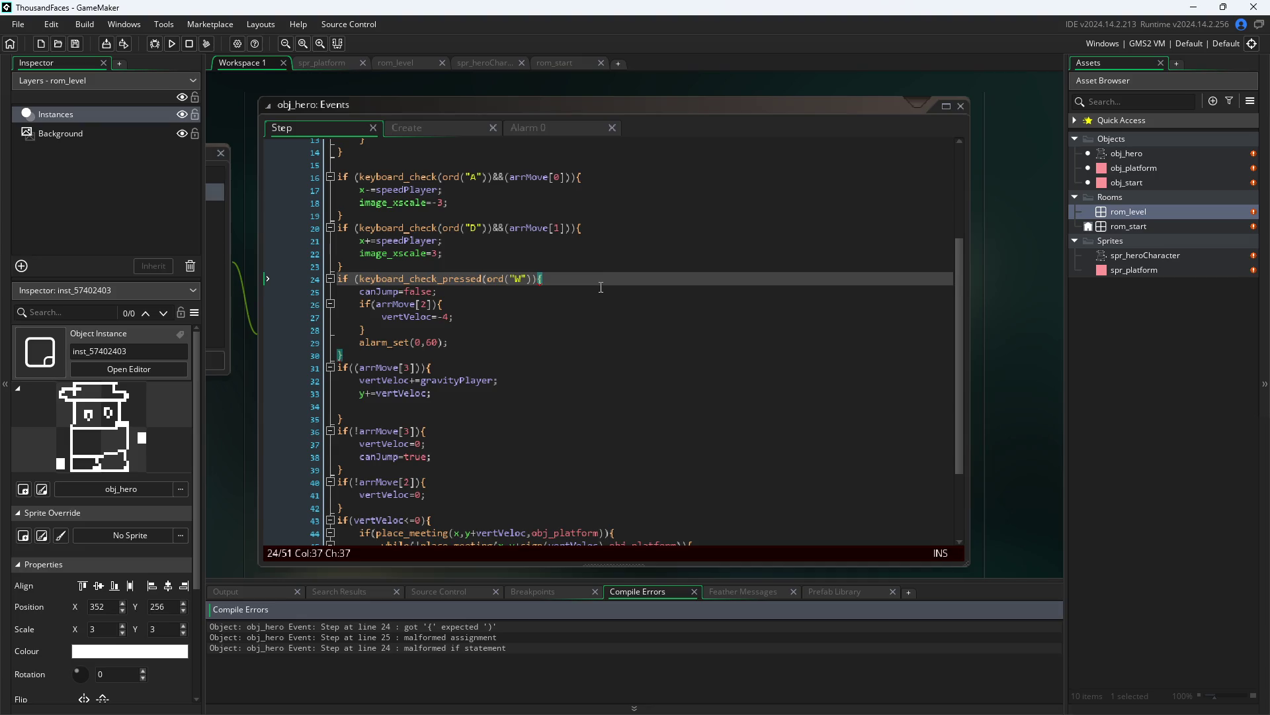
key("Down")
key("Up")
key("Up")
key("Down")
key("Down")
key("Down")
key("Up")
key("Up")
left_click(578, 315)
left_click(575, 329)
left_click(575, 342)
- Paste the canJump condition back into line 24, then undo the paste
left_click(536, 278)
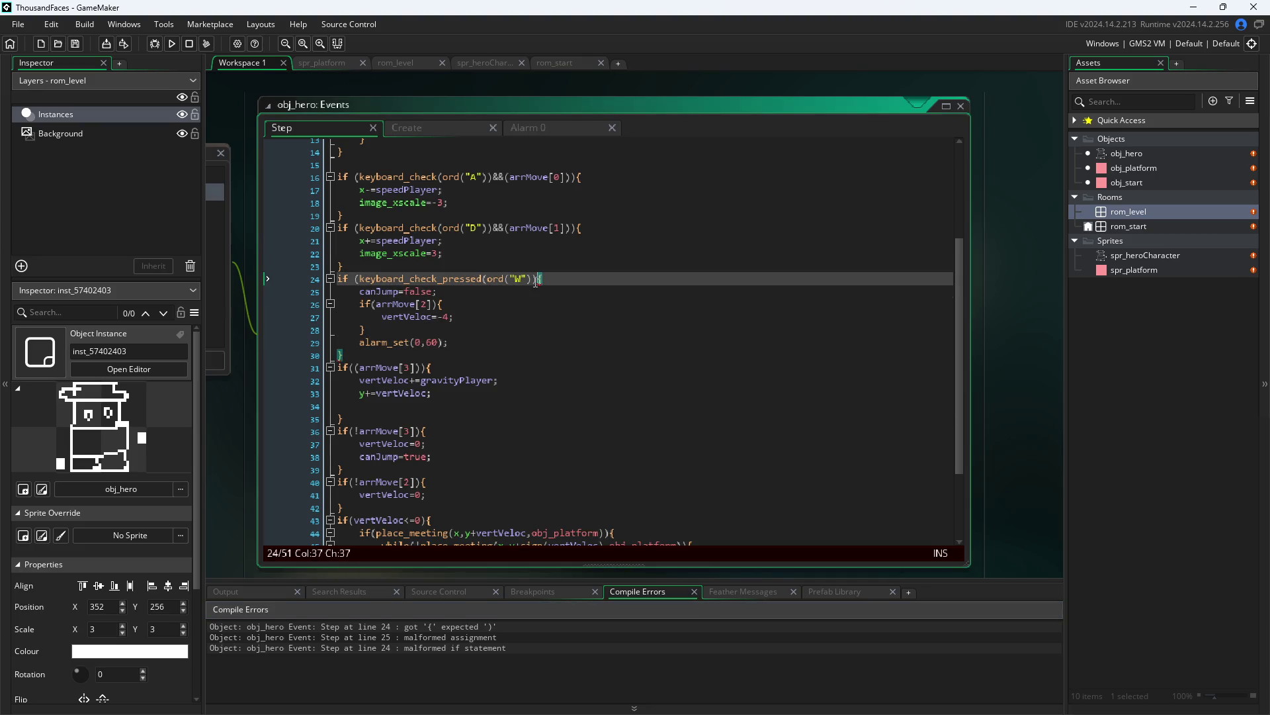
key("ctrl+v")
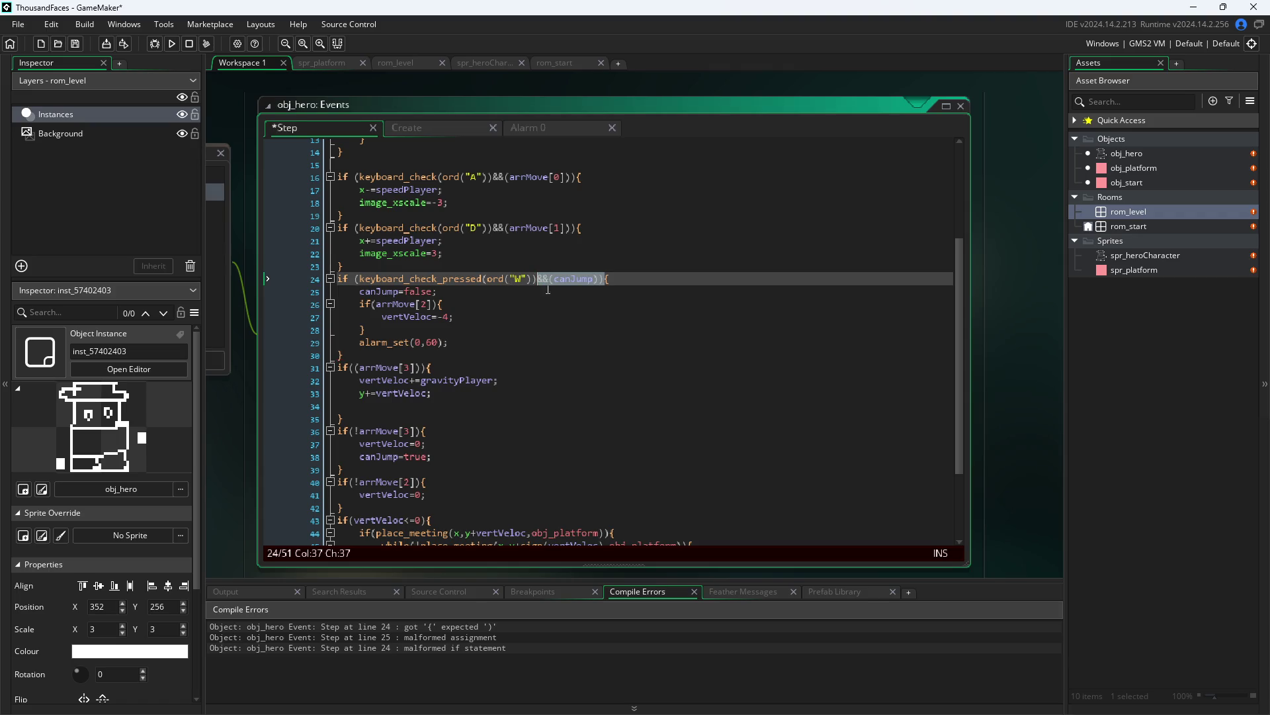
left_click(596, 278)
key("shift+Down")
key("ctrl+z")
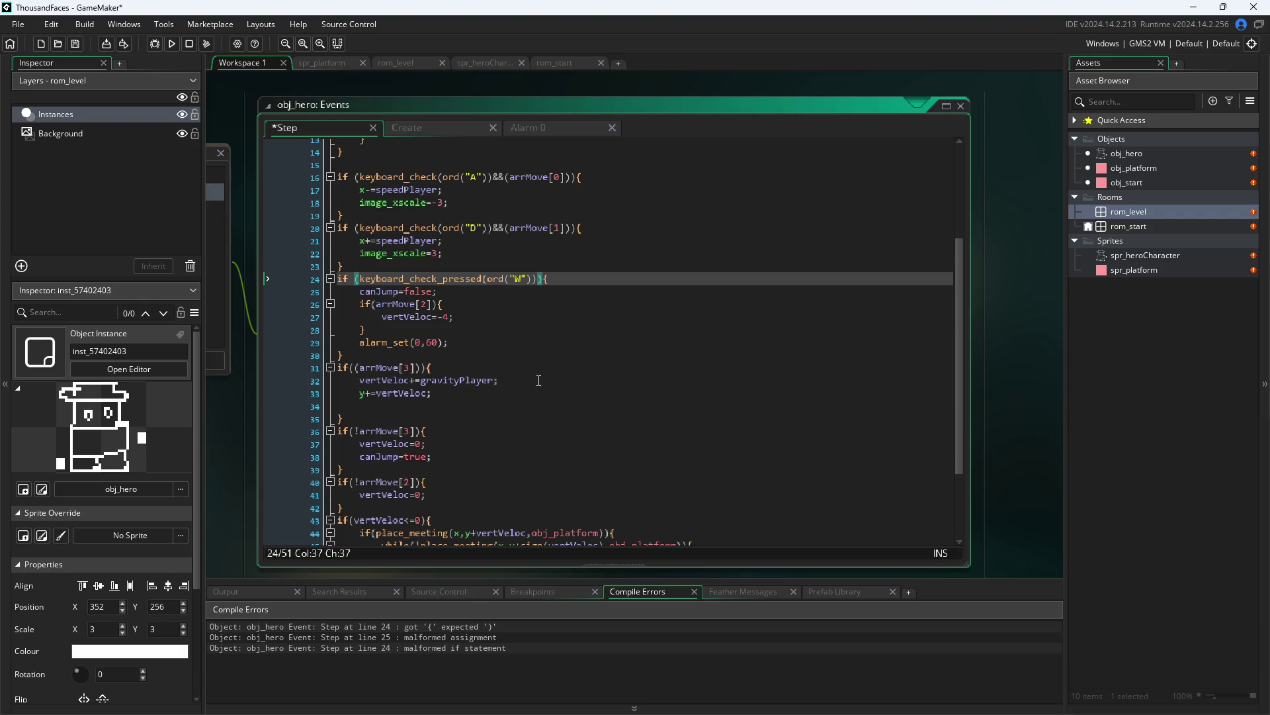
- Save and run Pixel Game, move the hero right, then close the test window
left_click(252, 431)
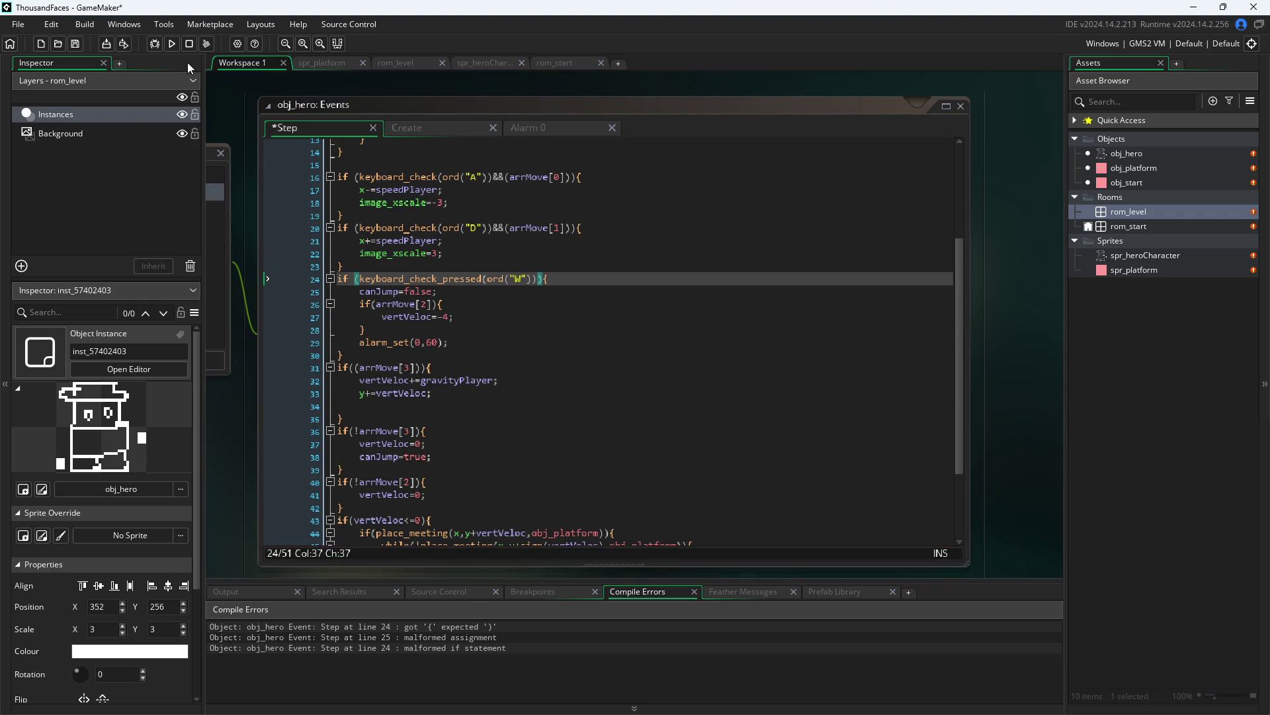
left_click(172, 44)
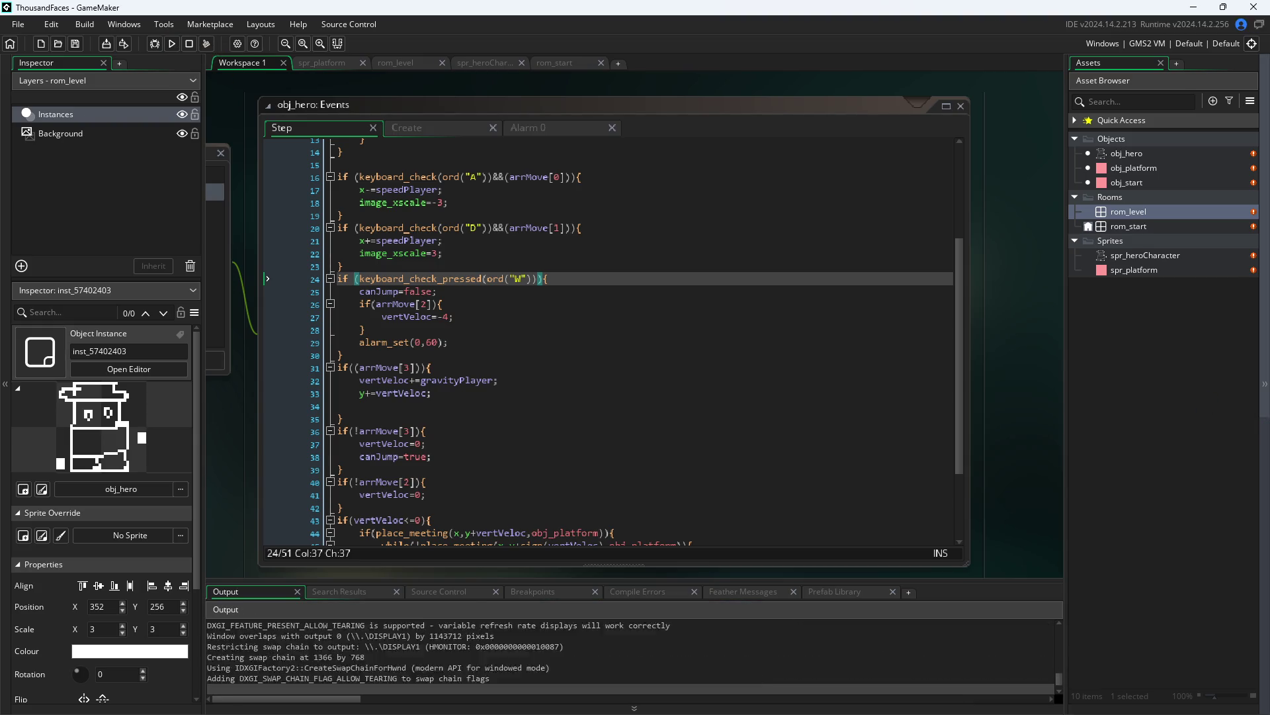
key("d")
key("d")
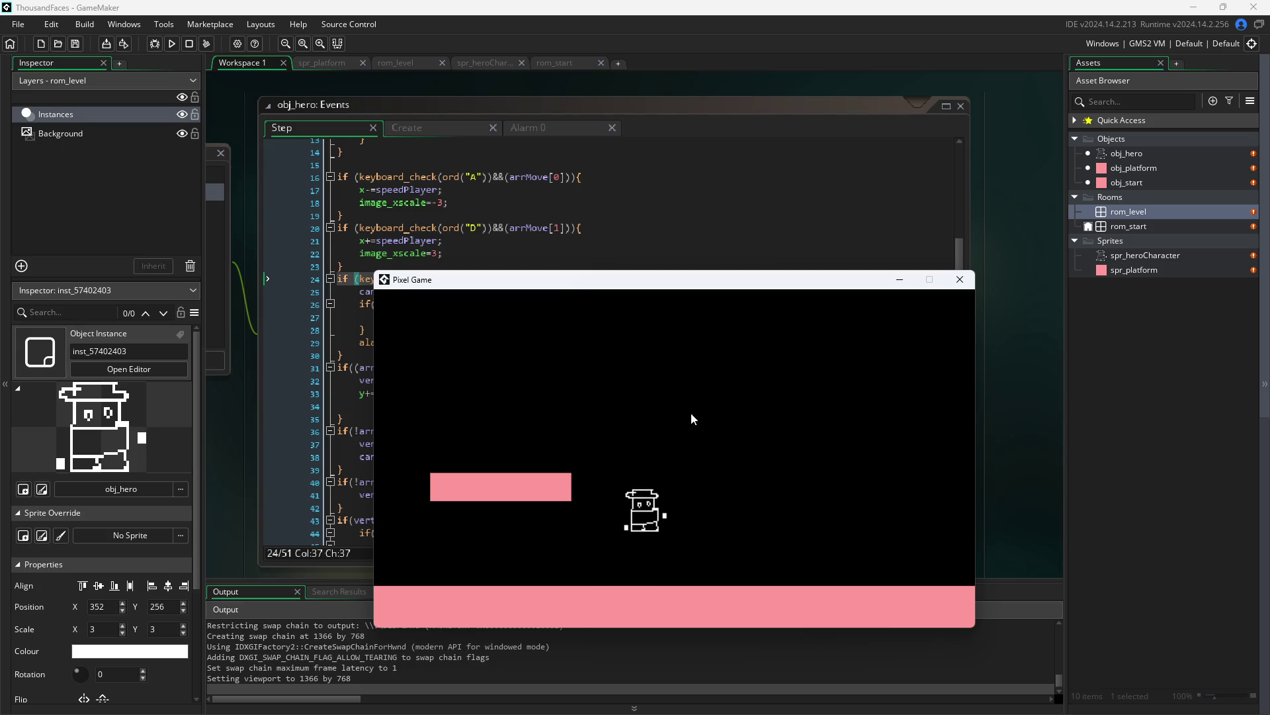
left_click(960, 279)
- Undo to restore &&(canJump) on line 24 and check the arrMove[2] jump branch
key("ctrl+z")
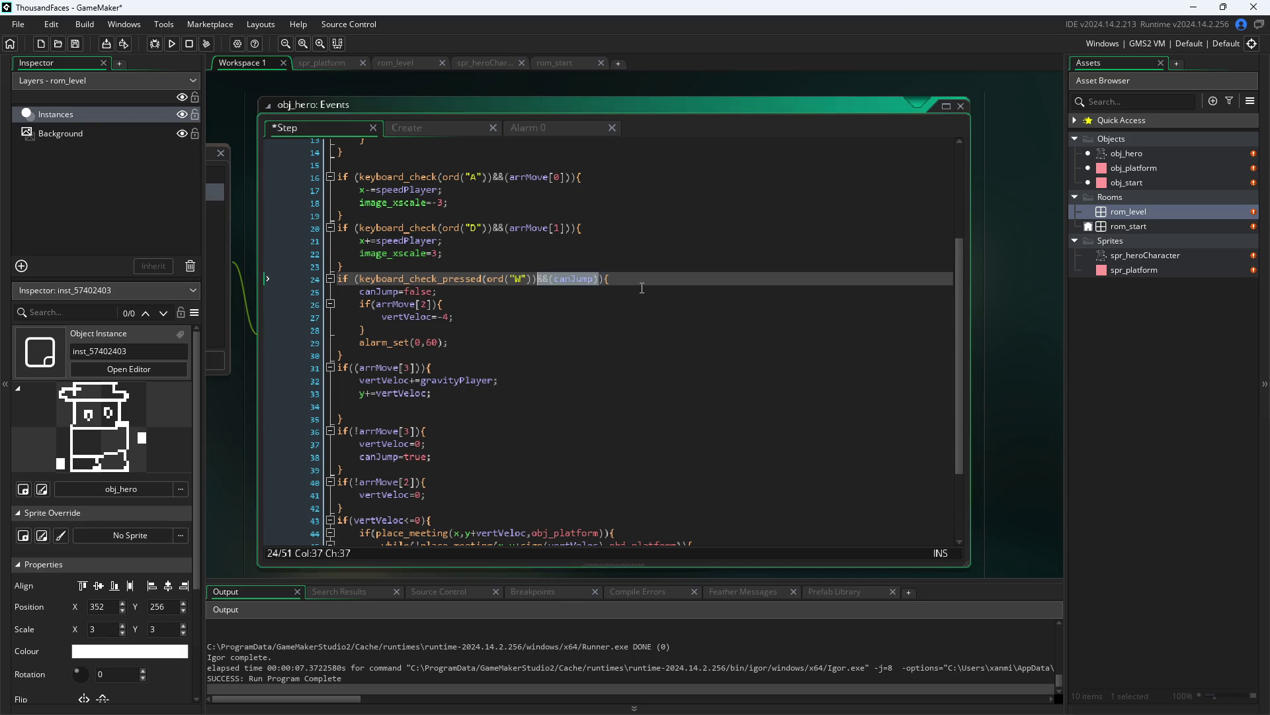
left_click(642, 288)
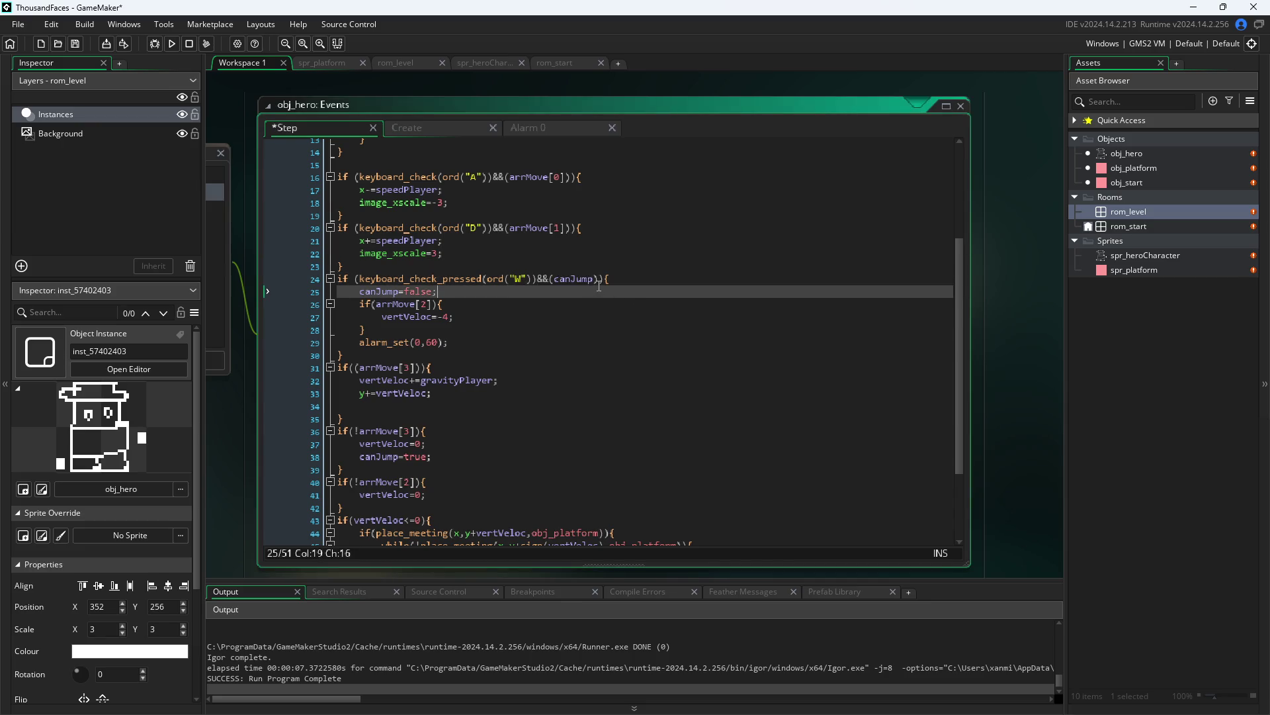
left_click(421, 304)
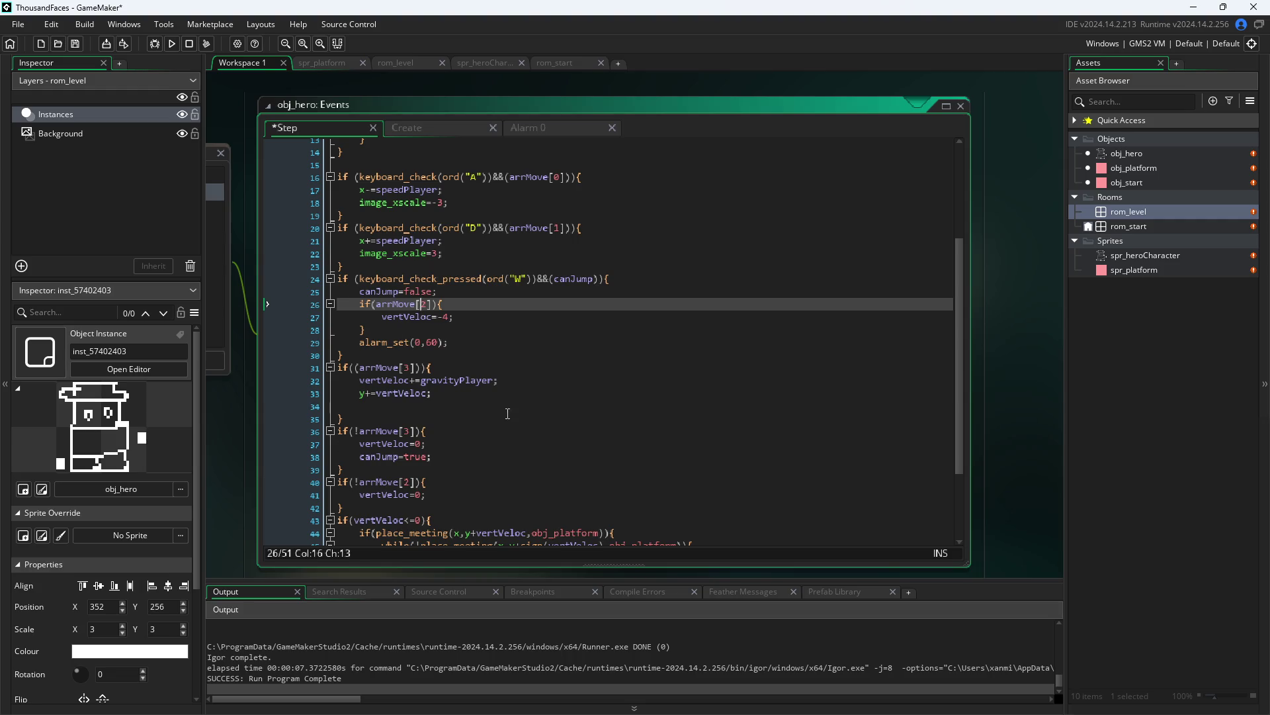
scroll(490, 448, "down", 1)
- Highlight and inspect the vertVeloc=0 reset on line 37
left_click(441, 408)
key("Up")
left_click(516, 410)
key("shift+Home")
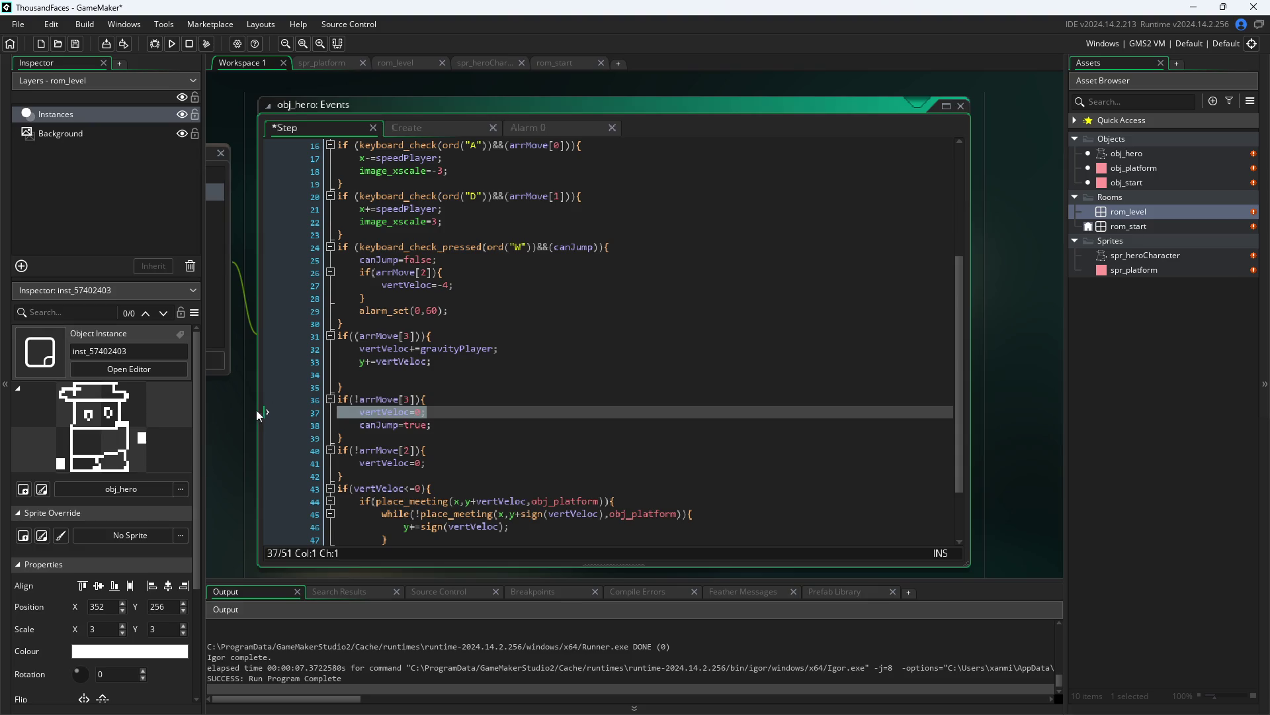
left_click(522, 412)
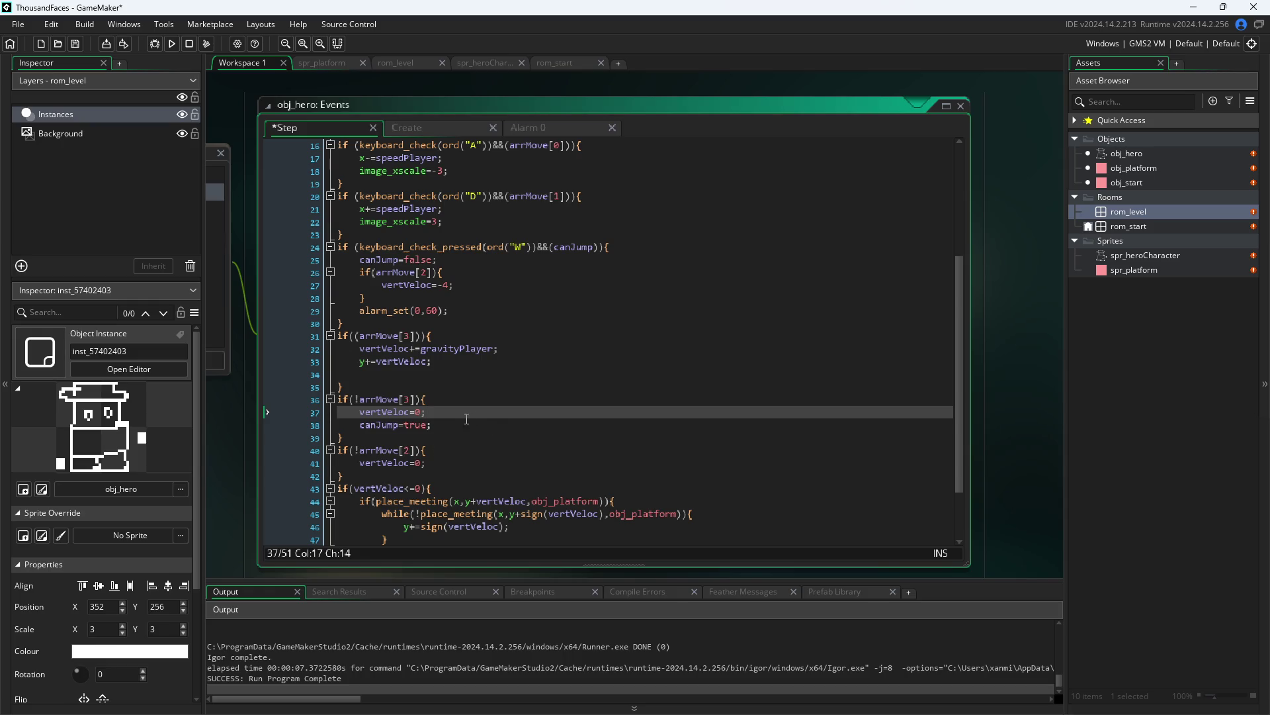
left_click_drag(466, 413, 236, 407)
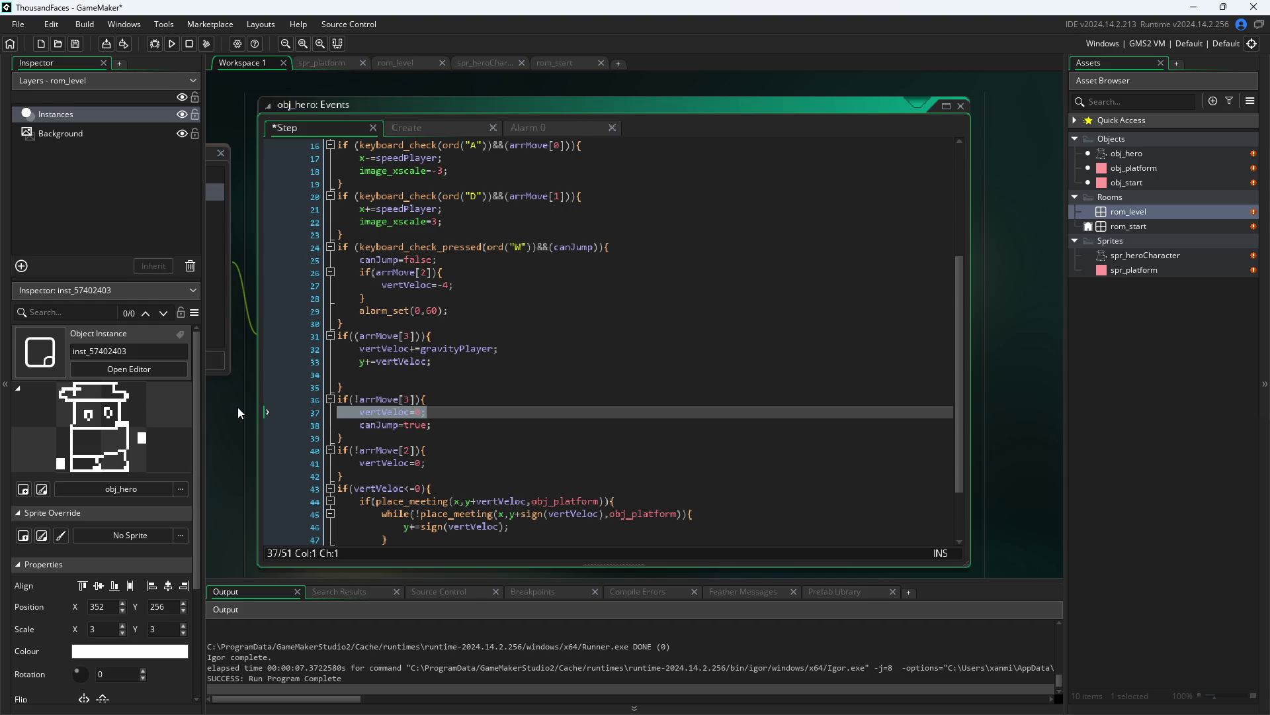
left_click(485, 409)
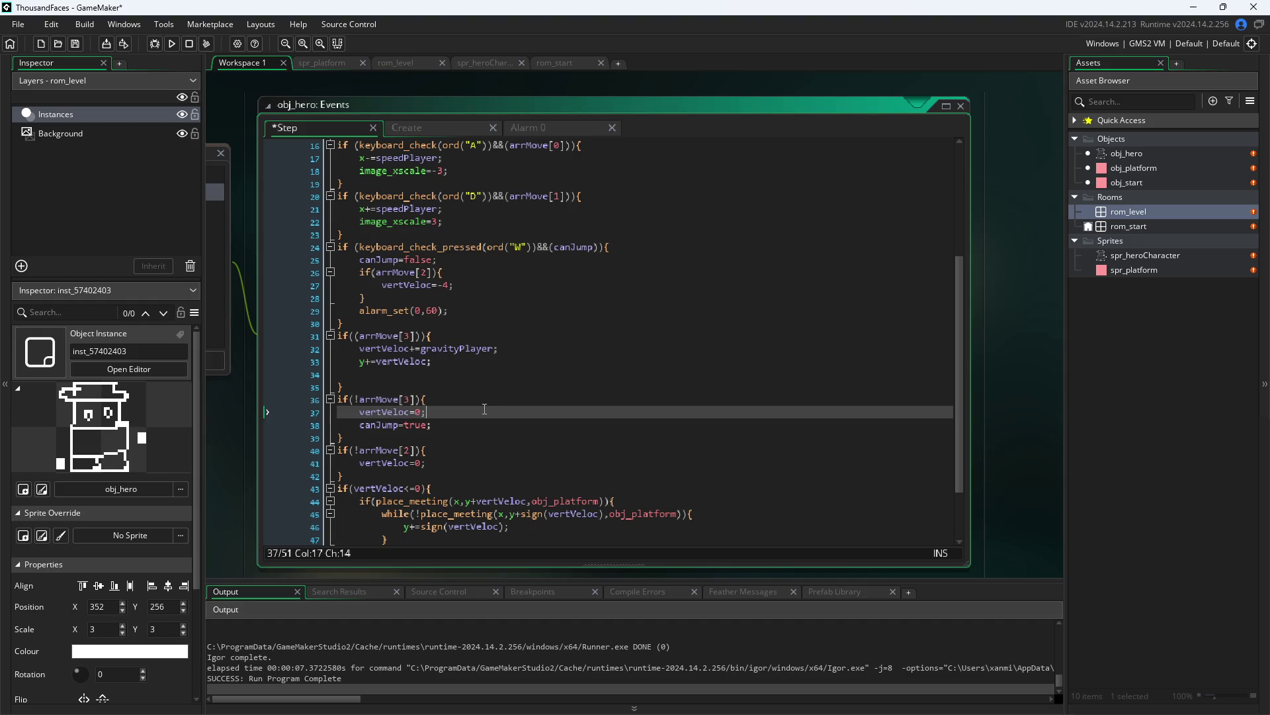
- Review the landing check, the arrMove[2] check and the gravity lines 32–40
left_click(477, 397)
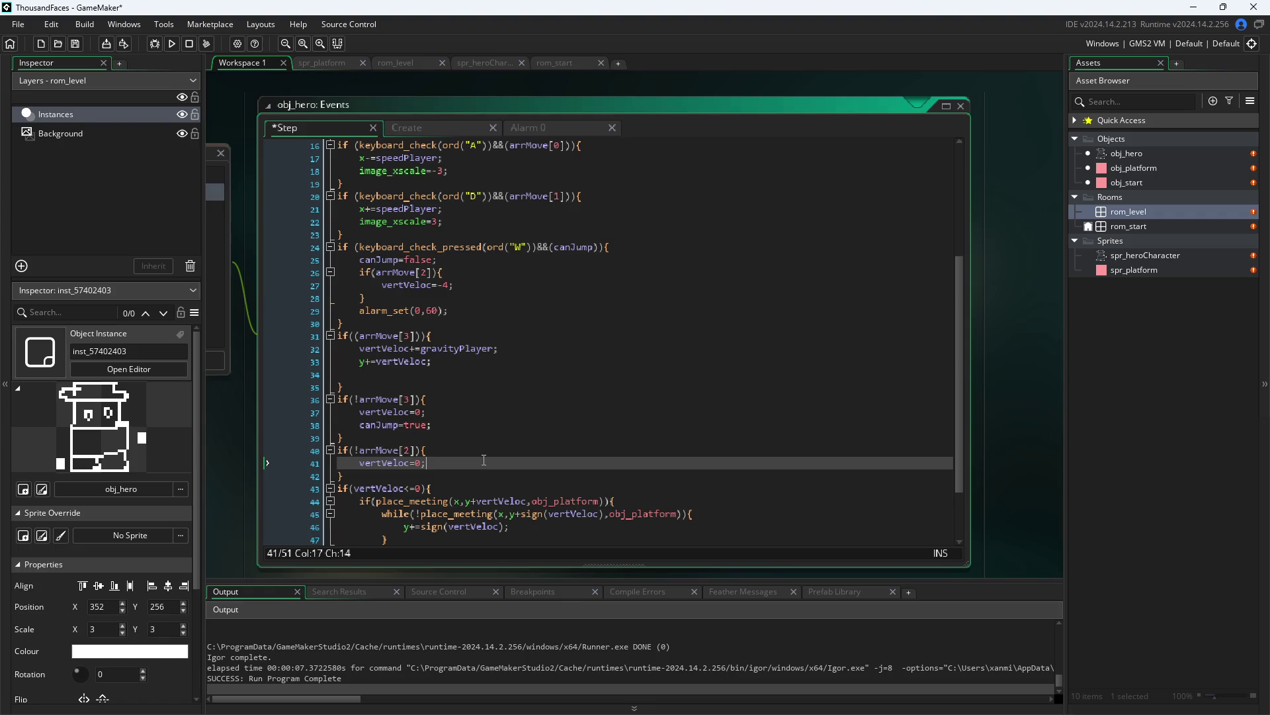
left_click(486, 455)
left_click(499, 425)
left_click(504, 411)
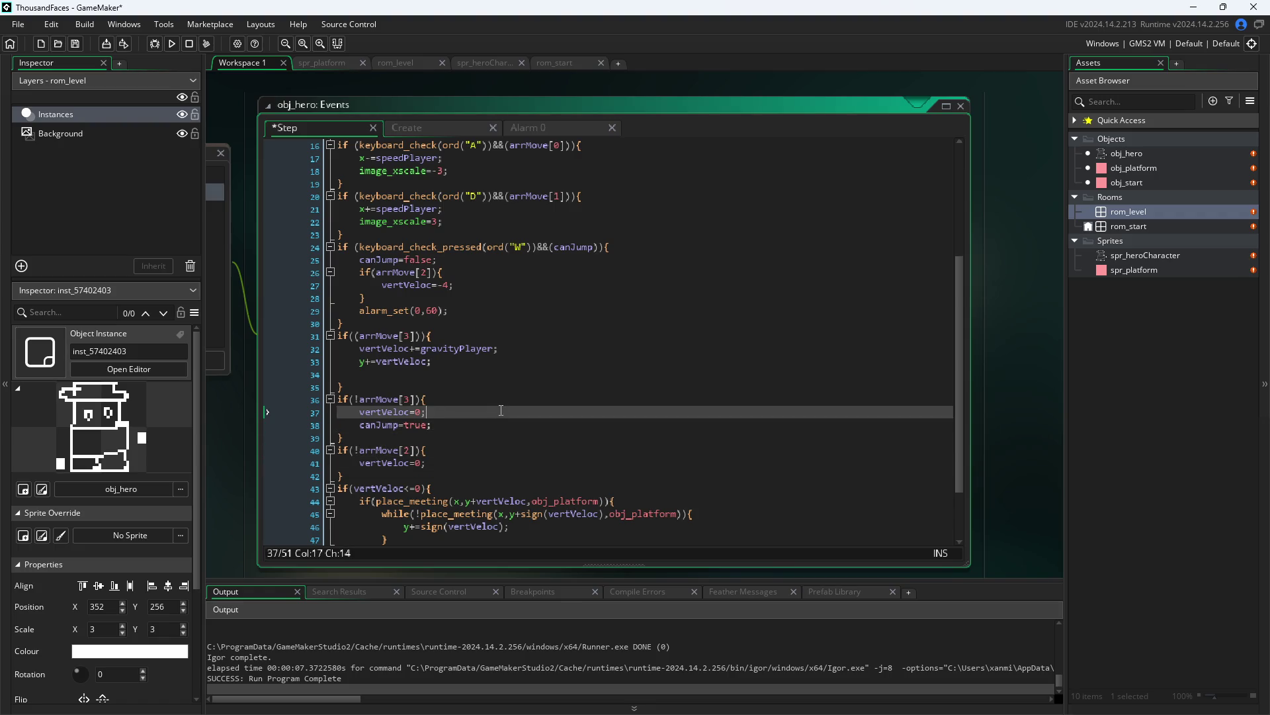
left_click(510, 398)
left_click(519, 376)
left_click(526, 362)
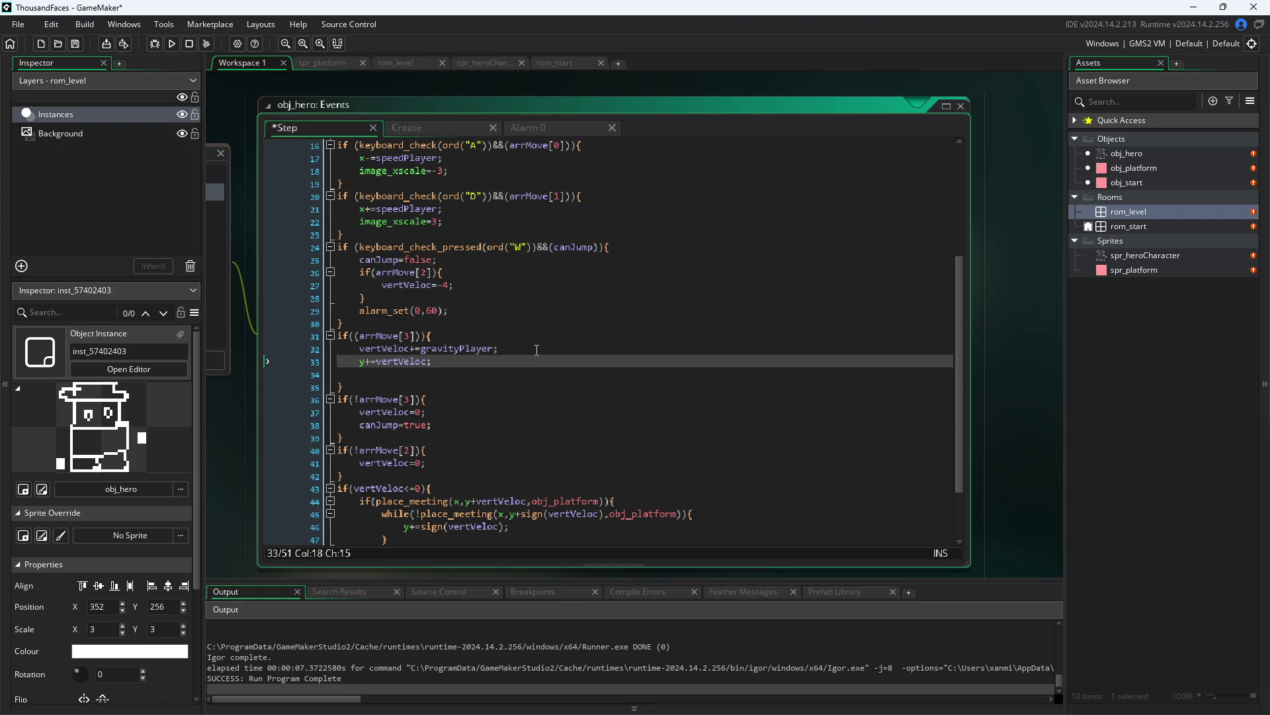
left_click(530, 349)
left_click(535, 367)
left_click(514, 371)
left_click(516, 363)
- Shift the workspace so the code window moves right and scroll through the code
left_click_drag(221, 467, 324, 472)
scroll(613, 467, "up", 4)
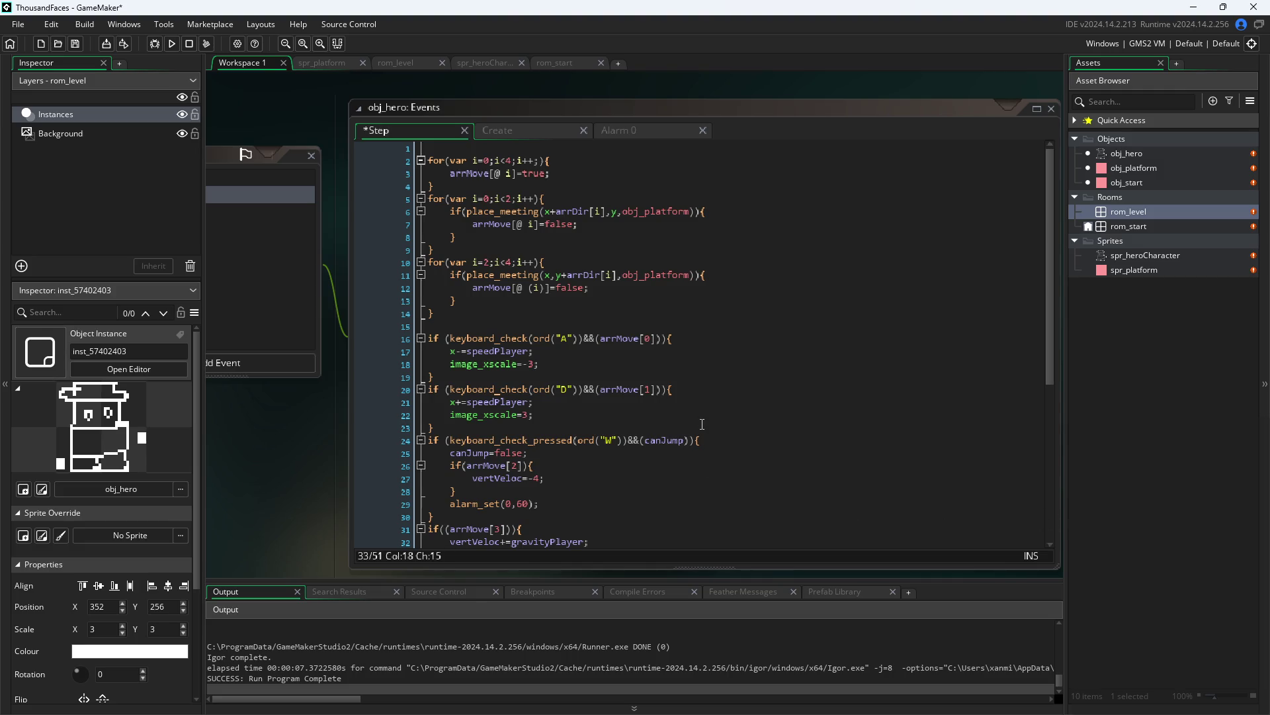
scroll(702, 424, "down", 1)
scroll(702, 424, "up", 1)
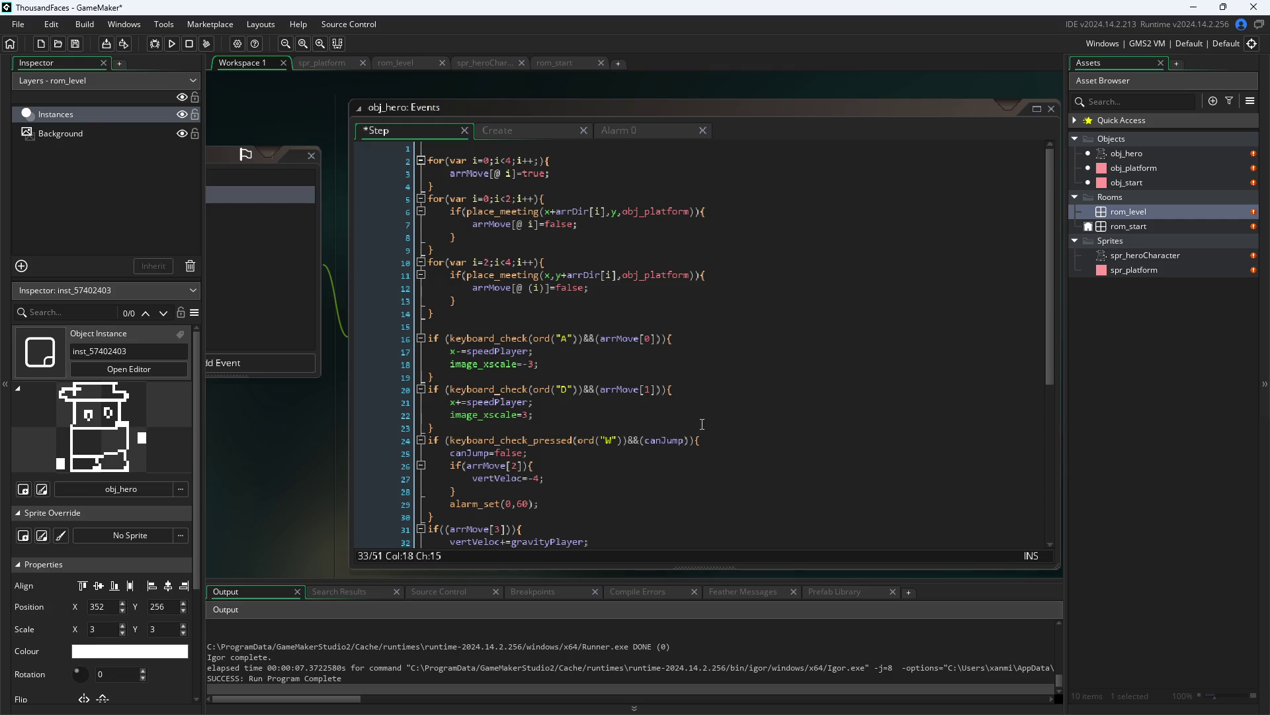
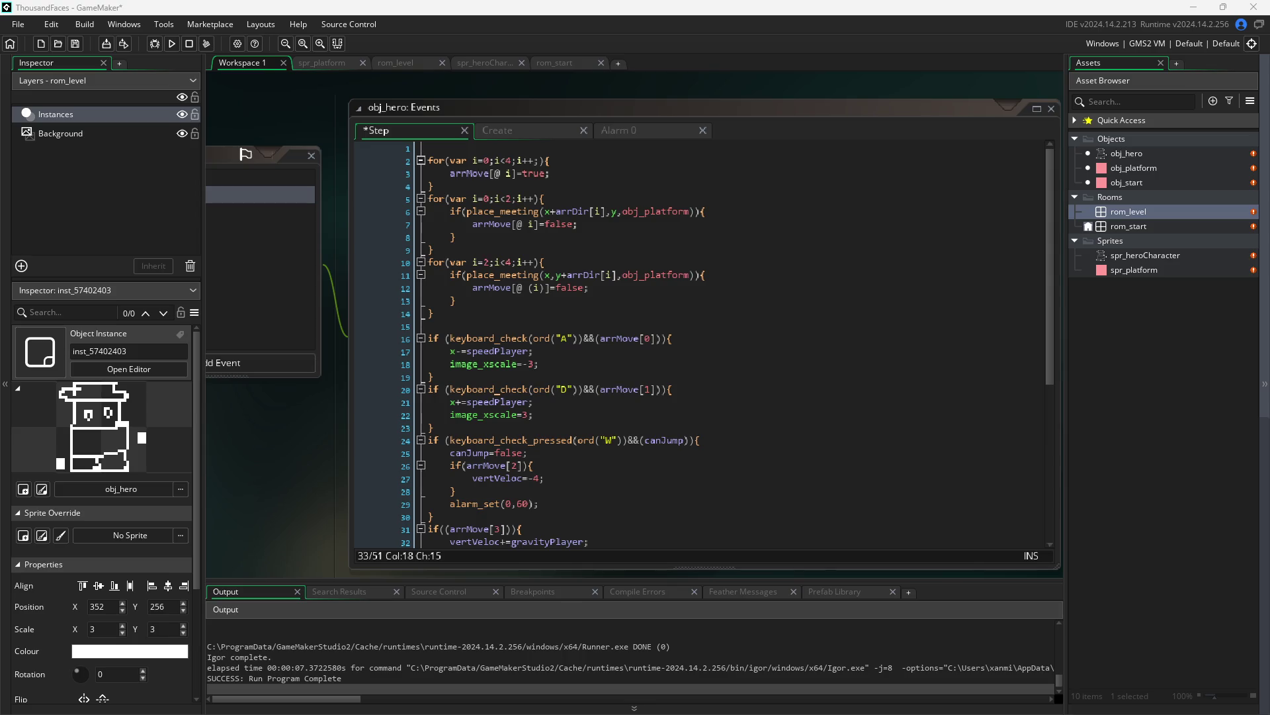
- Review the obj_hero Step code and delete its empty first line
left_click(779, 404)
key("Down")
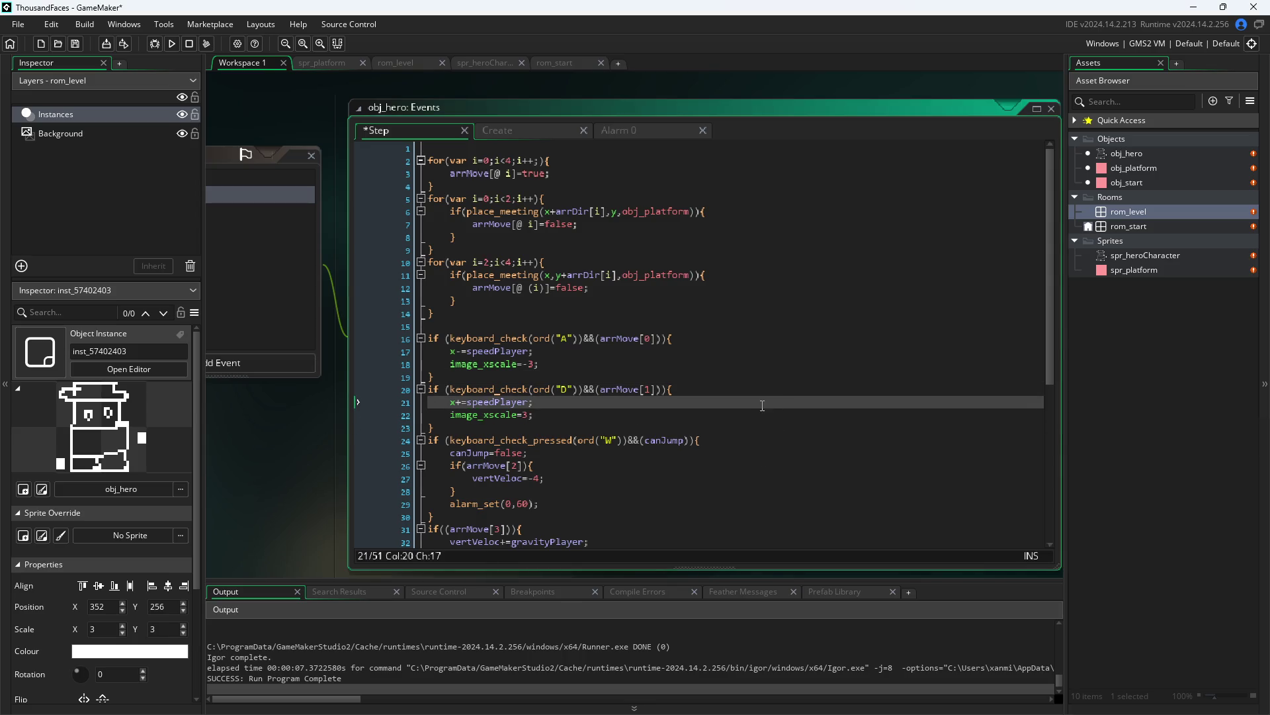
scroll(750, 397, "down", 7)
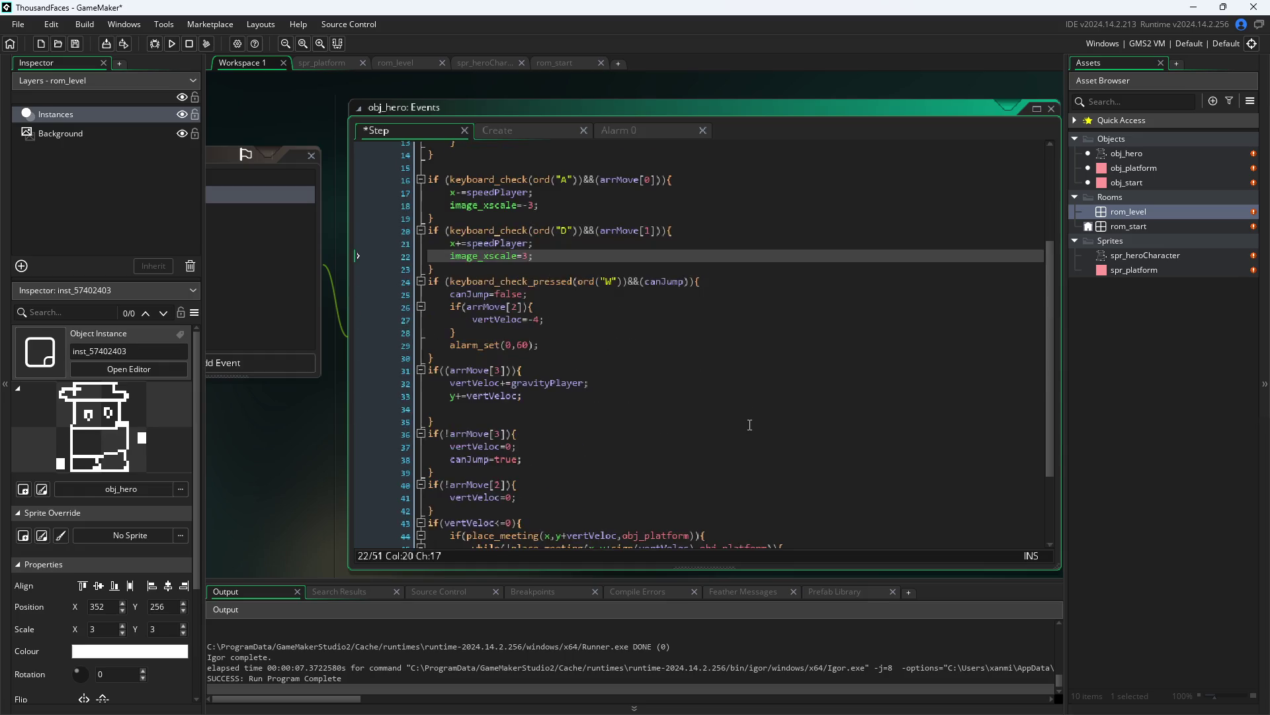
scroll(749, 424, "up", 2)
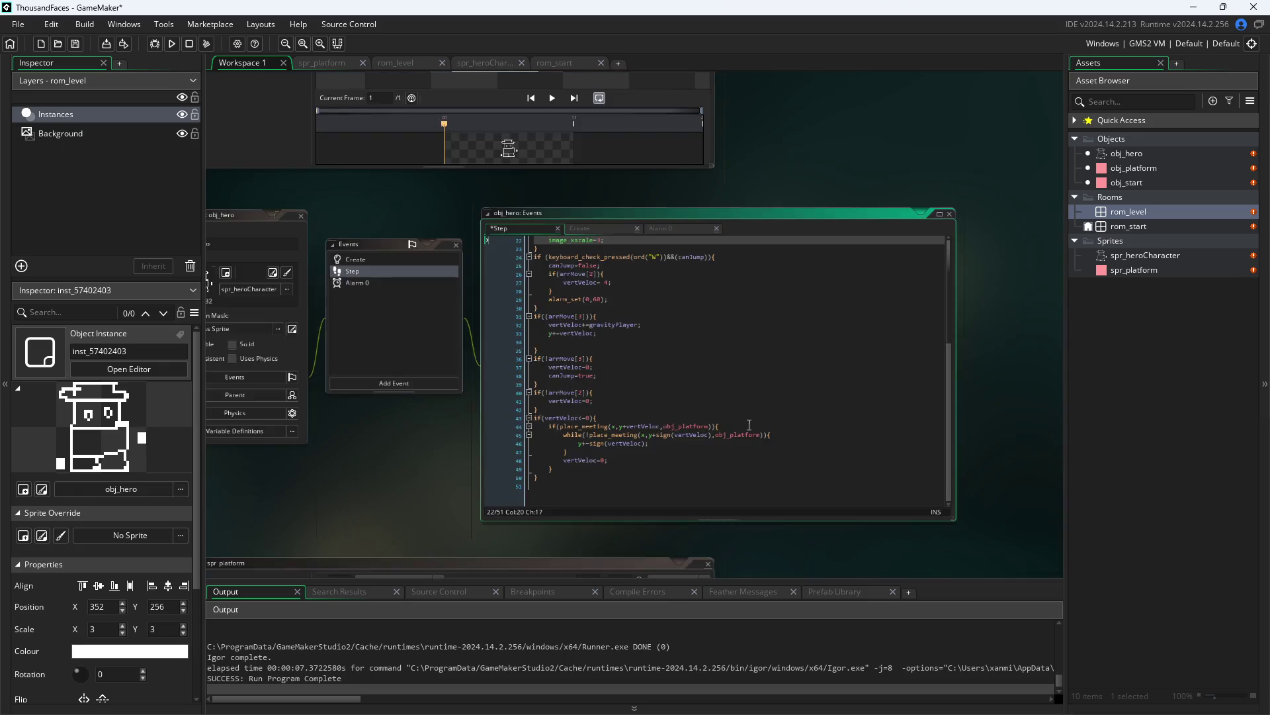
scroll(749, 424, "down", 2)
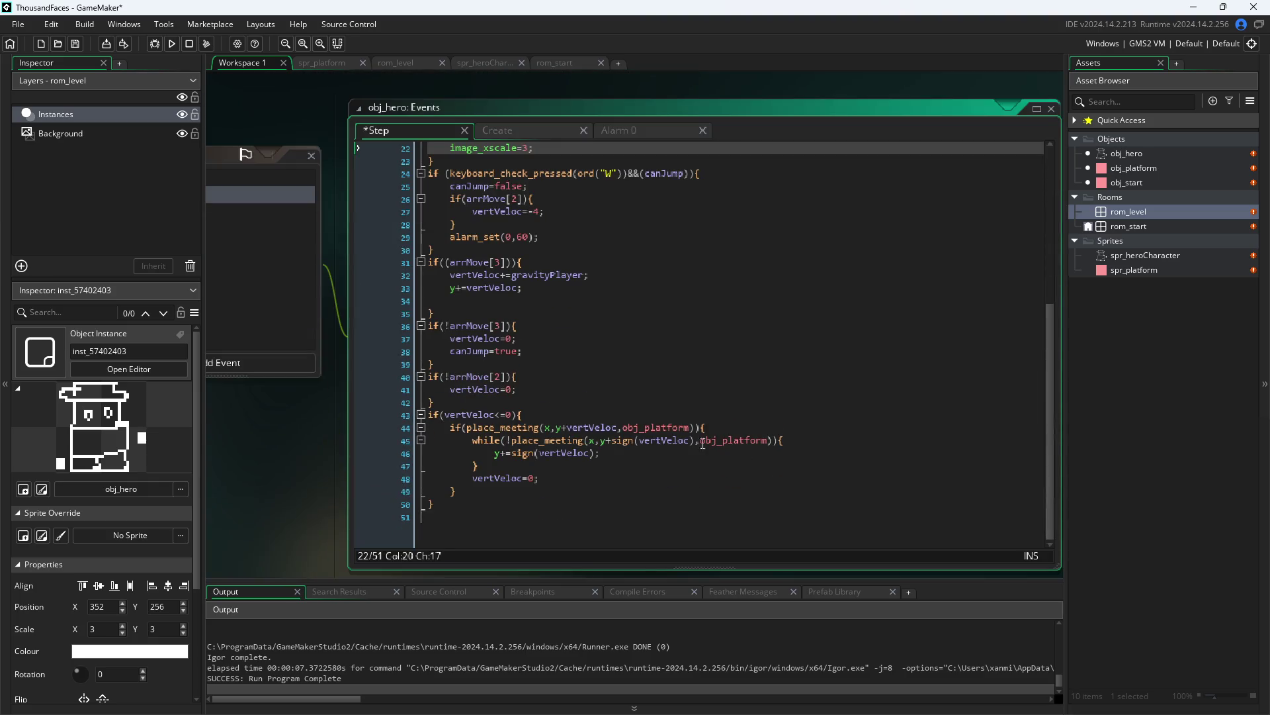
scroll(485, 429, "up", 7)
scroll(486, 429, "down", 7)
scroll(486, 429, "up", 6)
scroll(486, 429, "down", 6)
scroll(485, 429, "up", 7)
scroll(485, 429, "down", 7)
scroll(490, 440, "up", 7)
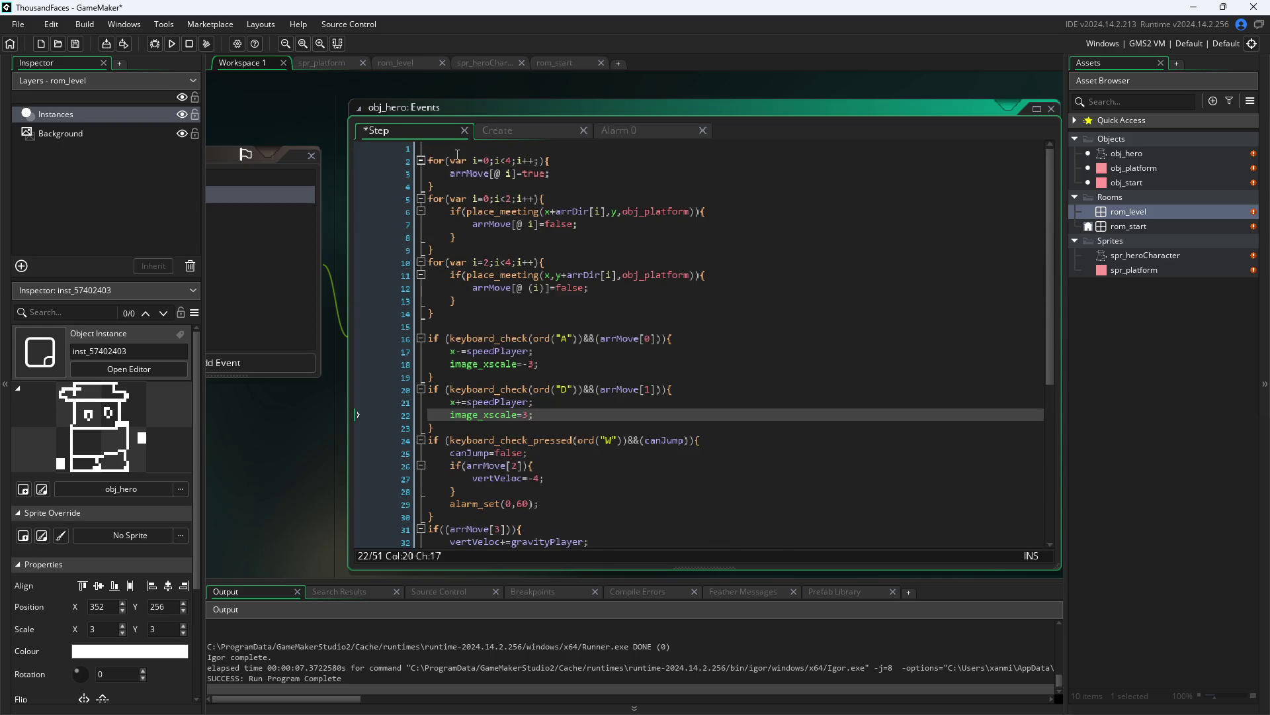
left_click(429, 160)
key("BackSpace")
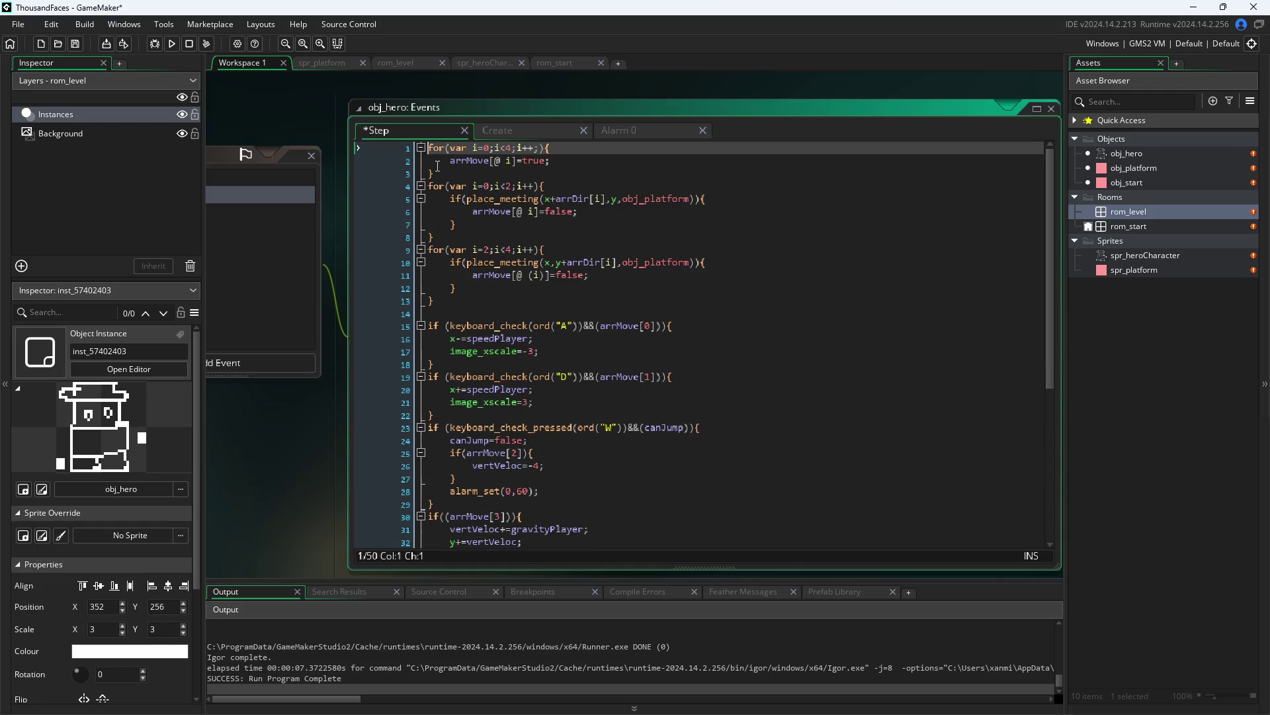
- Add blank lines after both collision loops and around the D key block
left_click(516, 172)
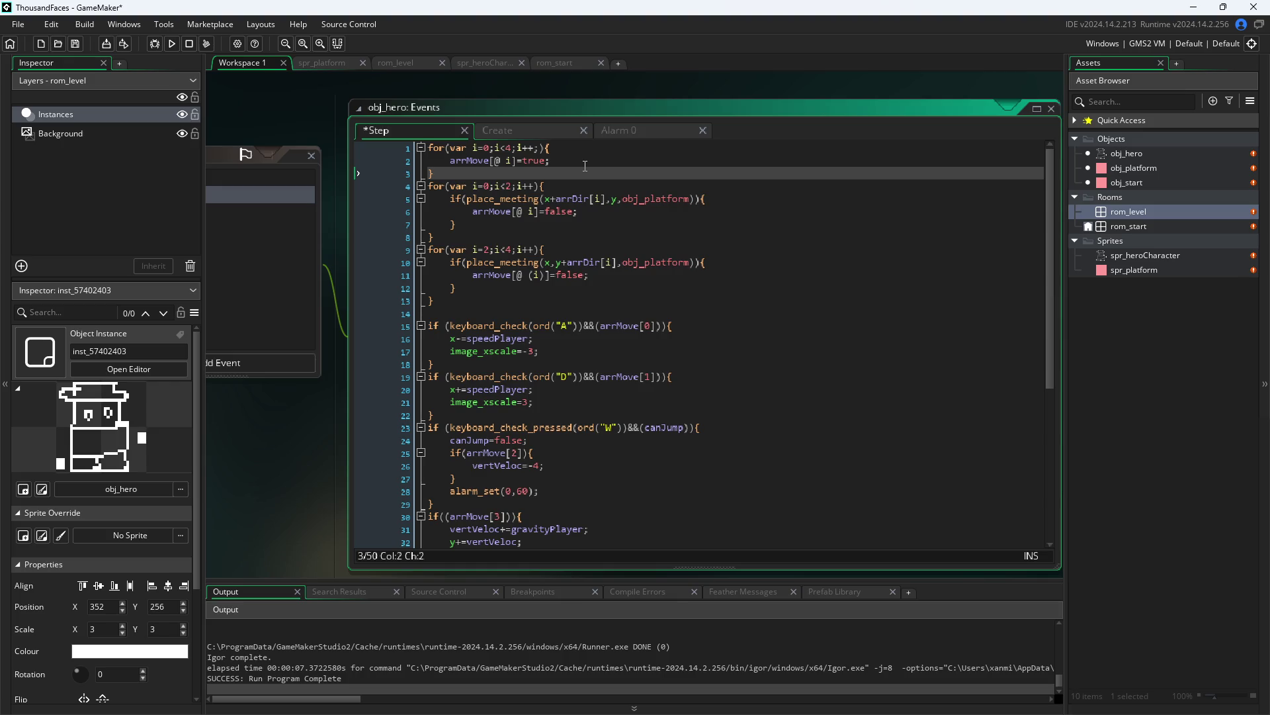
key("Return")
left_click(570, 238)
key("Return")
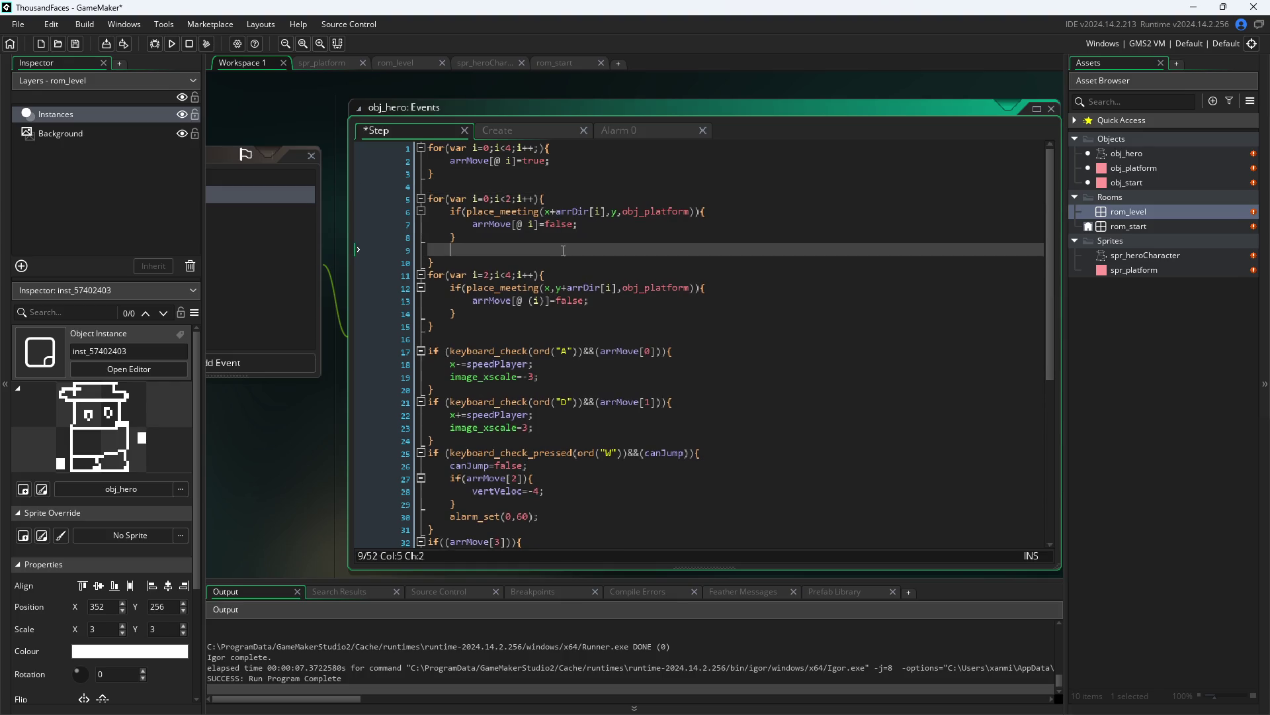
key("BackSpace")
key("BackSpace")
left_click(564, 253)
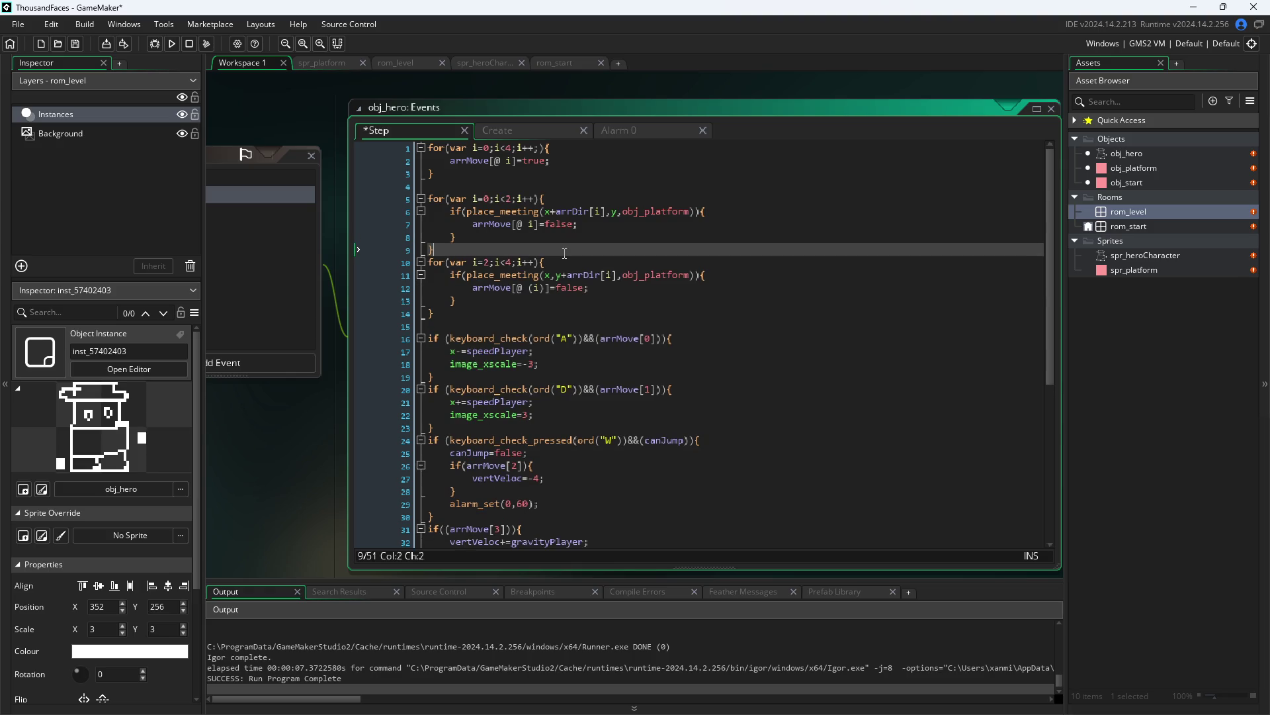
key("Return")
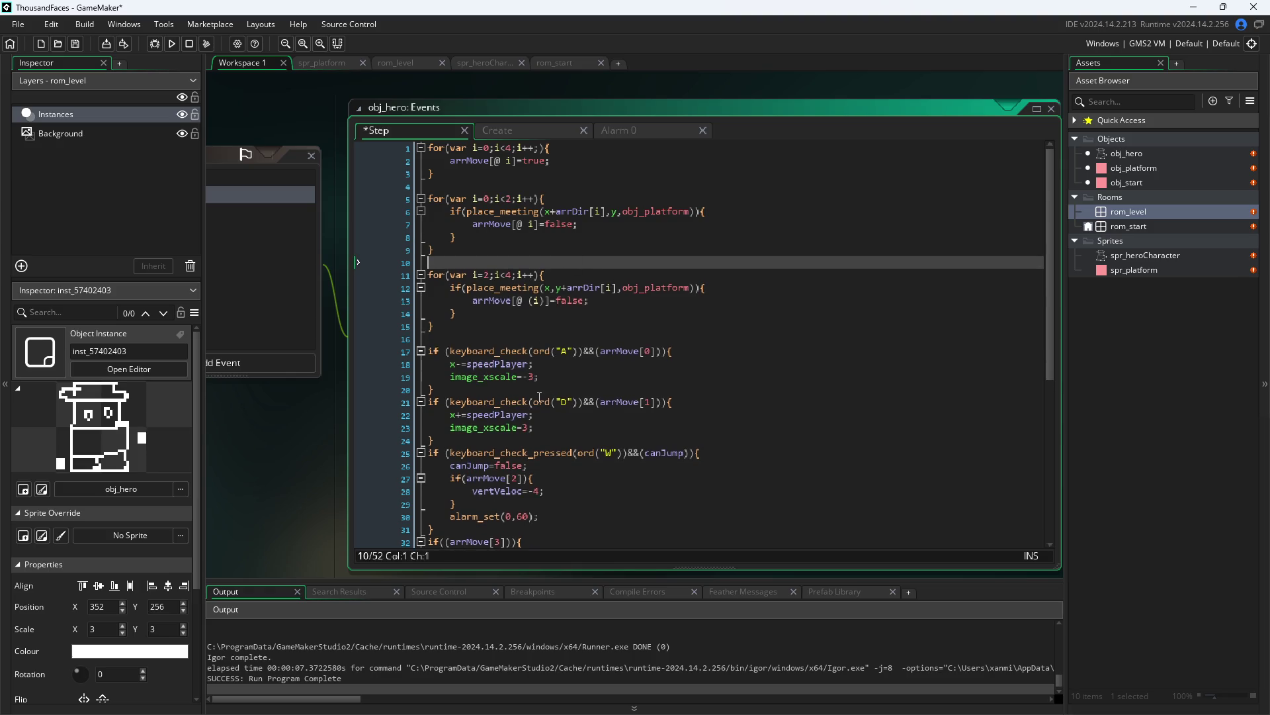
left_click(539, 400)
left_click(539, 390)
key("Return")
left_click(516, 454)
key("Return")
- Add blank lines after the jump, gravity and vertical-check blocks, plus one at the end
scroll(517, 506, "down", 4)
left_click(466, 397)
key("Return")
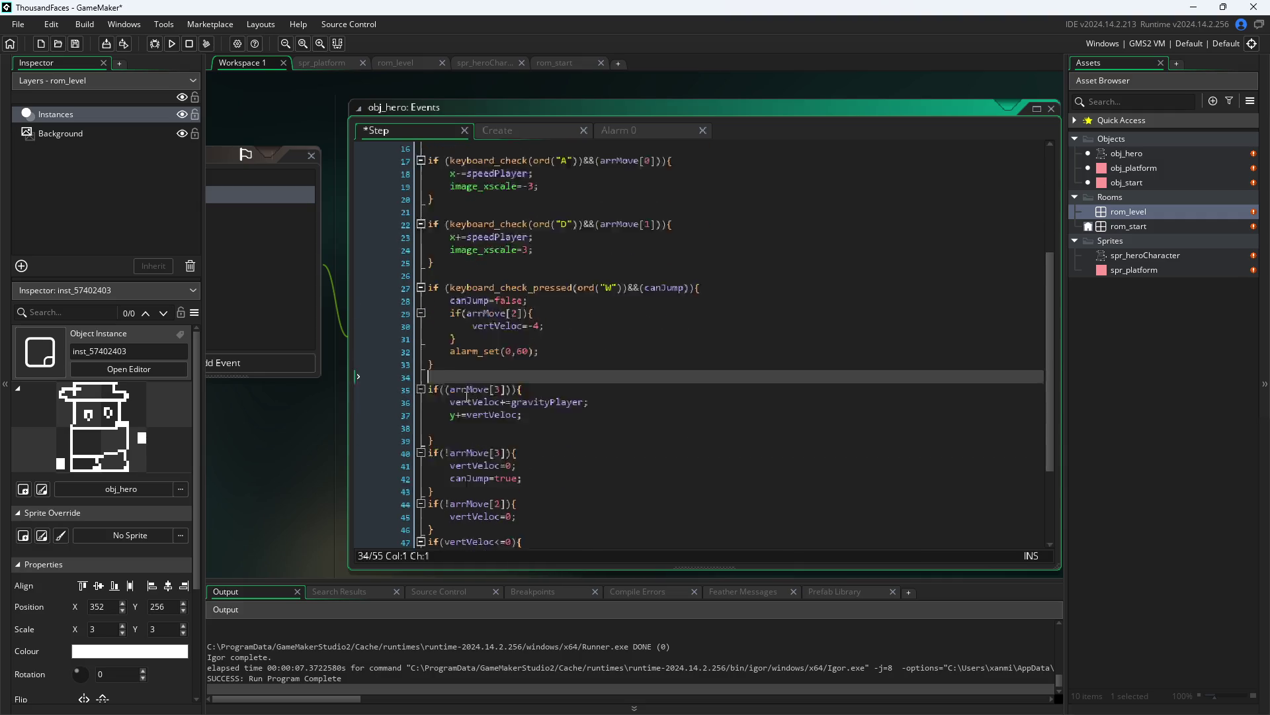
scroll(467, 397, "down", 2)
left_click(470, 408)
key("Return")
scroll(471, 408, "down", 2)
left_click(470, 408)
key("Return")
scroll(463, 404, "down", 2)
left_click(448, 397)
left_click(650, 521)
key("Return")
- Fold and unfold the collision loop on lines 5–9, then peek at Create and return to Step
scroll(650, 520, "up", 5)
scroll(648, 510, "up", 3)
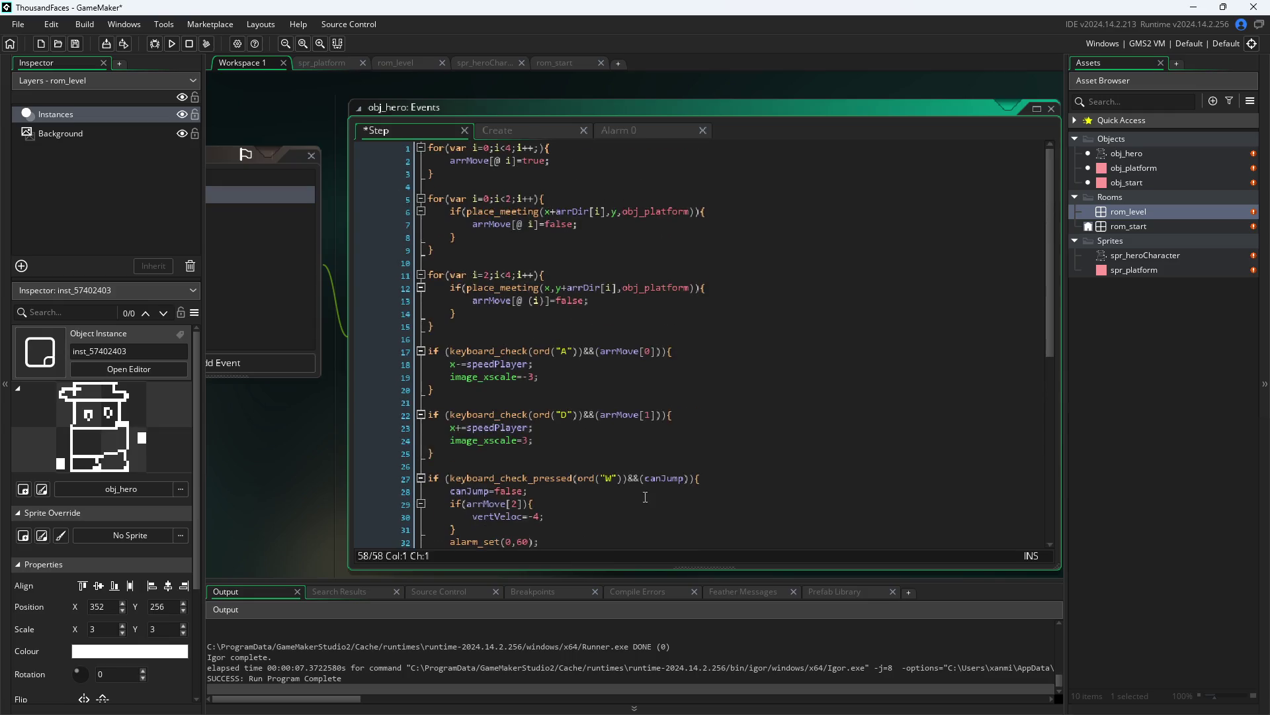
mouse_move(539, 350)
left_click(420, 200)
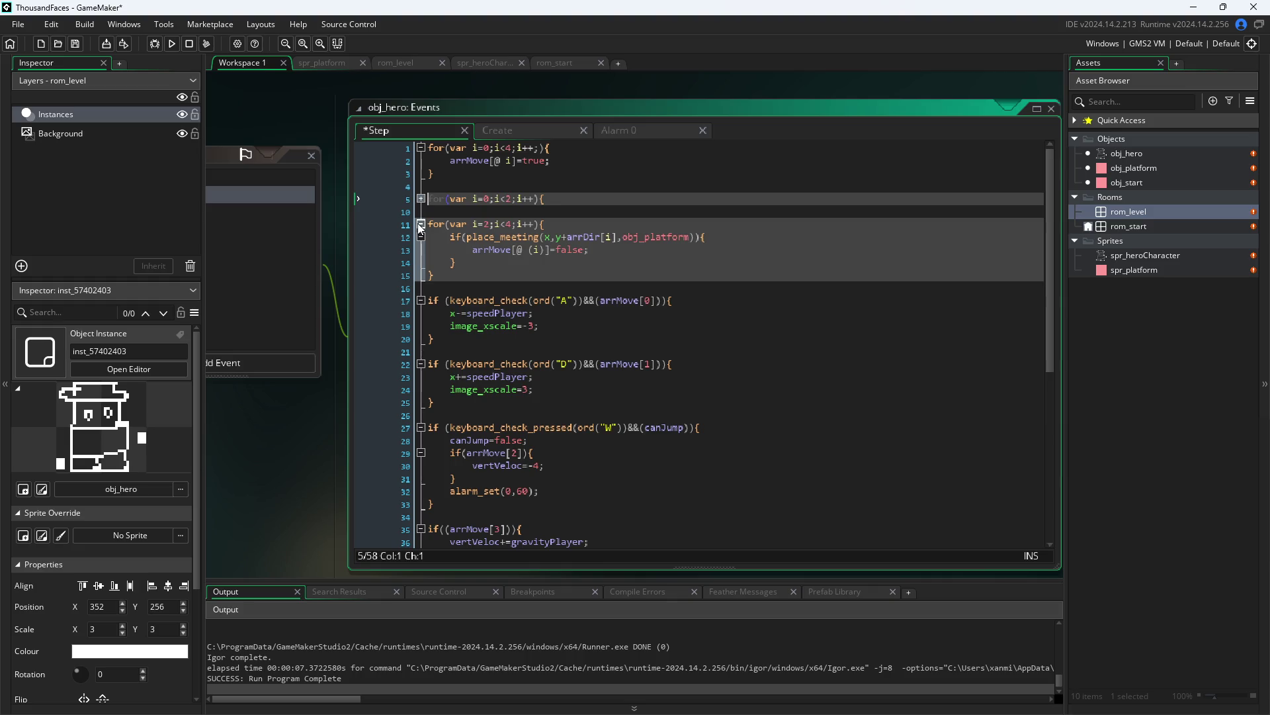
left_click(421, 199)
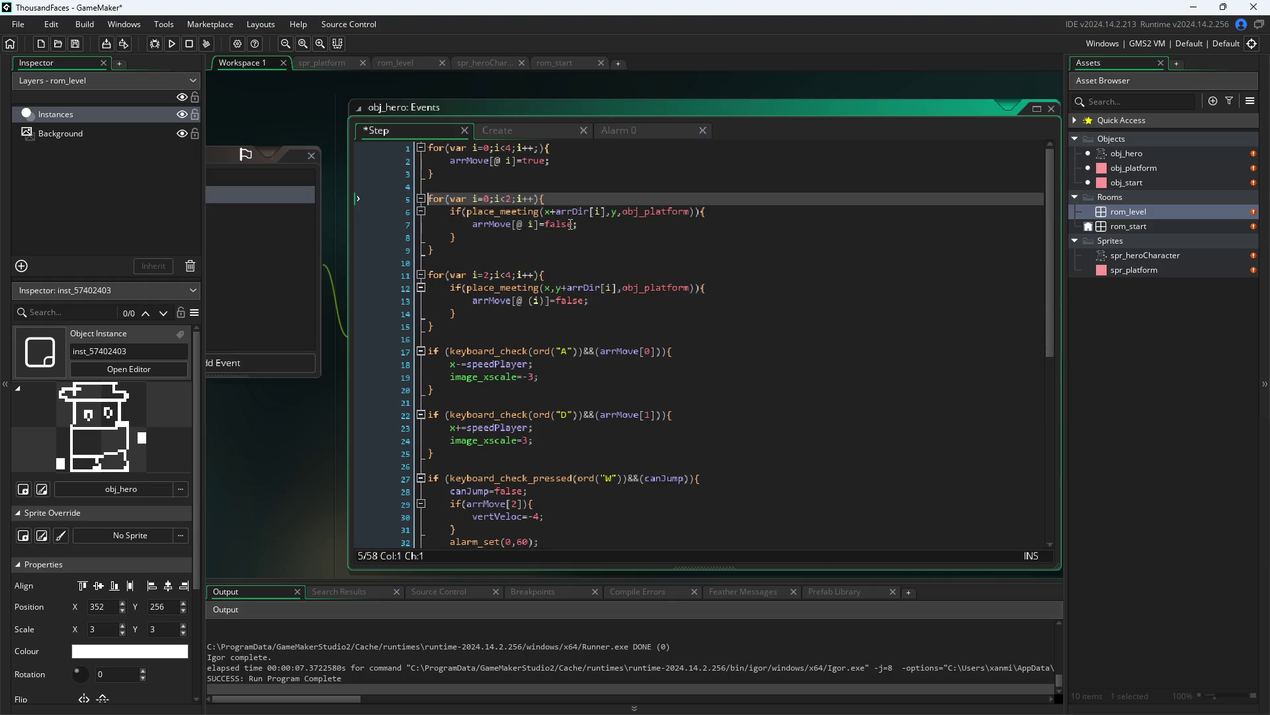
left_click(525, 133)
left_click(395, 130)
- Add a Draw event to obj_hero and close its code tab
mouse_move(637, 215)
mouse_move(587, 214)
left_click_drag(338, 503, 515, 463)
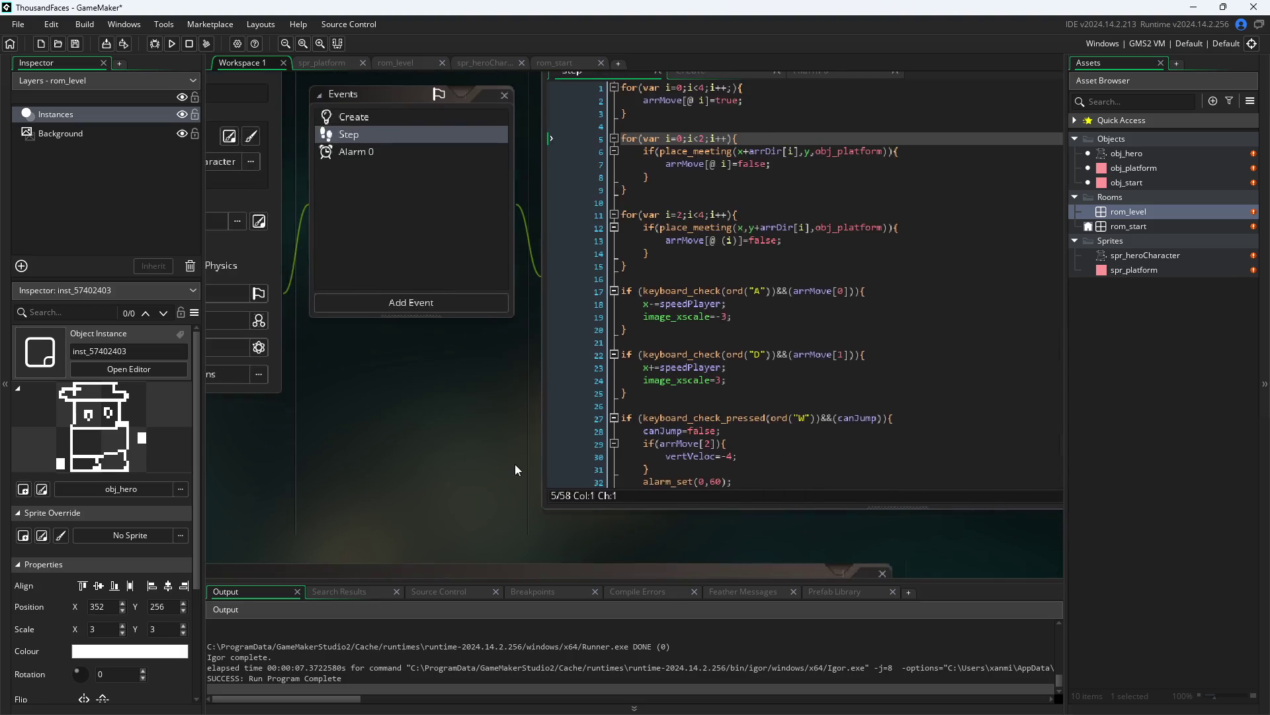
left_click(396, 296)
mouse_move(461, 384)
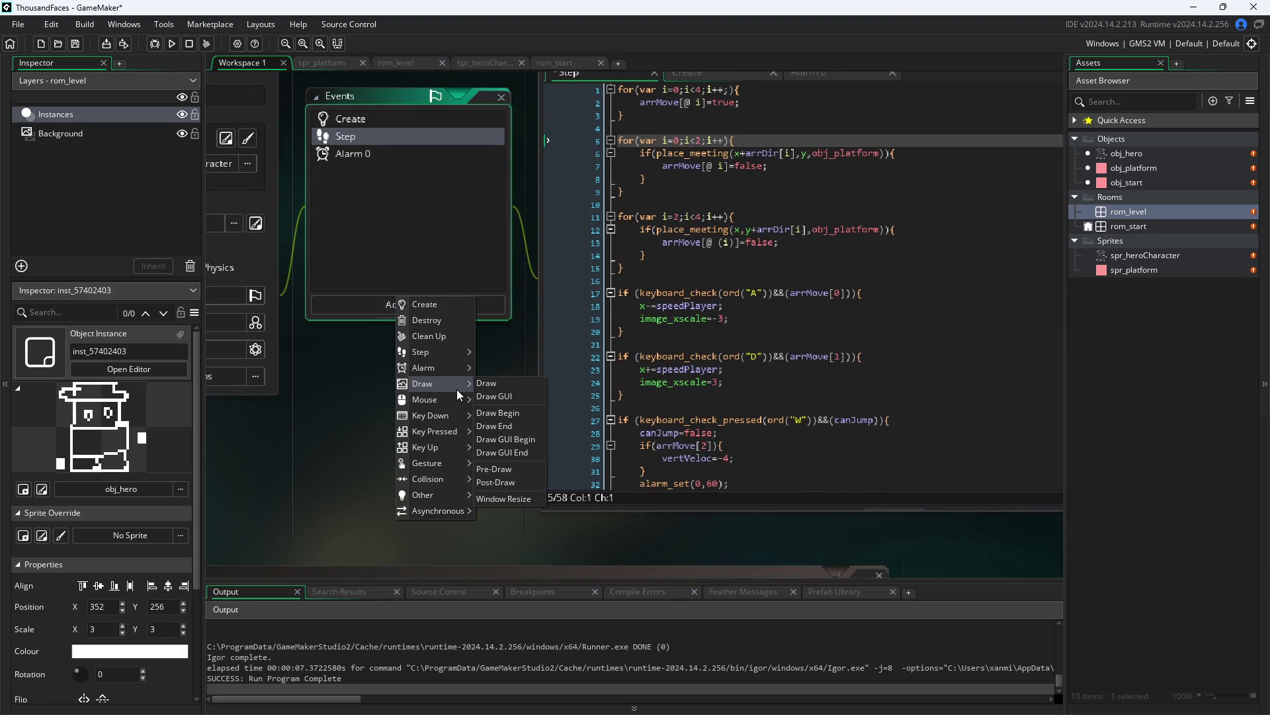
left_click(511, 384)
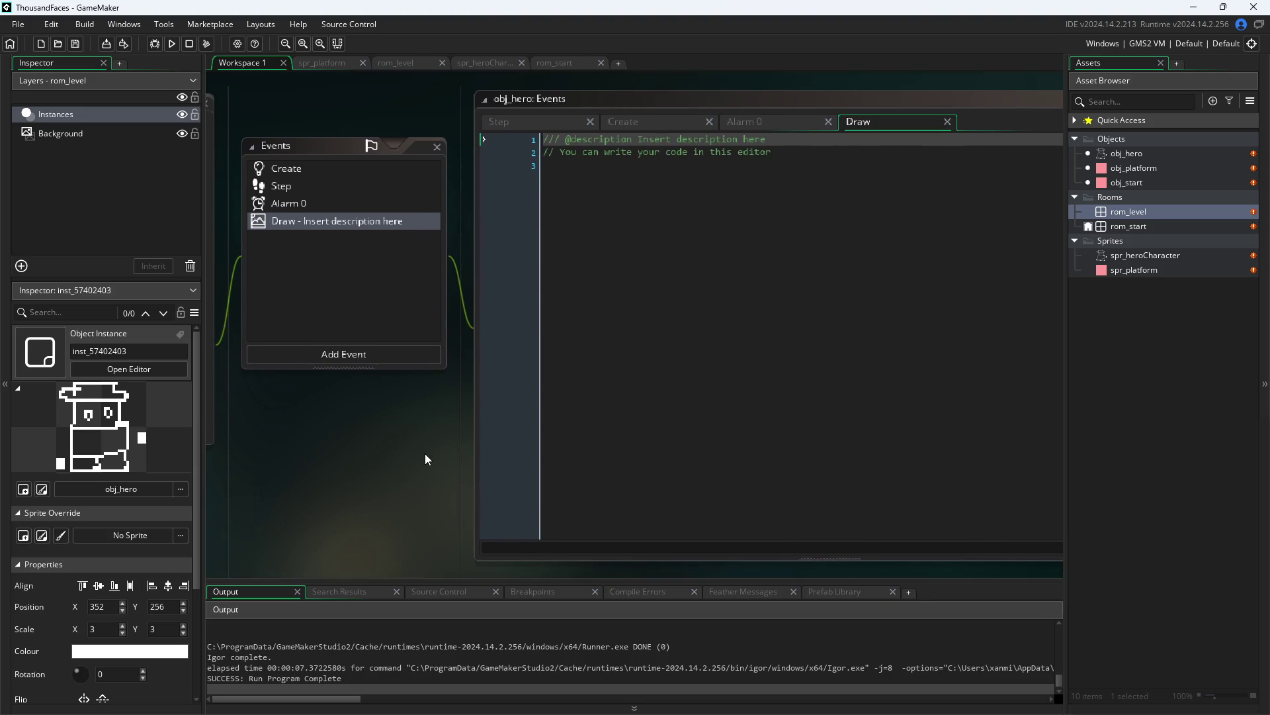
left_click(946, 122)
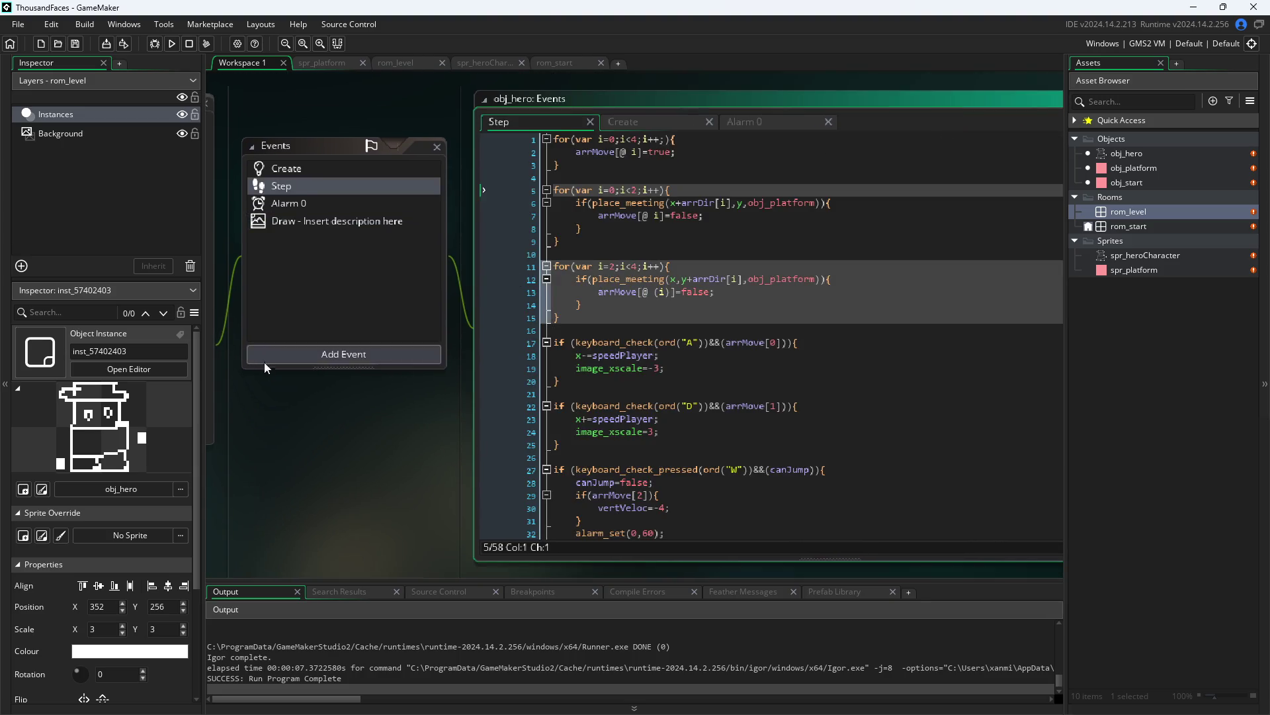
- Add a Draw GUI event to obj_hero
left_click(314, 357)
mouse_move(360, 442)
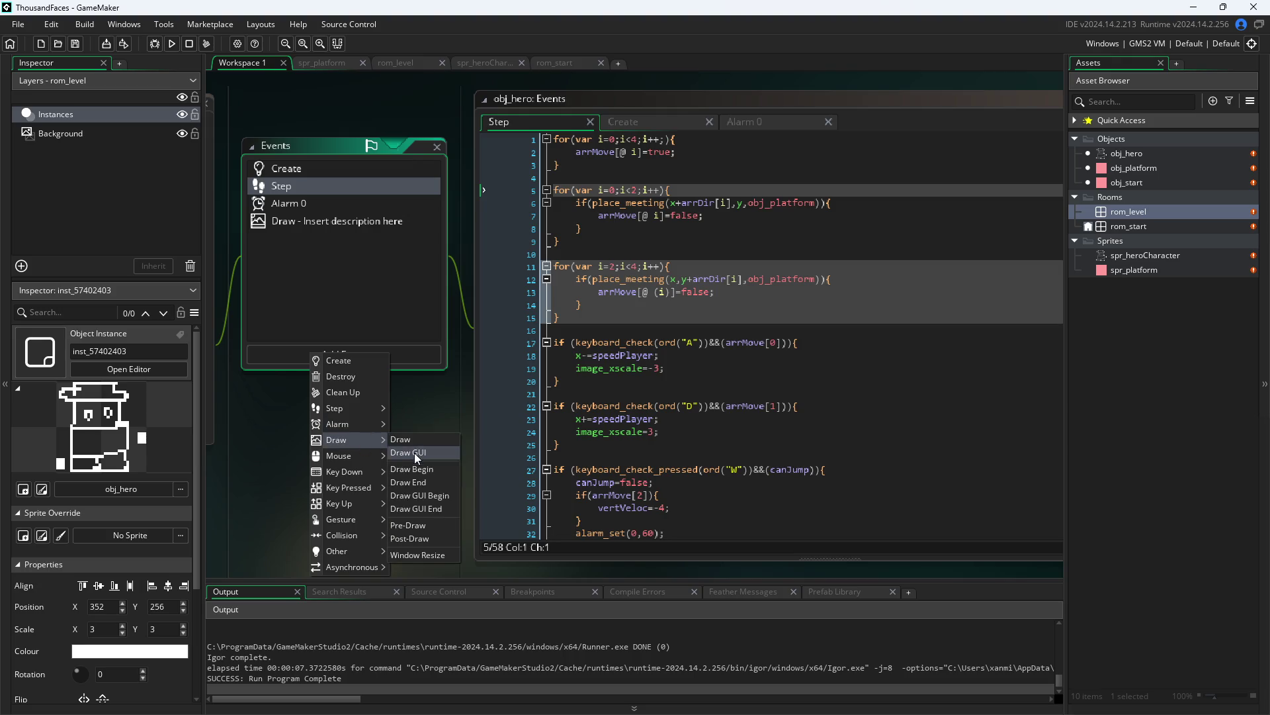
left_click(414, 452)
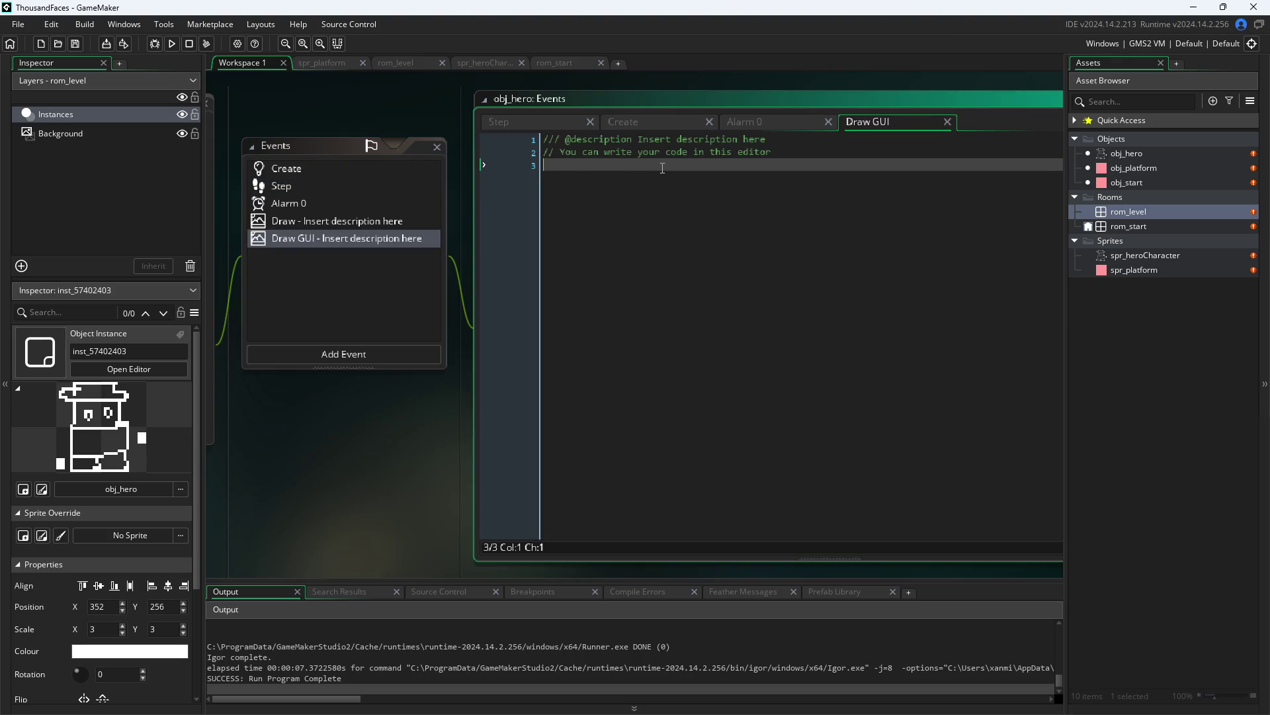
- Write draw_text(50,50,String) in the Draw GUI code
type("draw")
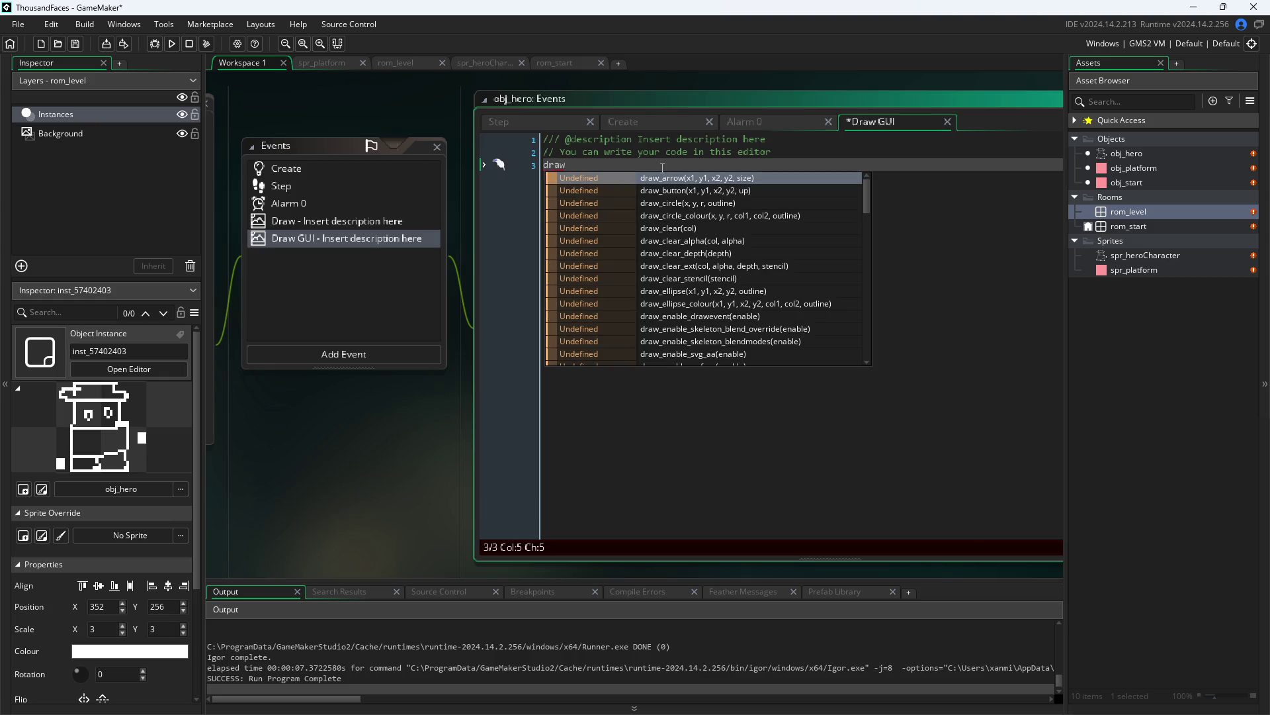
type("_te")
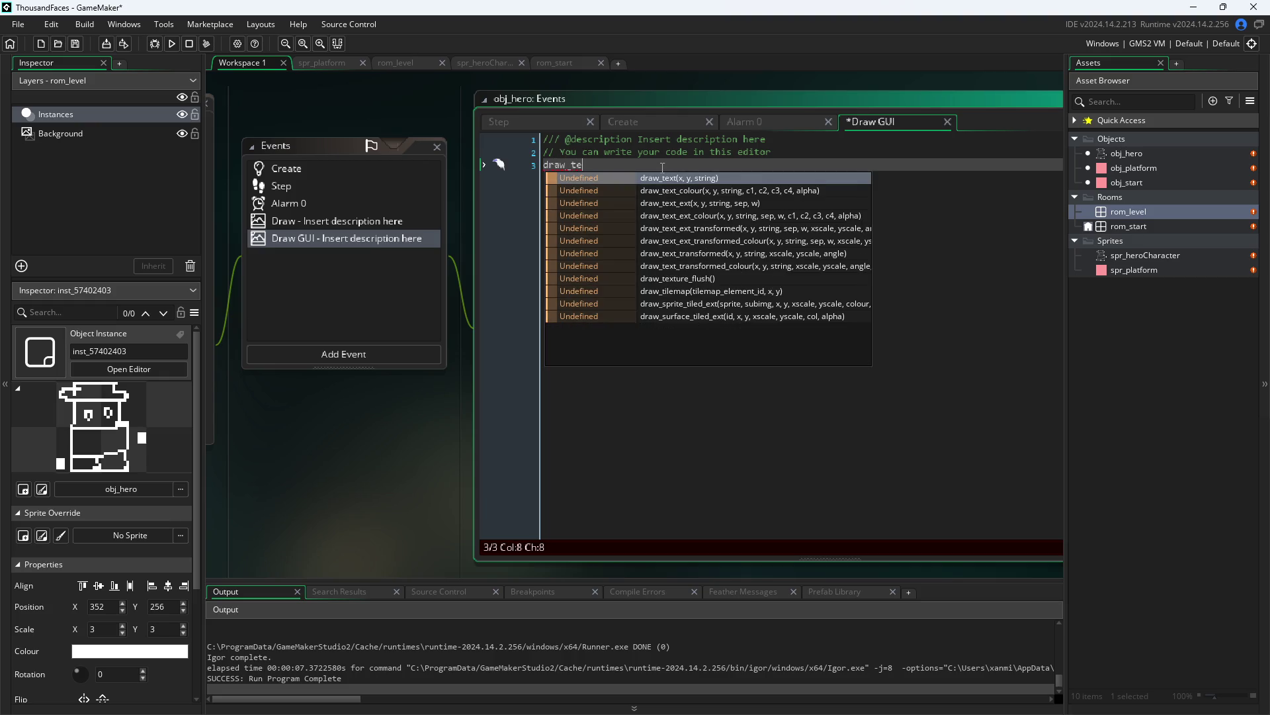
key("Return")
type("(")
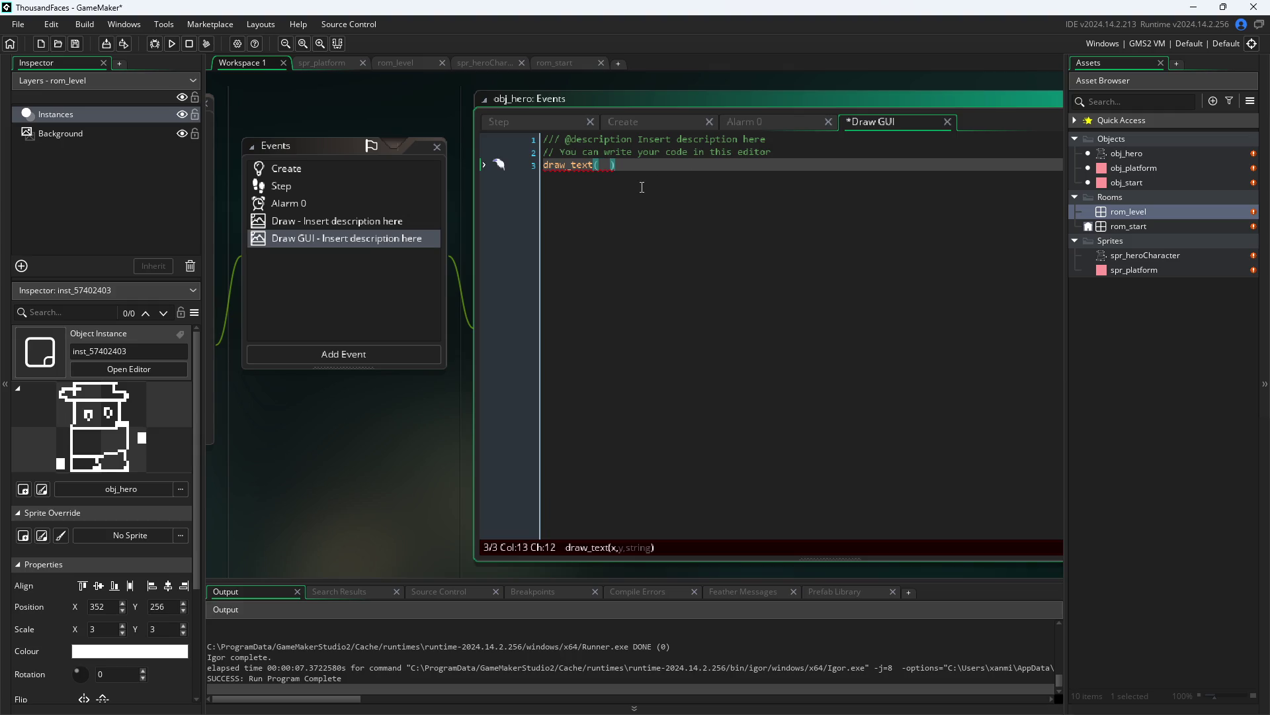
key("BackSpace")
key("BackSpace")
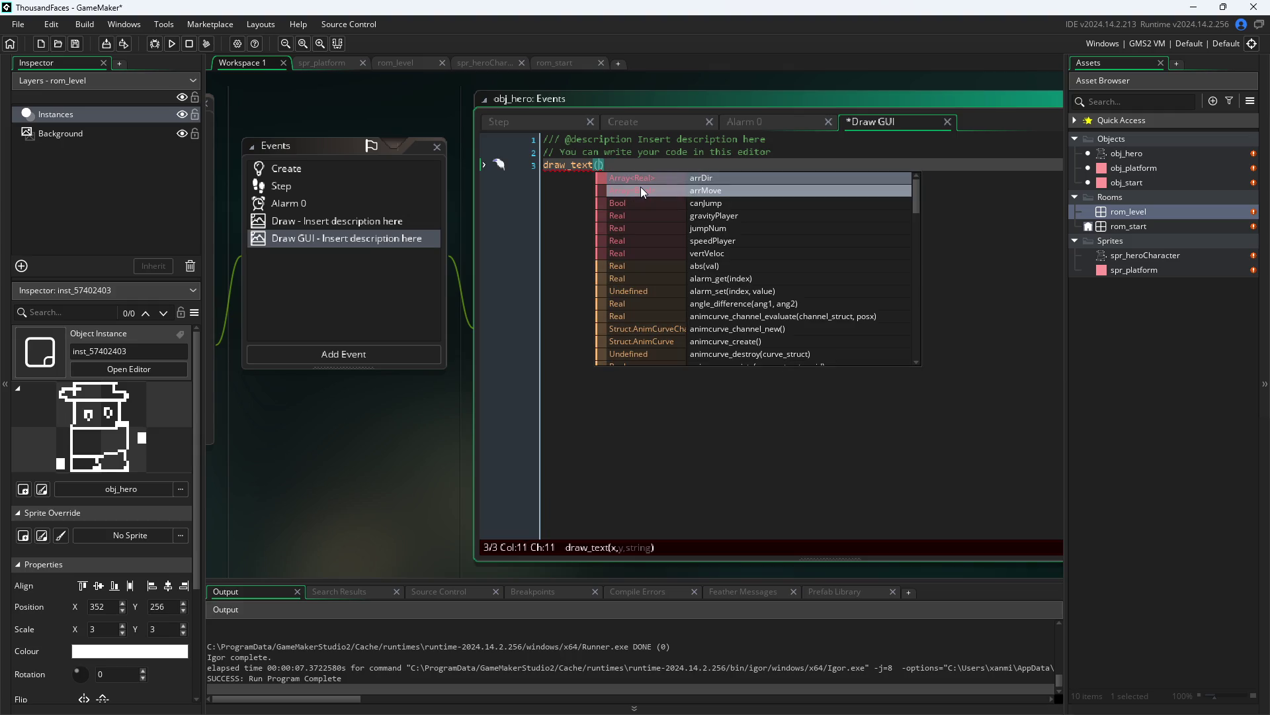
type("toS")
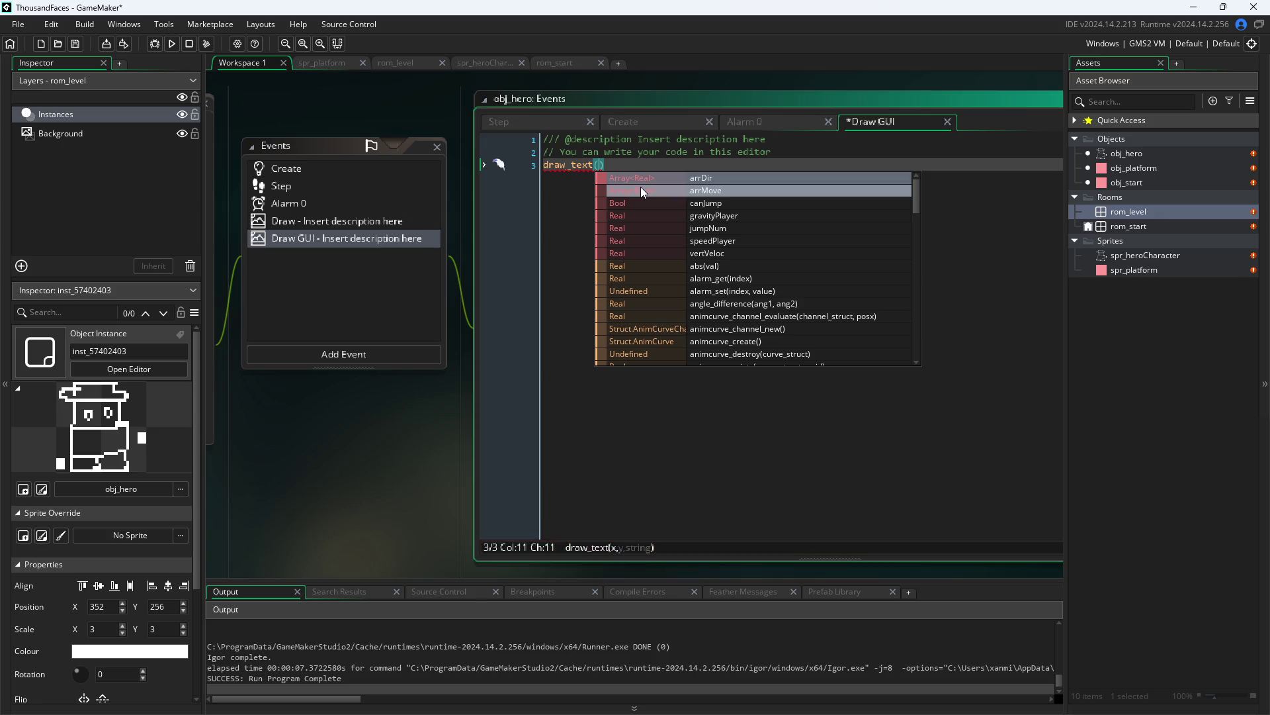
key("BackSpace")
key("BackSpace")
key("BackSpace")
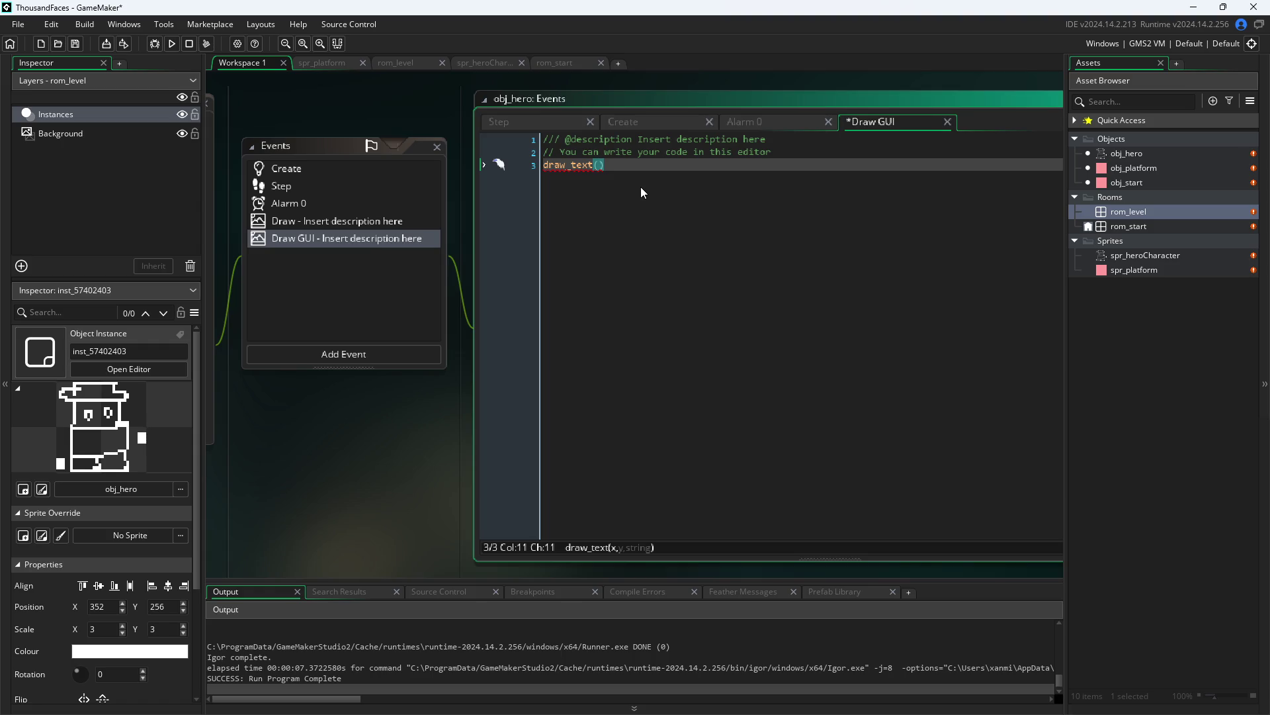
type("50,50,")
type("String")
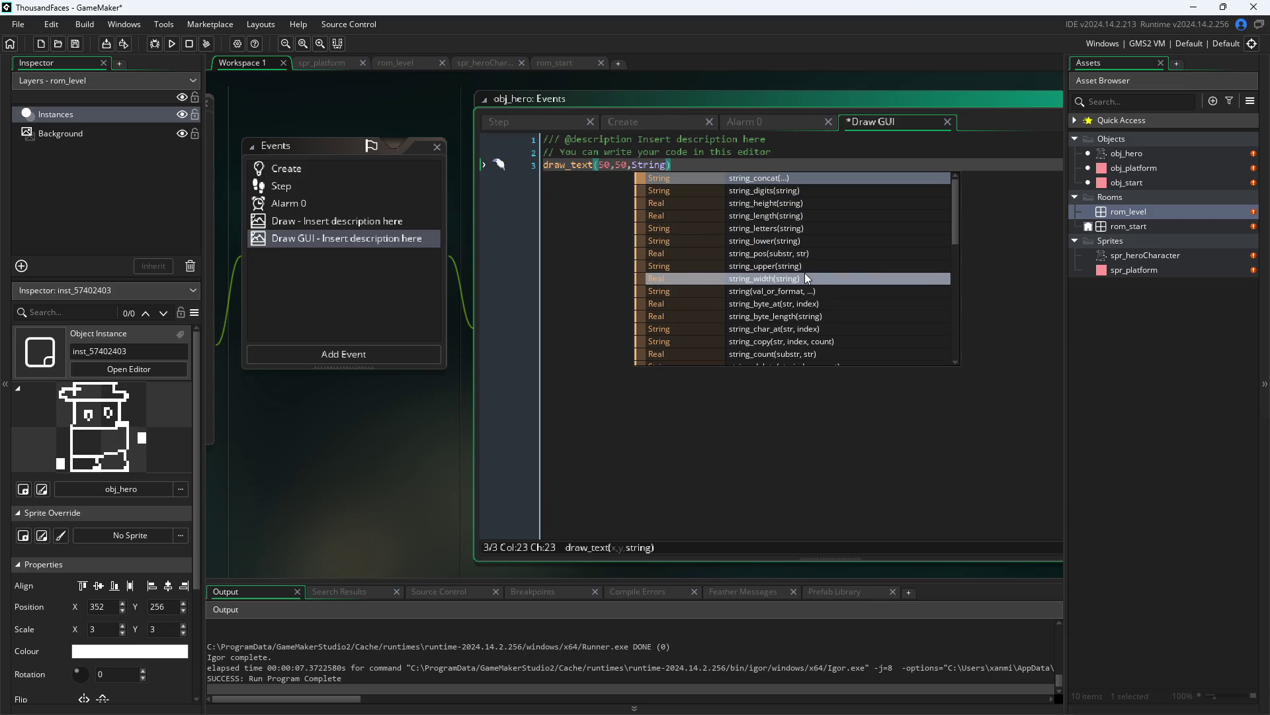
- Replace the String placeholder with string
scroll(804, 275, "down", 4)
scroll(799, 285, "down", 6)
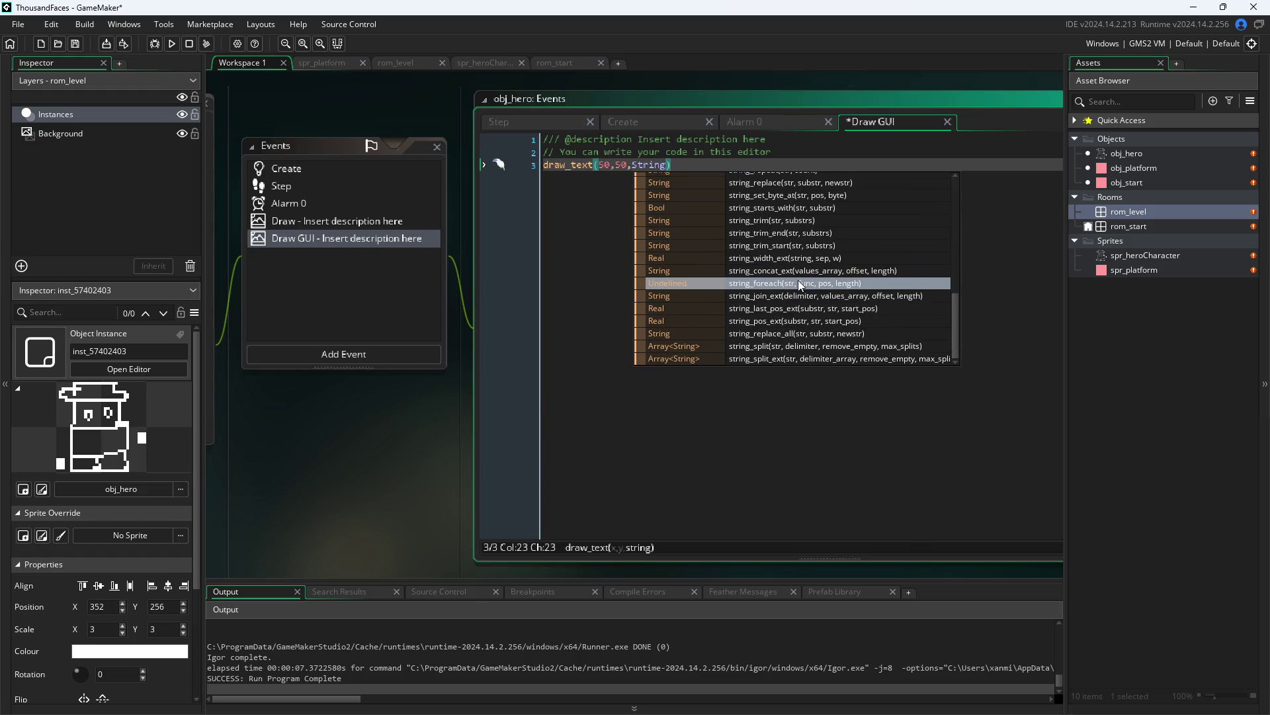
scroll(774, 357, "up", 5)
scroll(774, 355, "up", 4)
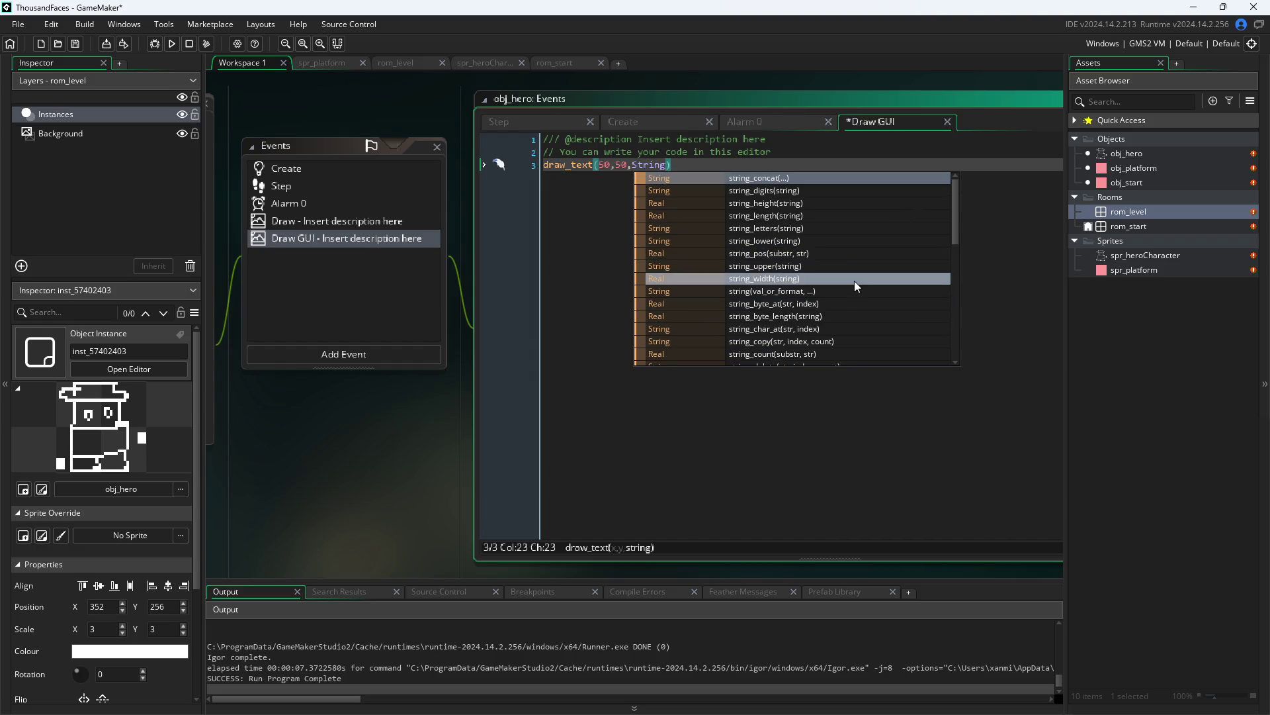
scroll(855, 280, "down", 2)
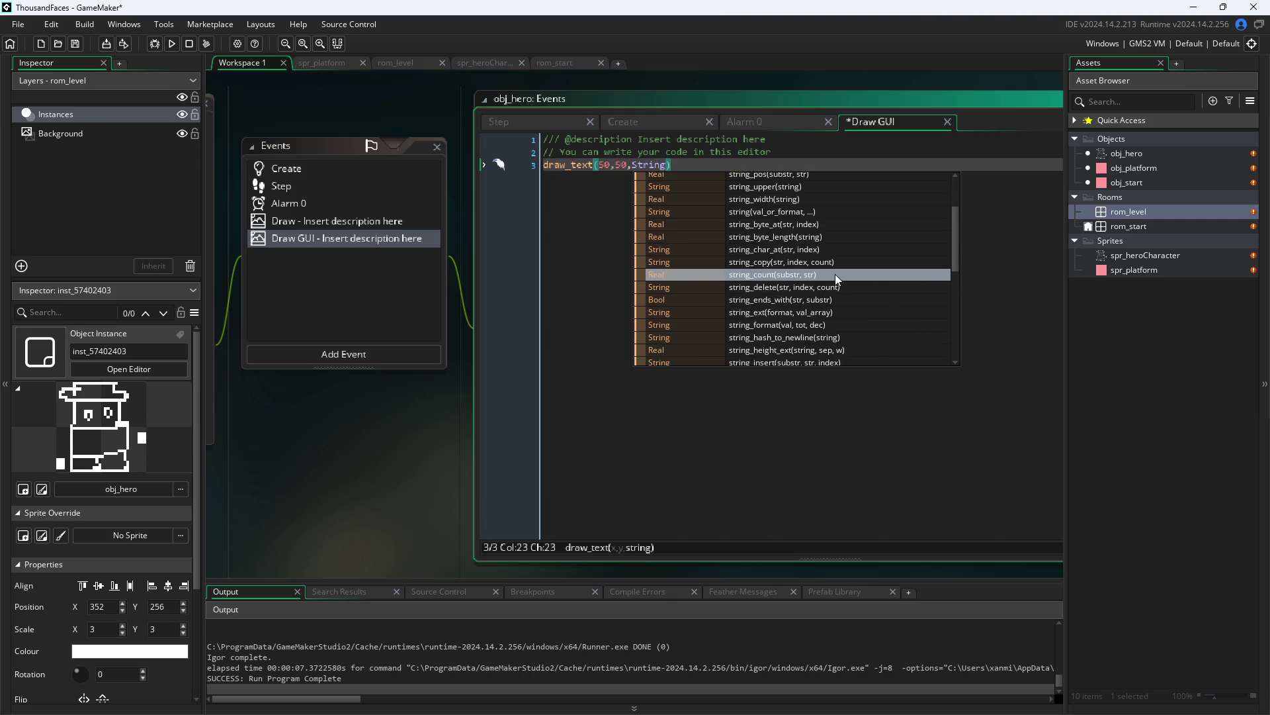
scroll(835, 275, "down", 2)
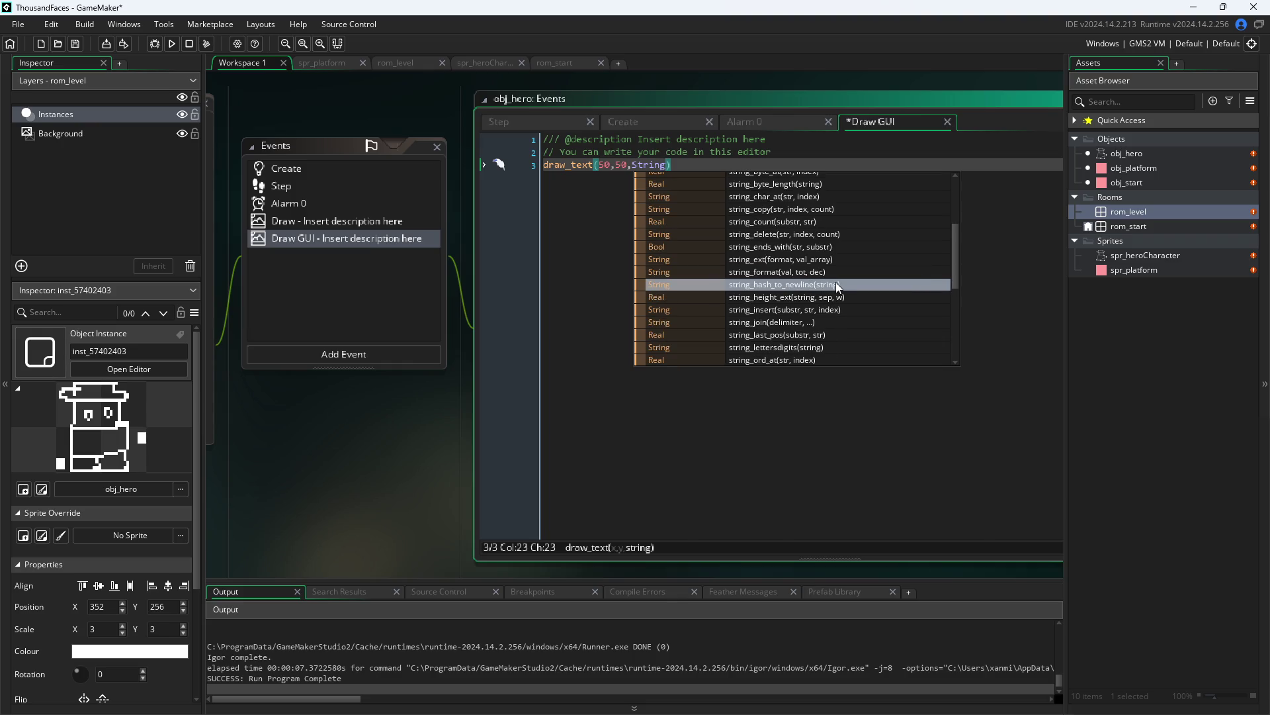
scroll(836, 281, "down", 1)
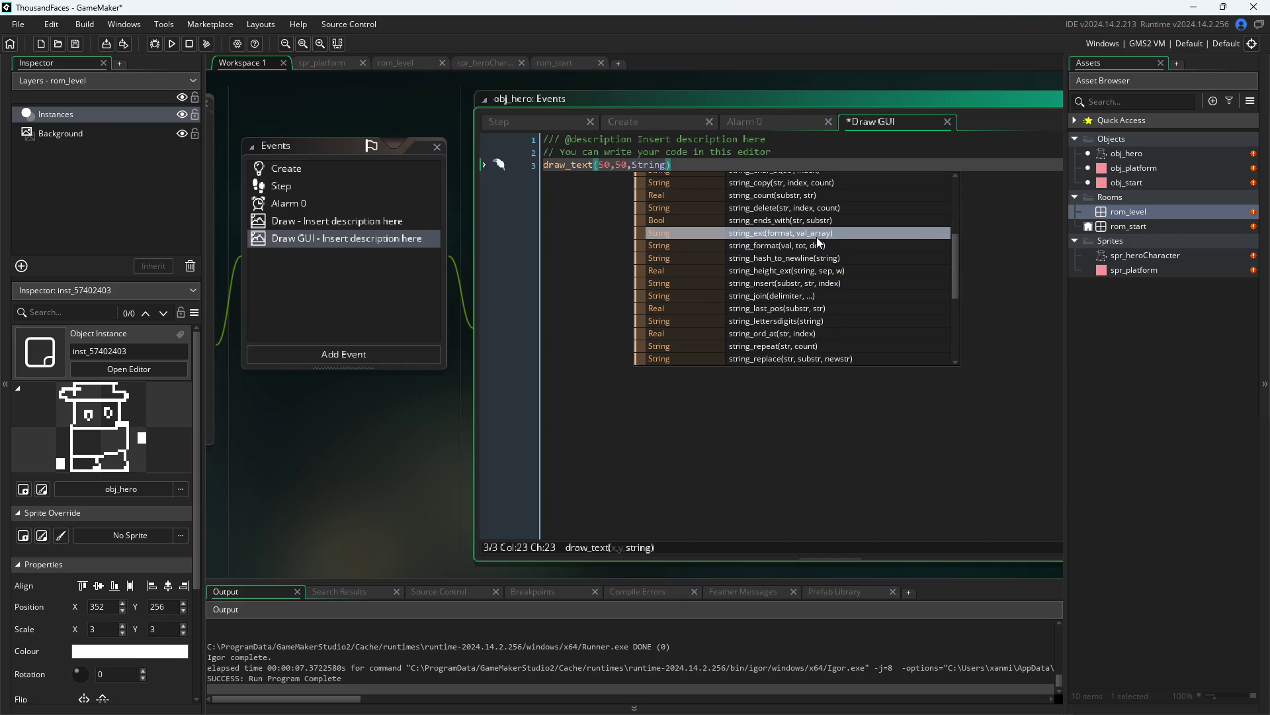
scroll(817, 239, "down", 4)
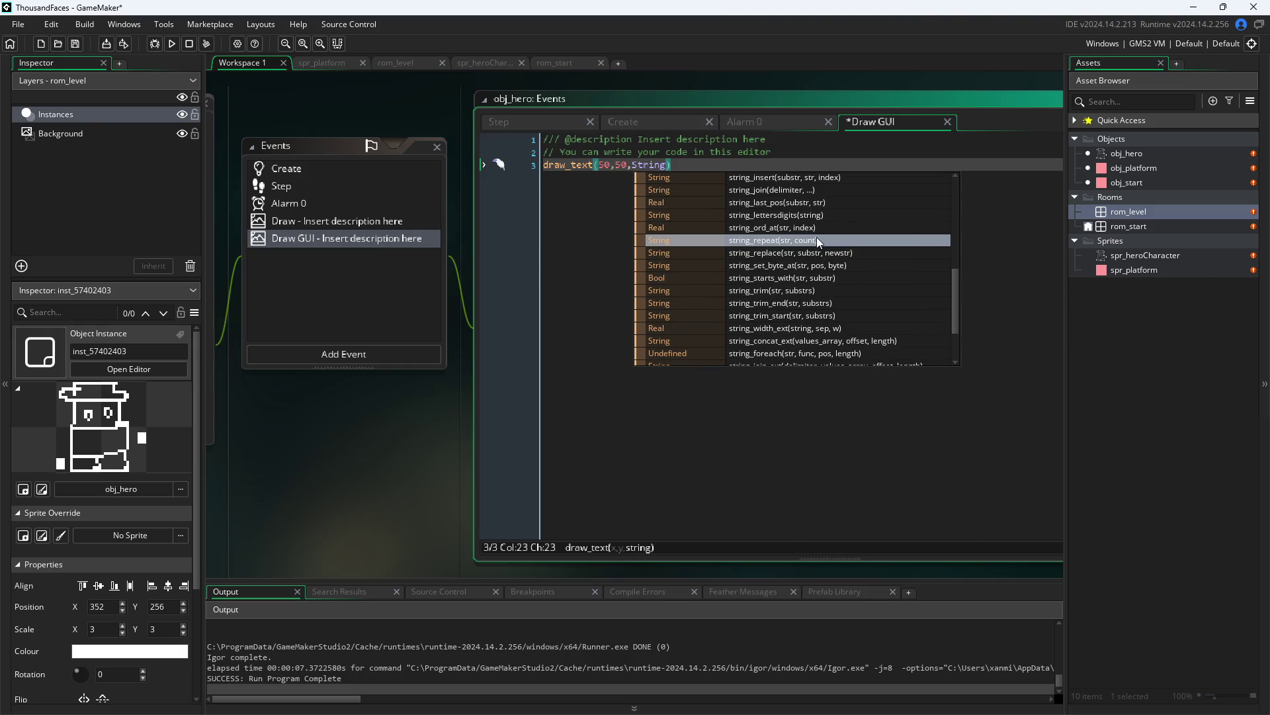
left_click(665, 167)
left_click_drag(665, 166, 631, 168)
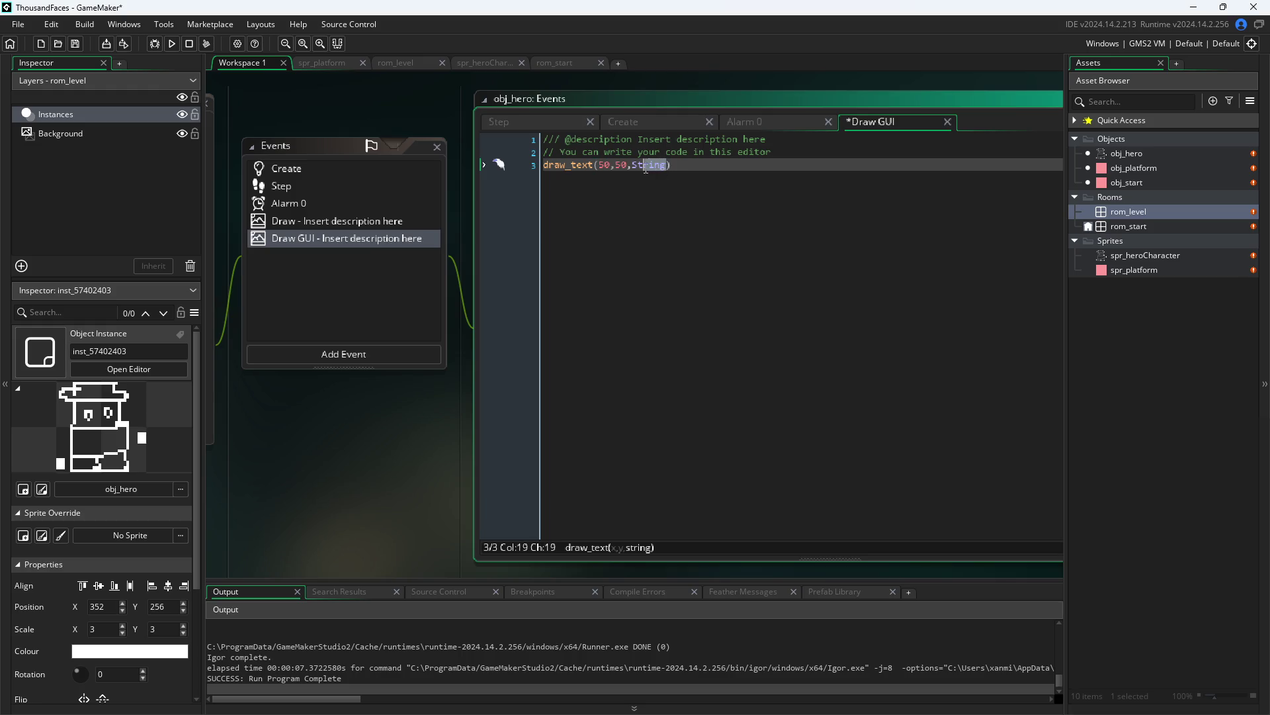
type("string")
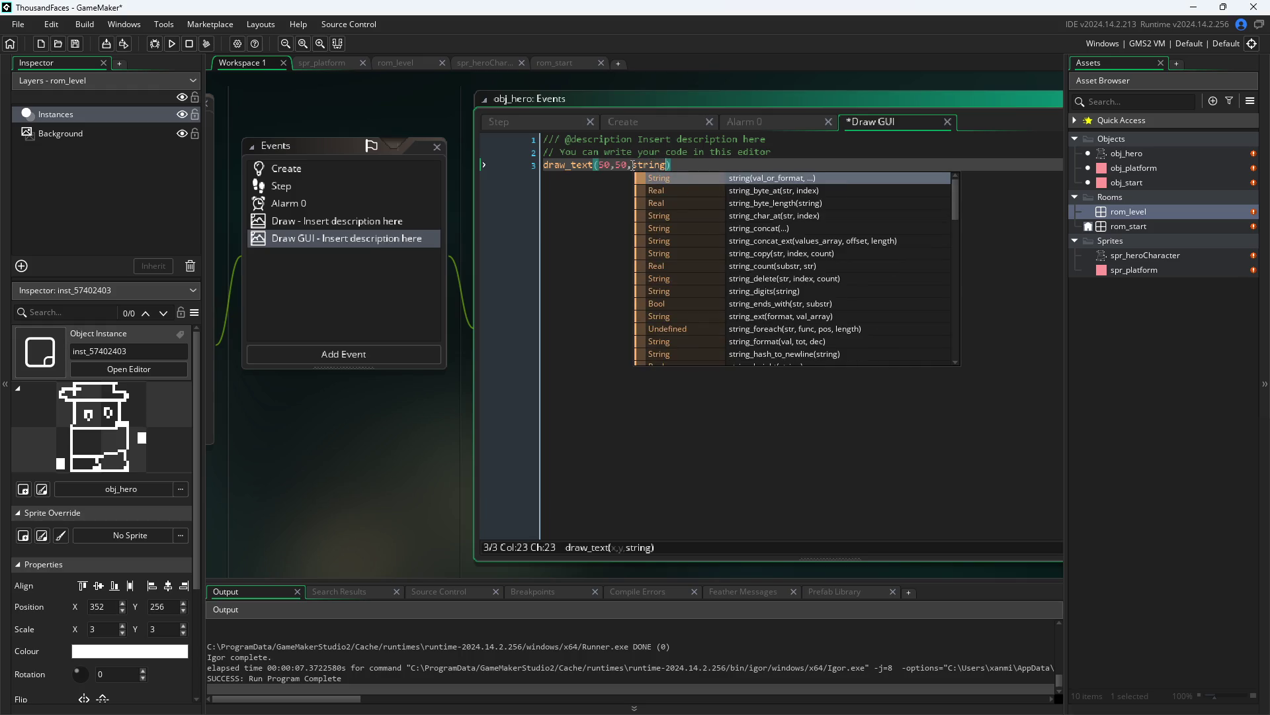
- Add a for(var i=0;i<4;i++){ loop header above draw_text and indent the call
left_click(807, 156)
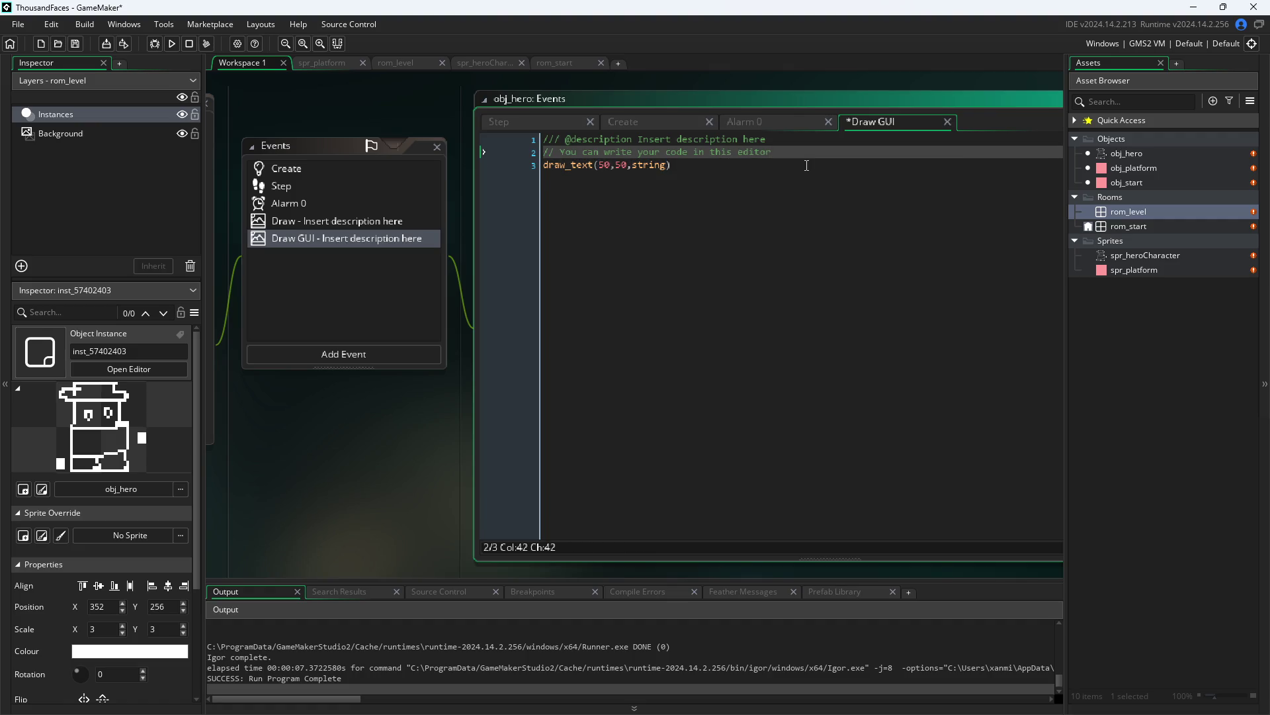
key("Return")
type("for(i")
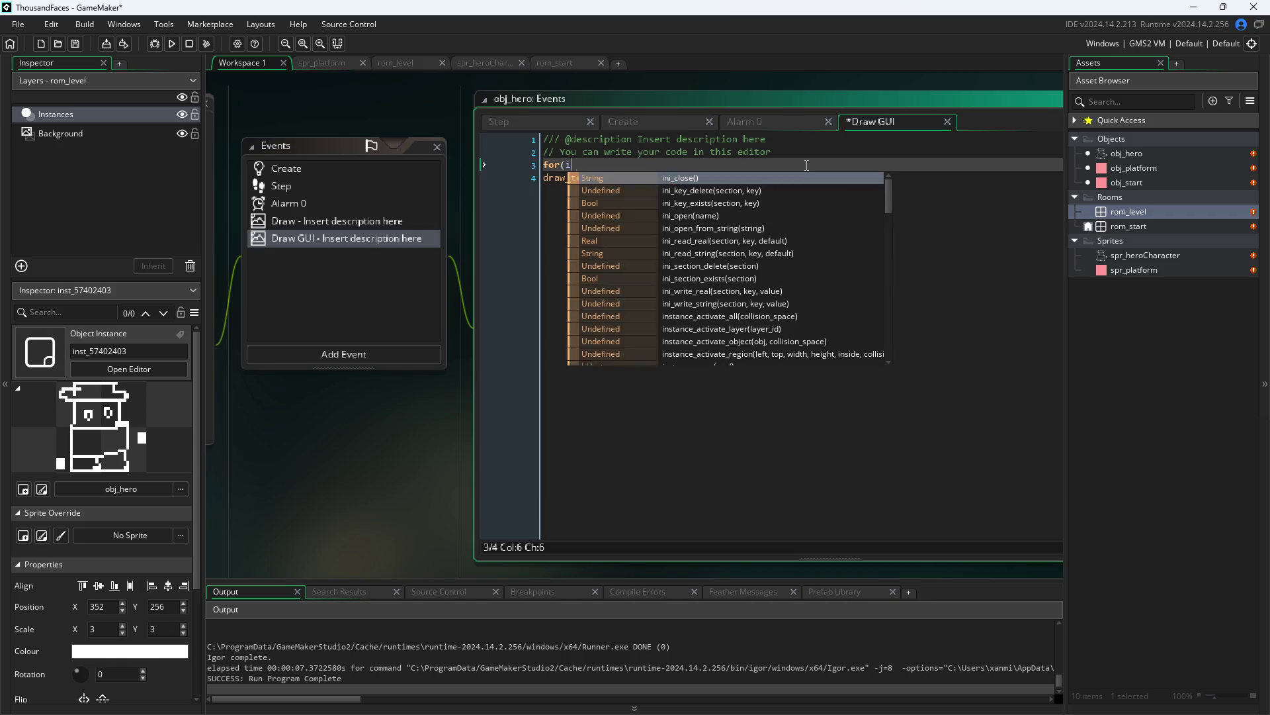
key("BackSpace")
type("val")
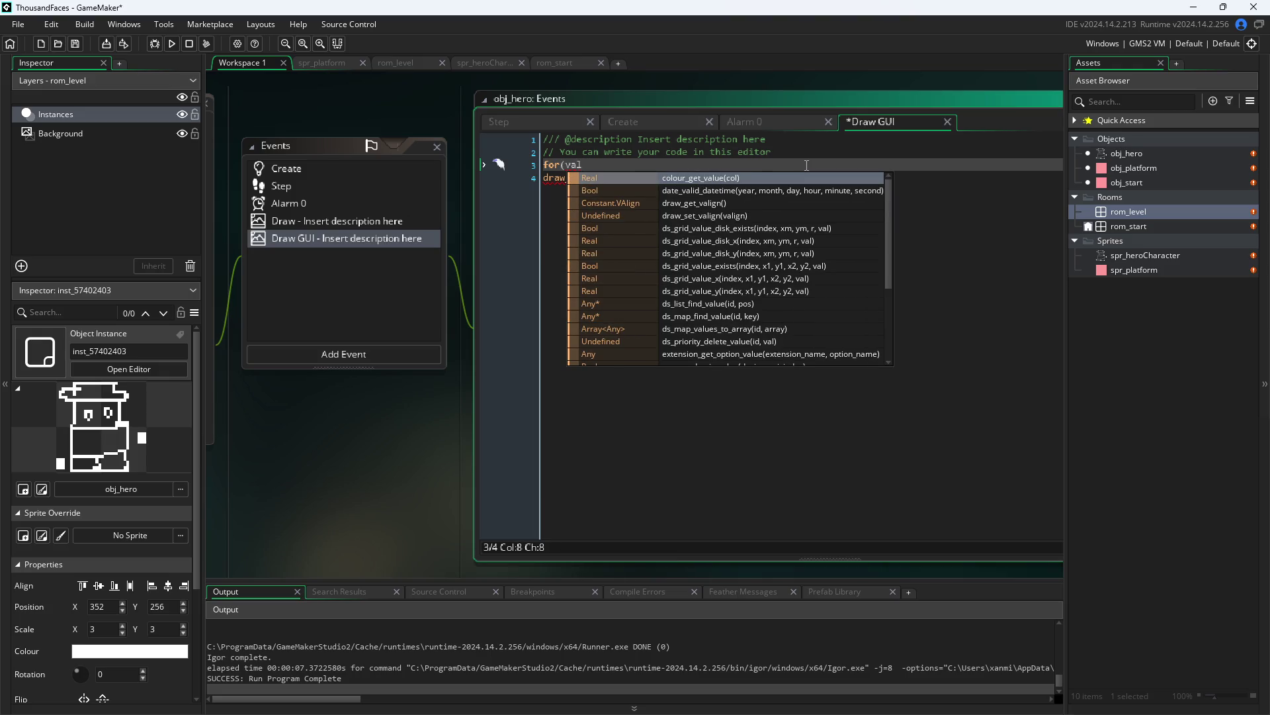
key("BackSpace")
type("r")
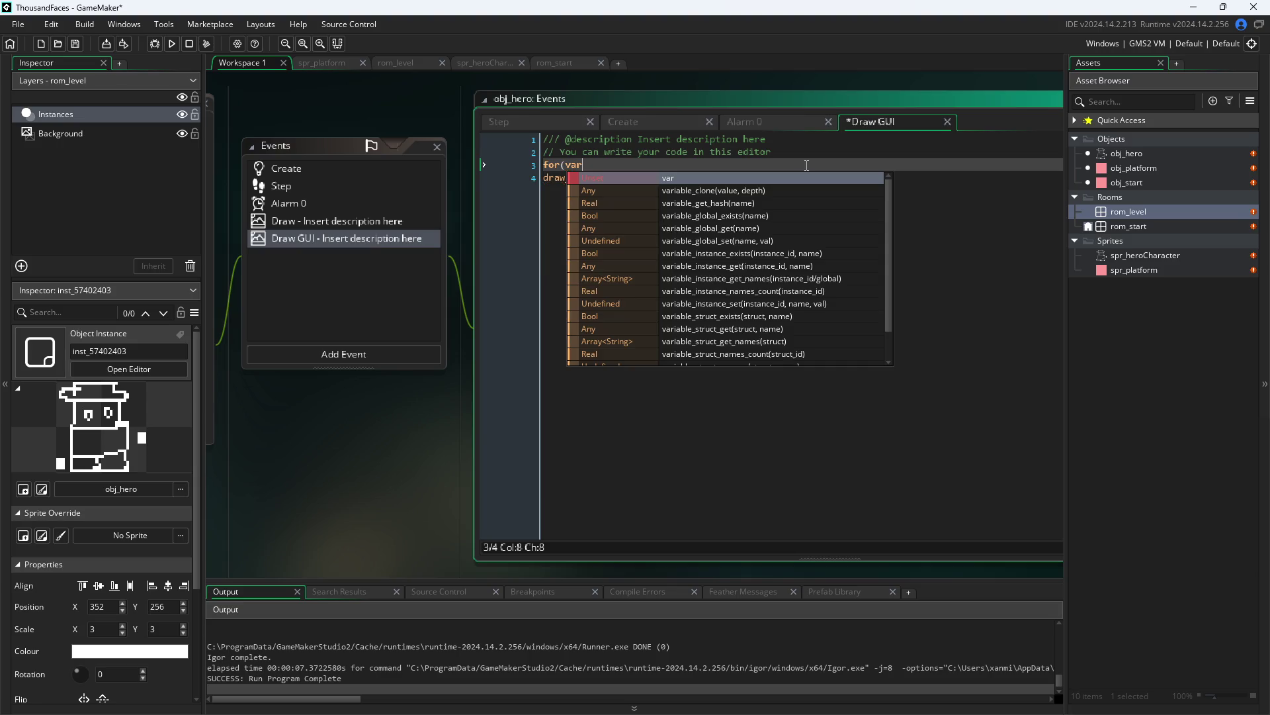
type(" i=")
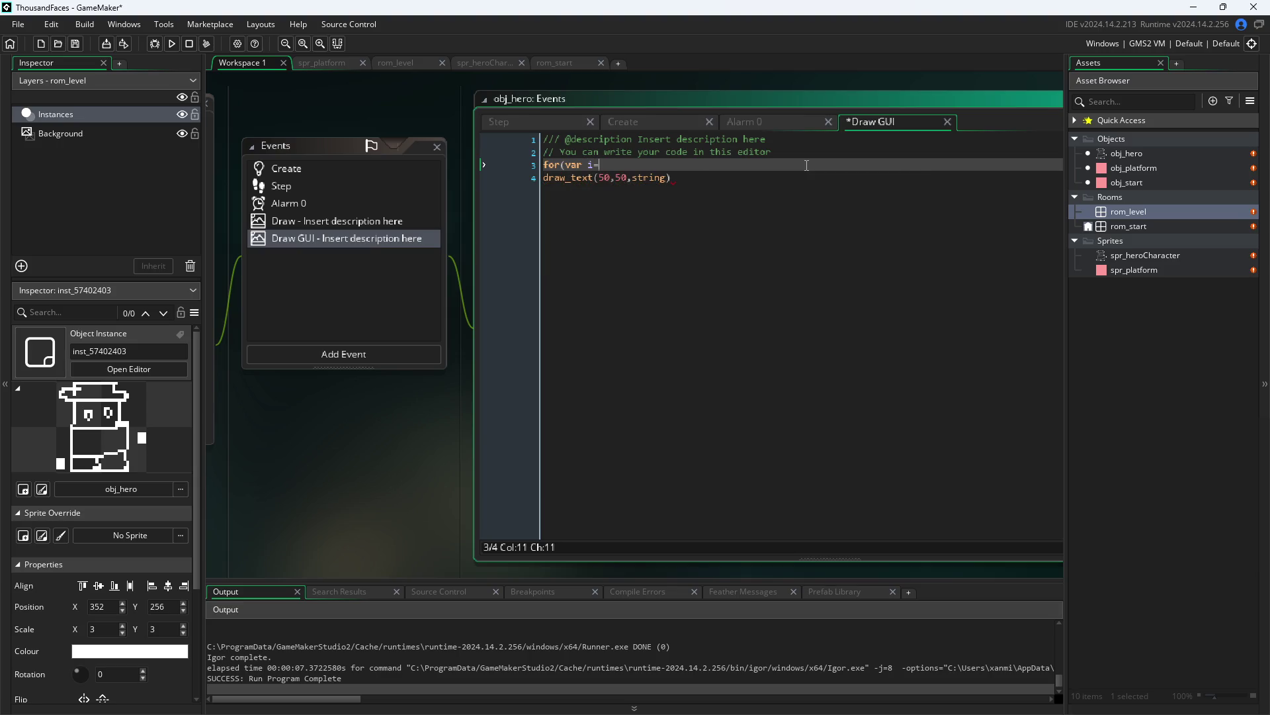
type("0;i<")
type("4")
type(";i++")
type("){")
key("Down")
key("Home")
key("Tab")
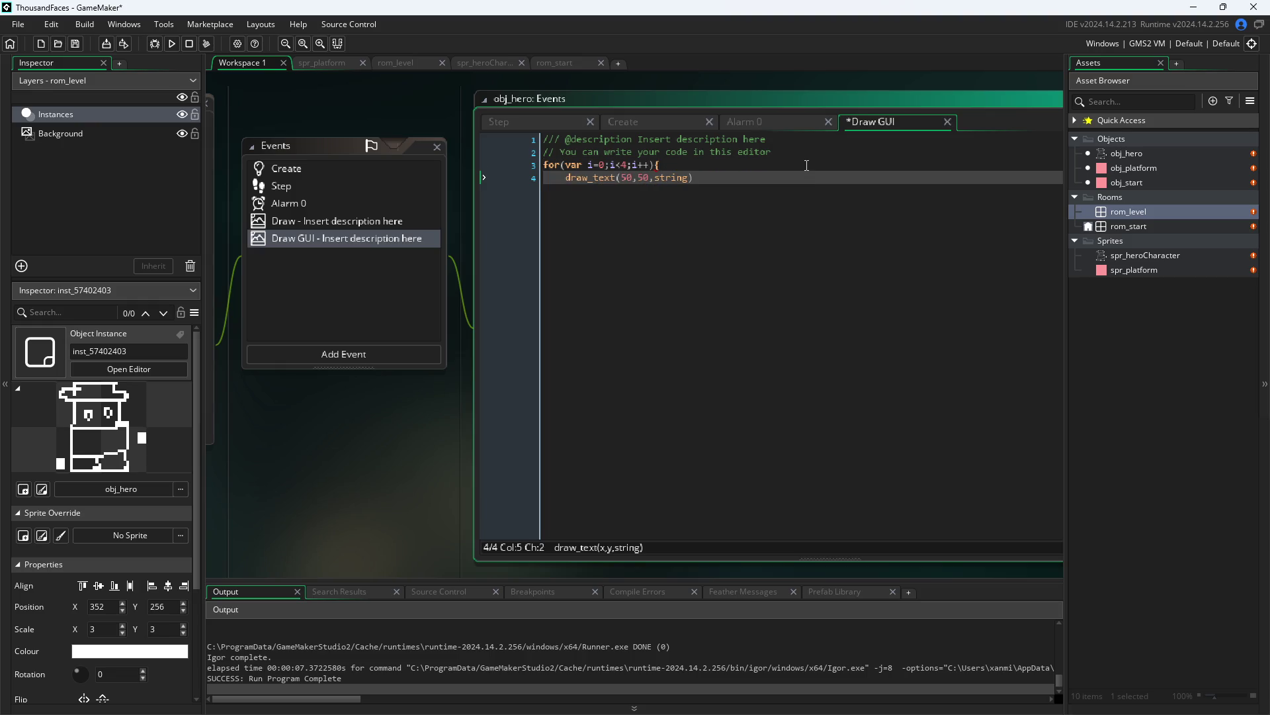
- Close the loop with a brace and end the draw_text call with a semicolon
key("Right")
key("ctrl+space")
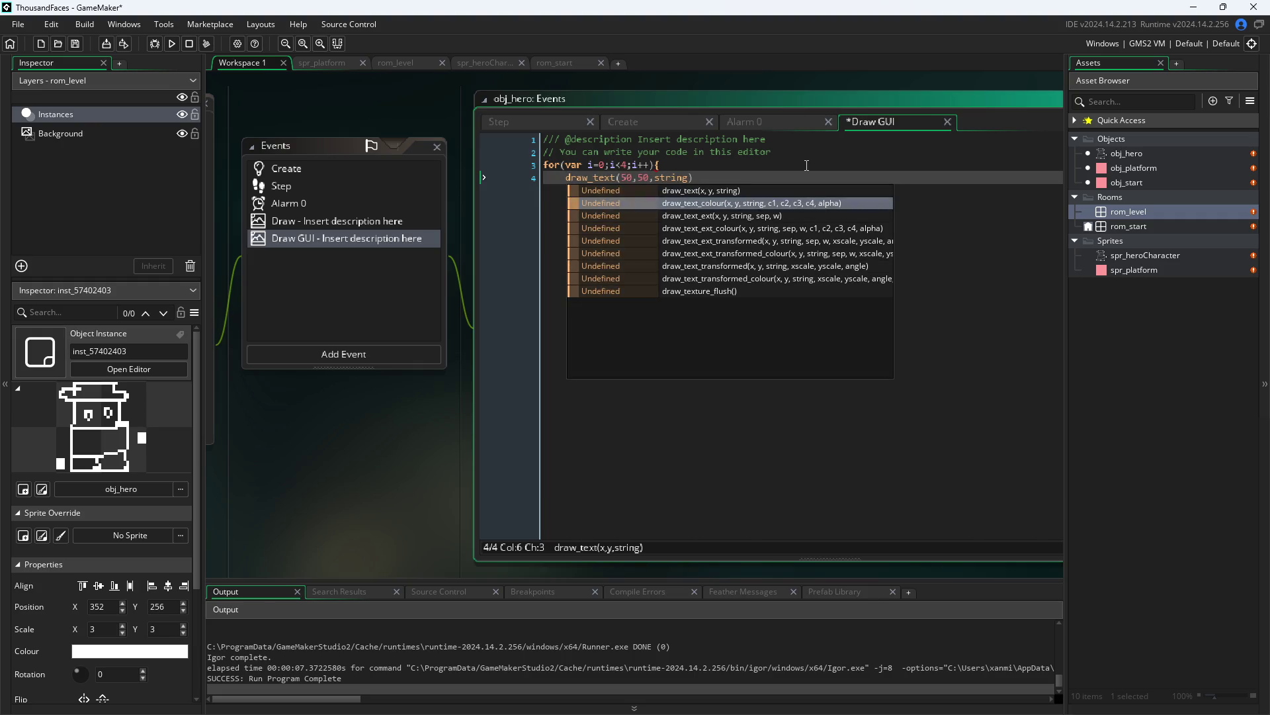
left_click(802, 177)
key("Return")
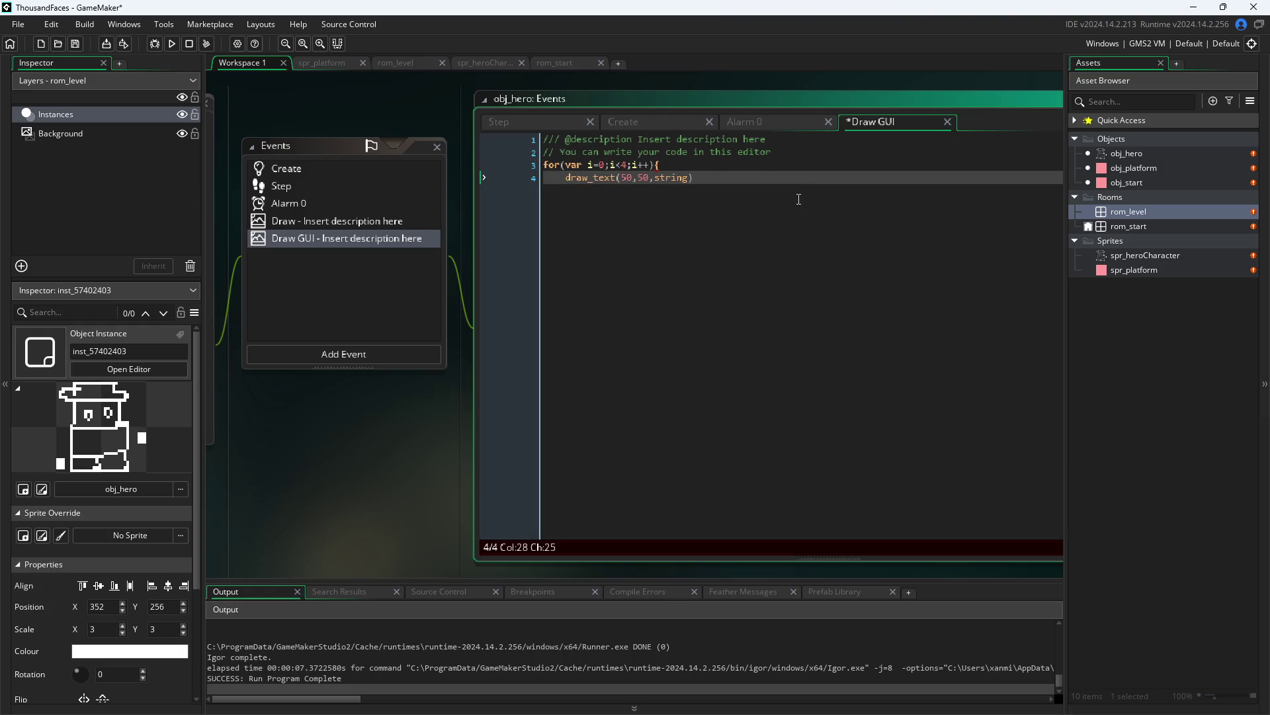
type("}")
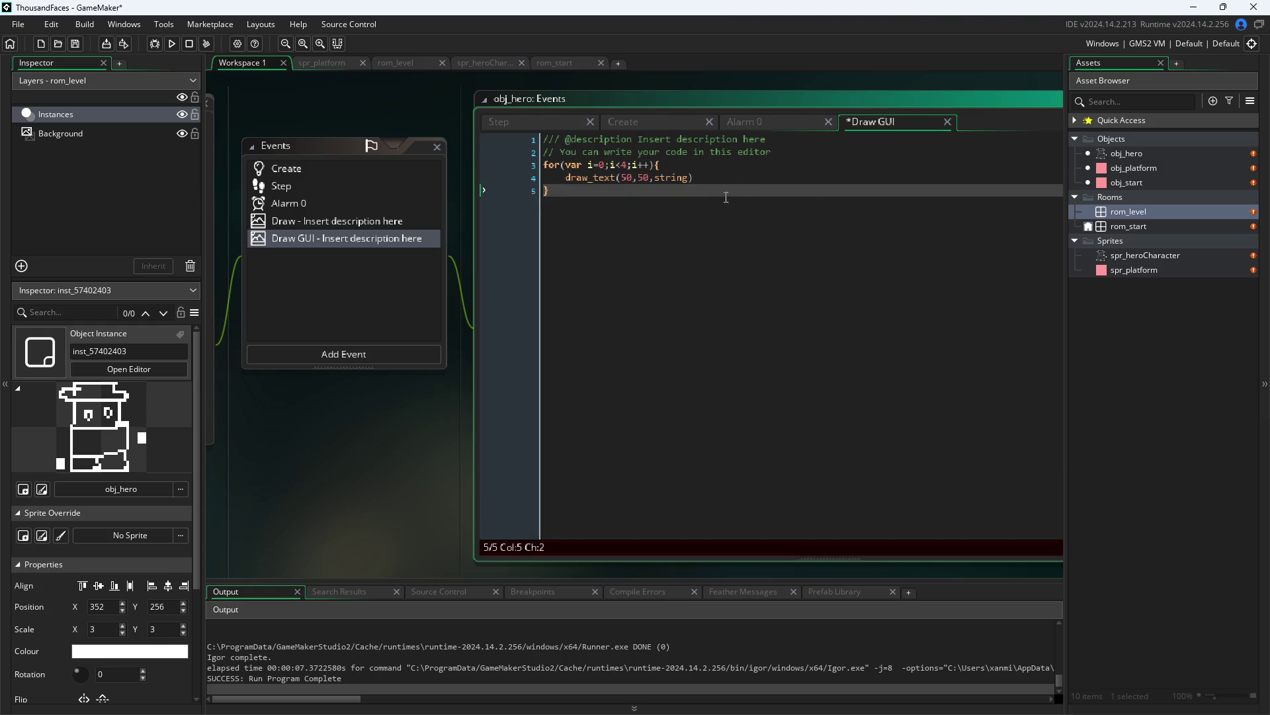
left_click(690, 177)
type(";")
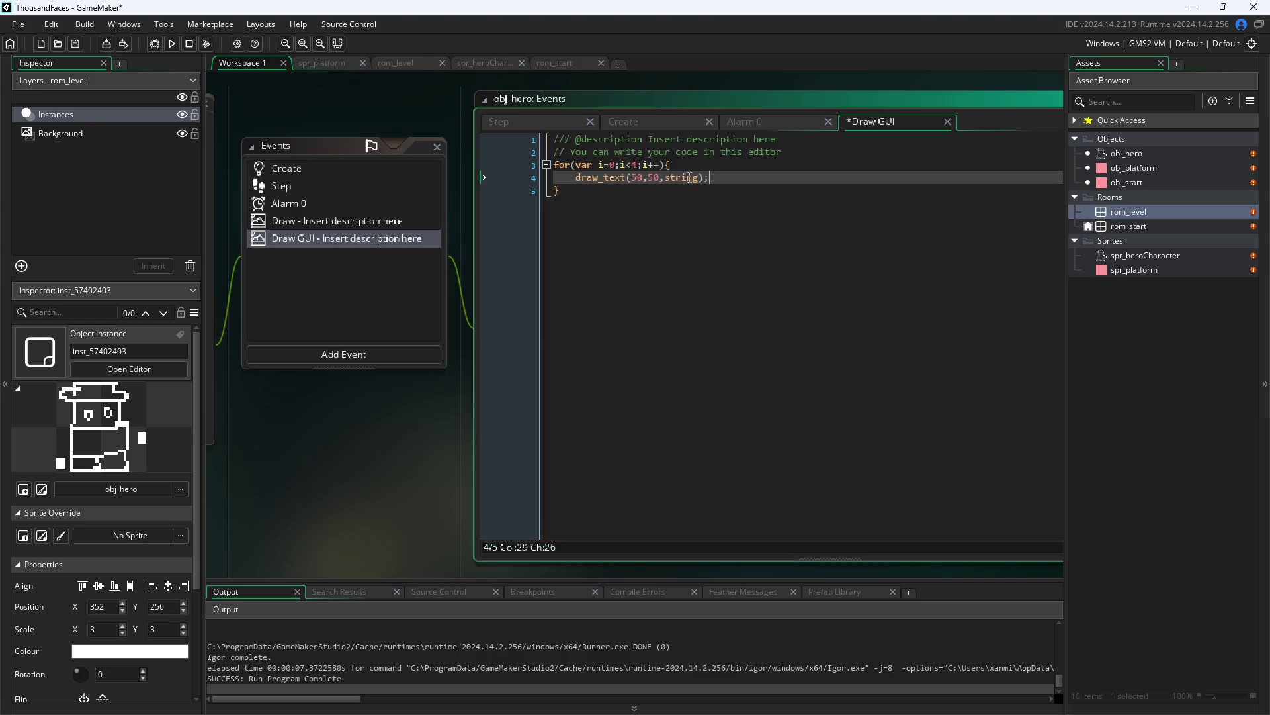
- Change the draw_text y position to 50+i*10
left_click(653, 177)
left_click(659, 179)
type("+")
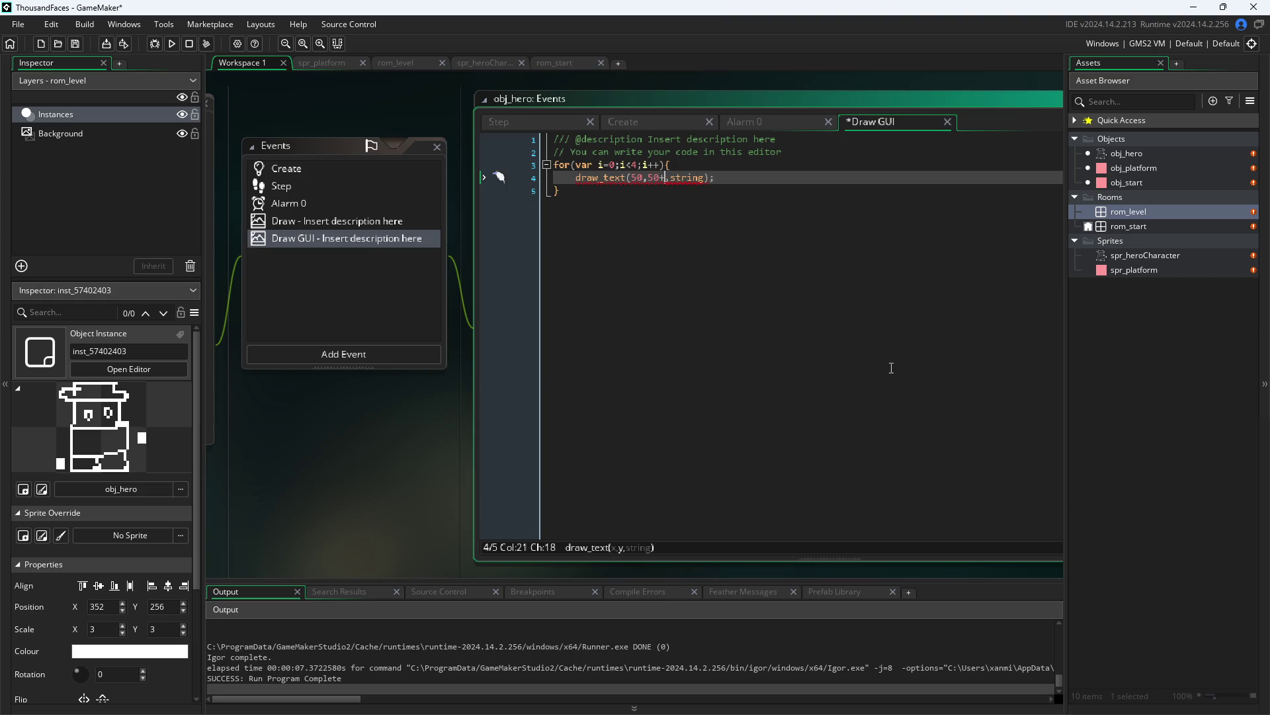
type("i*10")
- Make the drawn text string(arrMove[i])
key("Right")
key("Right")
key("Right")
key("Right")
type("(")
key("BackSpace")
key("Down")
key("Down")
key("Return")
key("Left")
key("Left")
key("Left")
type("(")
key("Right")
key("Right")
key("Right")
type("[i]")
key("Right")
key("Left")
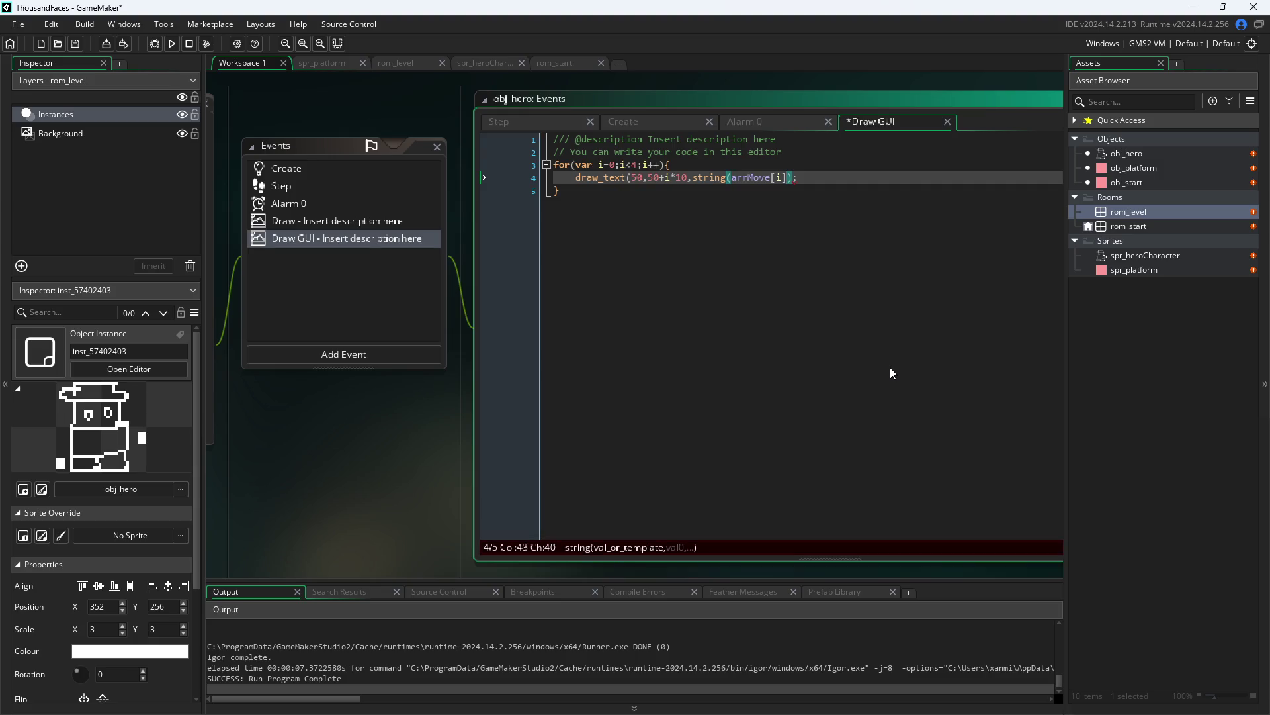
type("))")
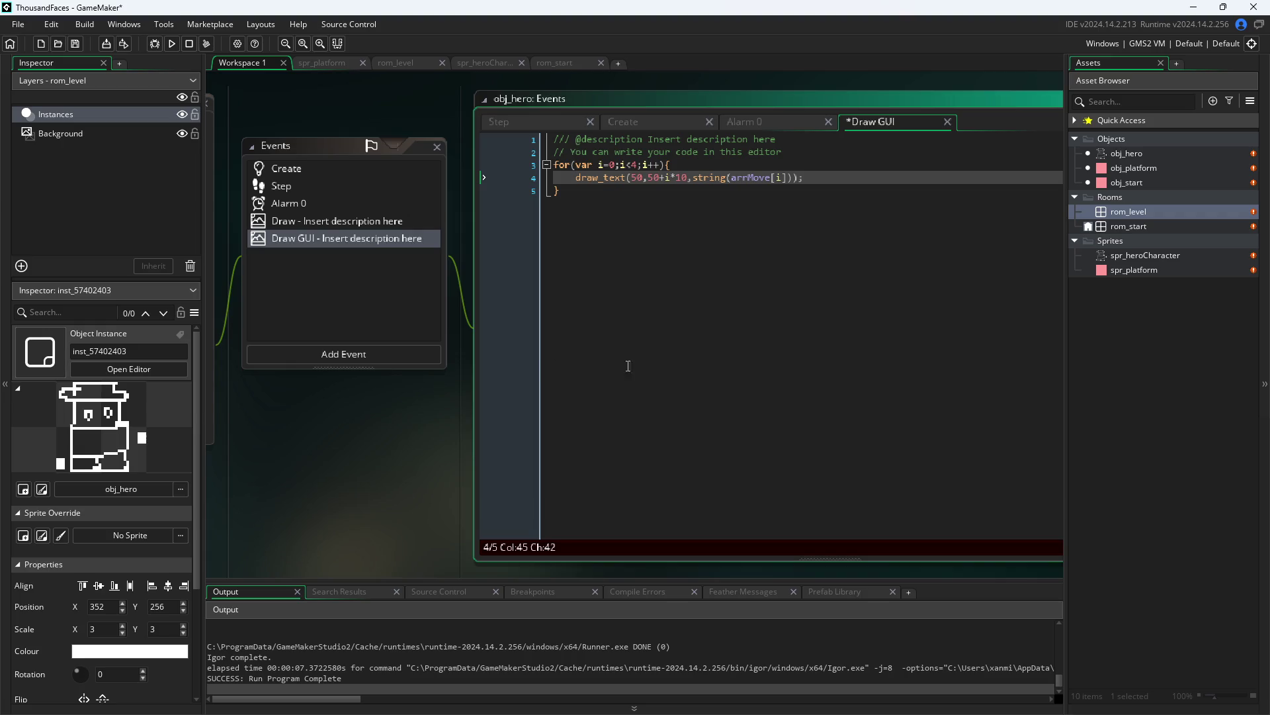
- Save the Draw GUI code, test-run Pixel Game, and close the game window
key("ctrl+s")
left_click(172, 44)
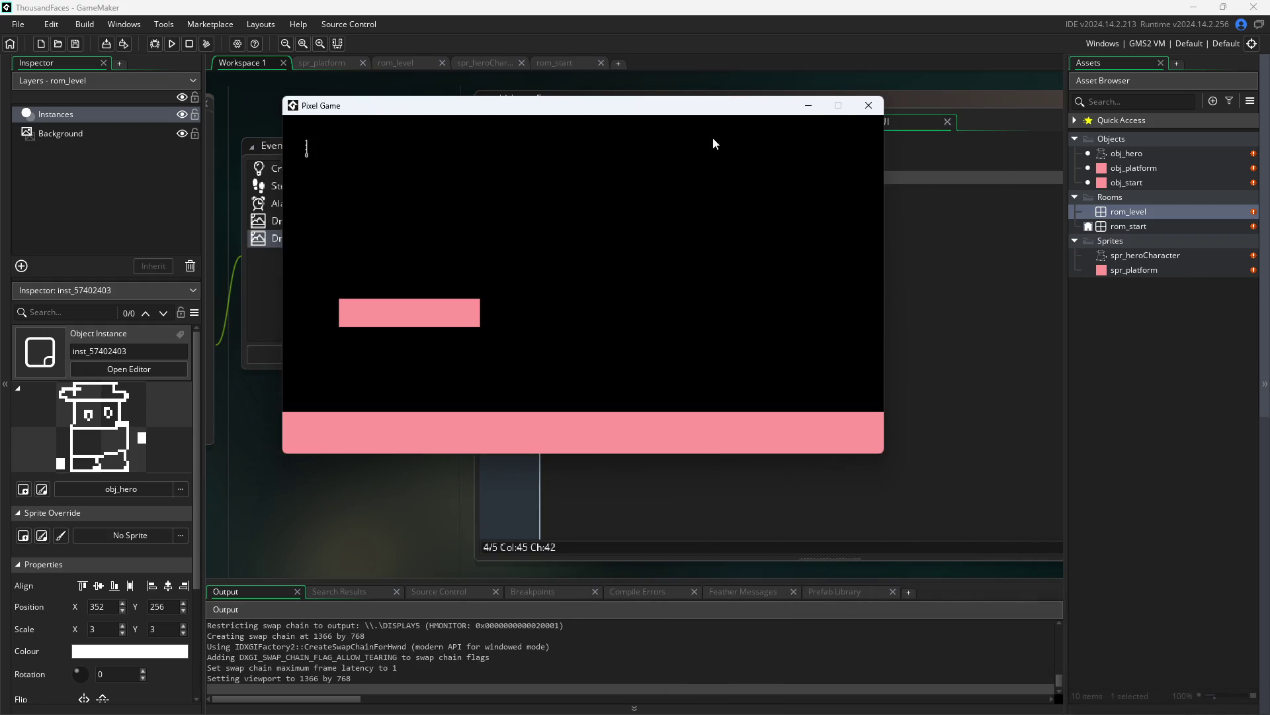
left_click(874, 111)
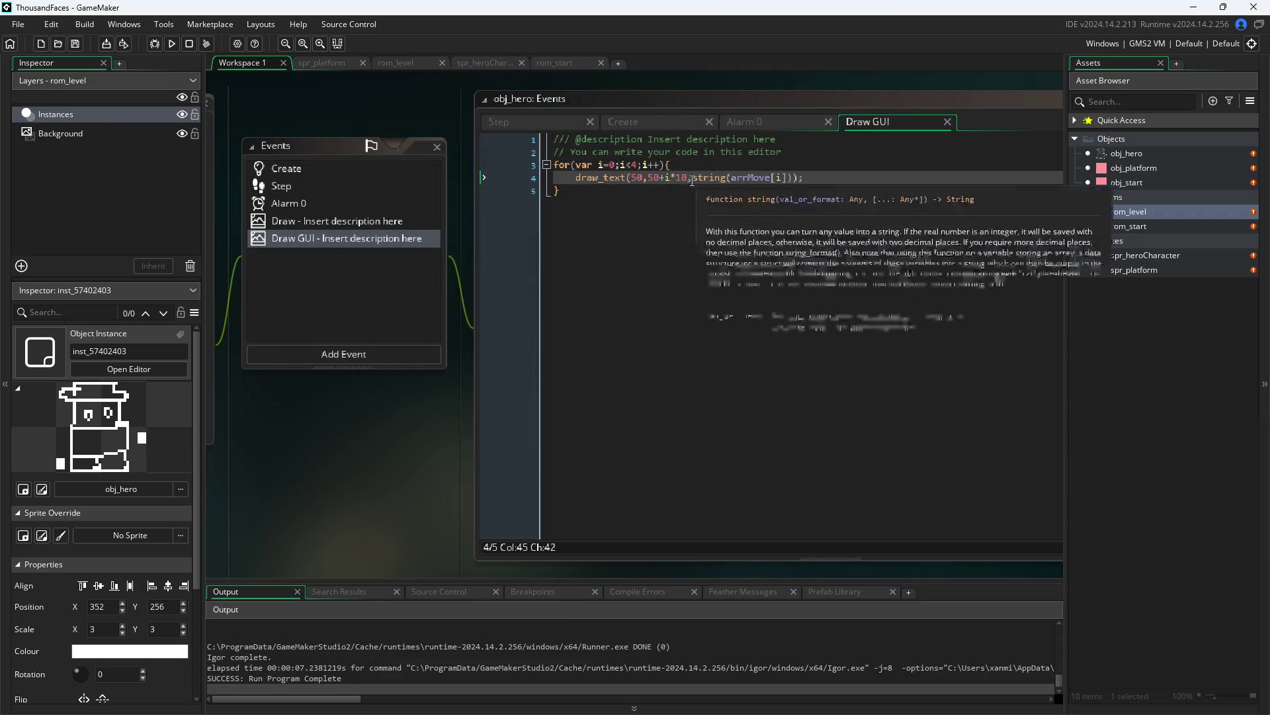
left_click(623, 177)
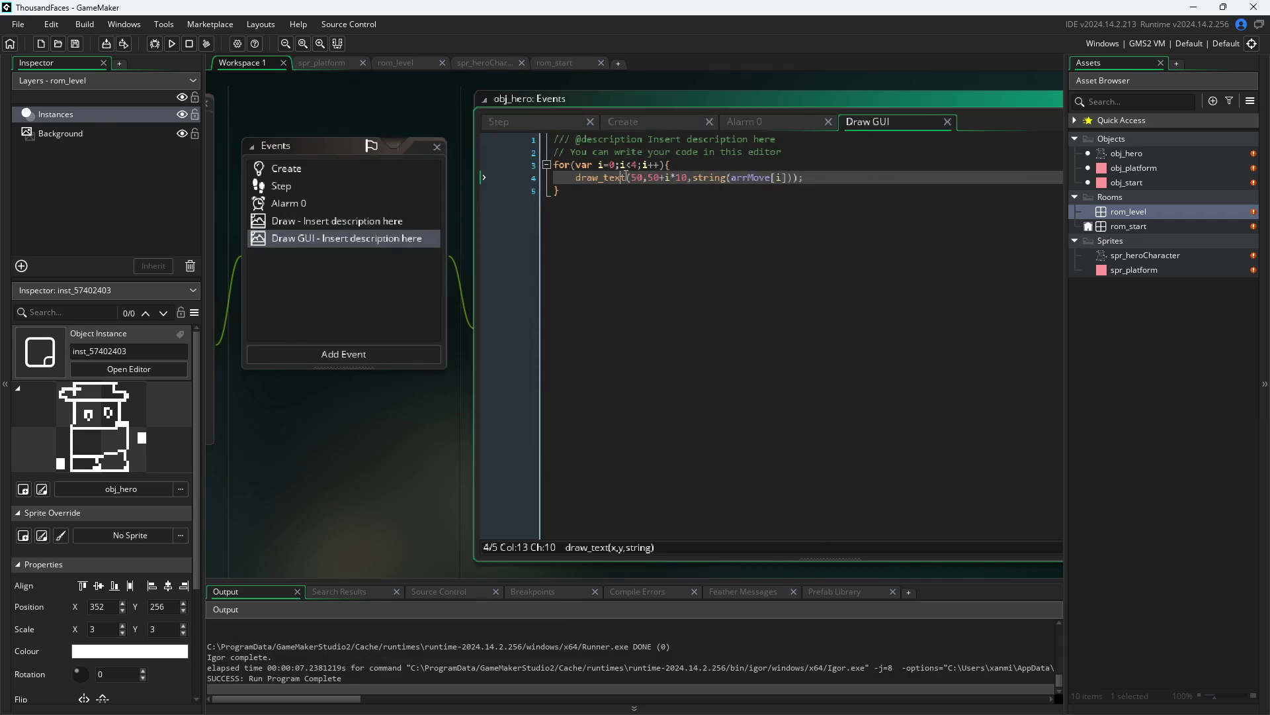
- Switch to draw_text_transformed with 10,10 scale and change the row spacing to i*20
key("BackSpace")
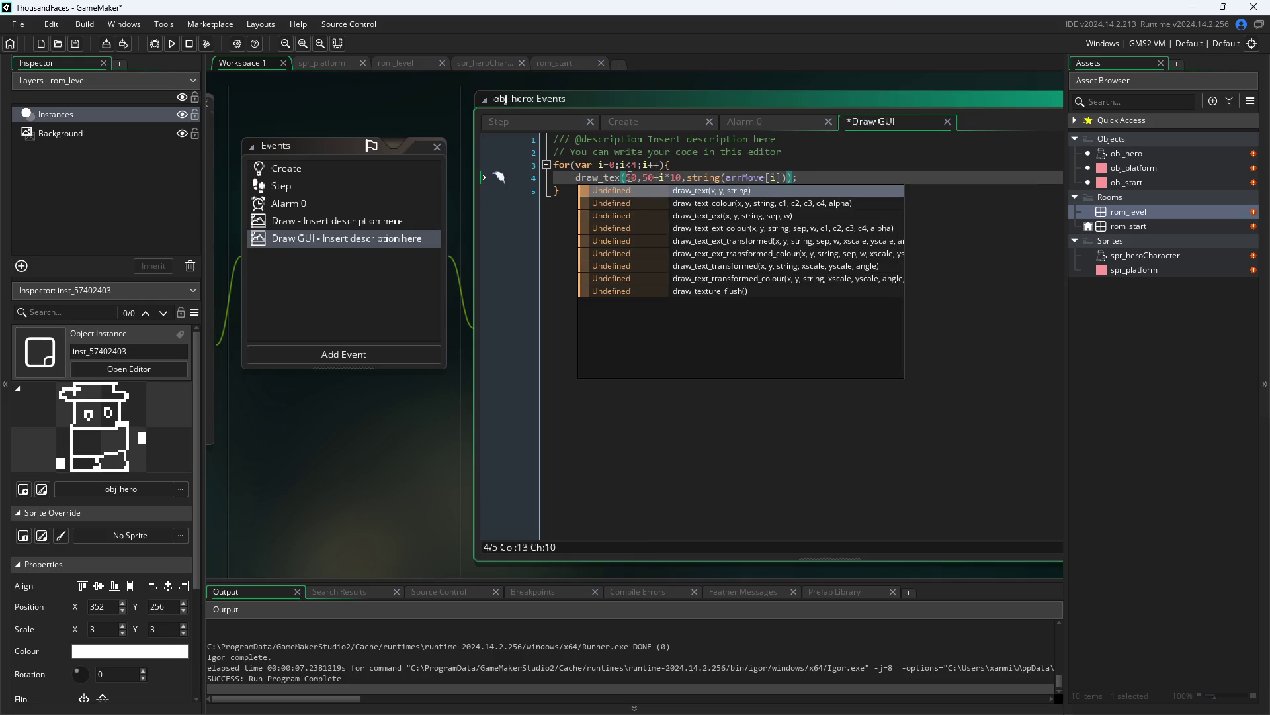
key("Down")
key("Down")
key("Down")
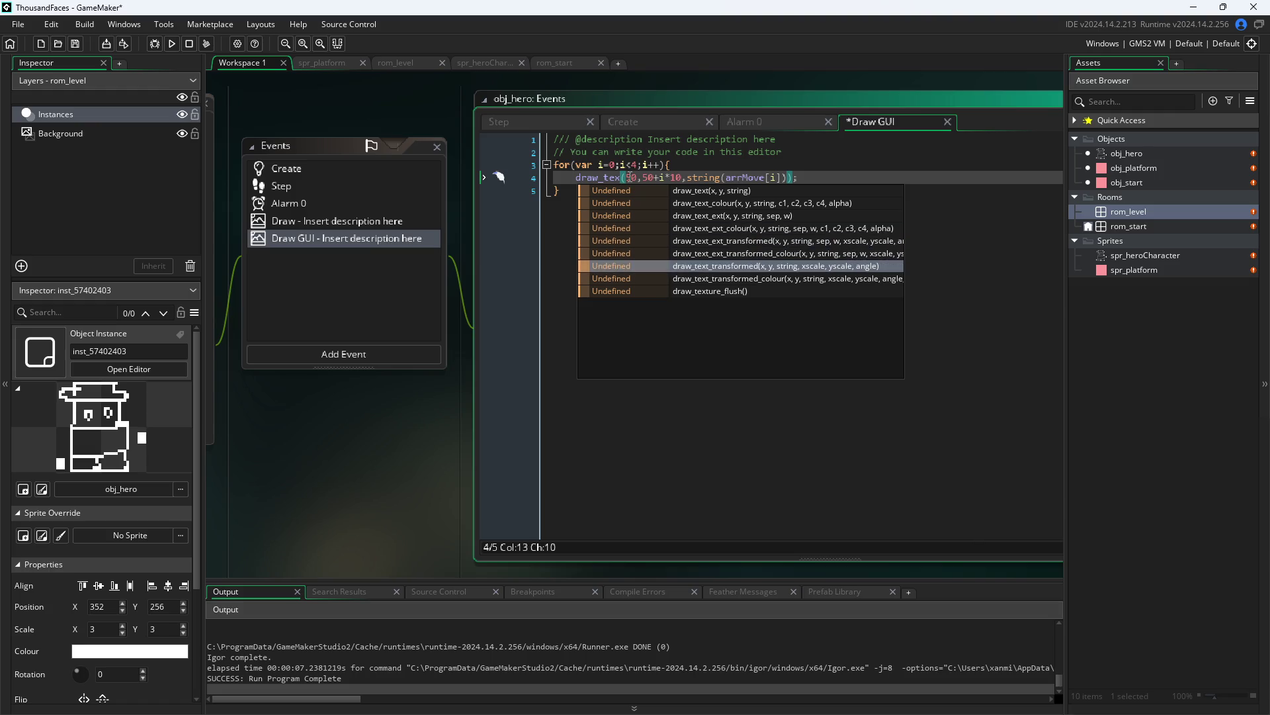
key("Return")
key("BackSpace")
key("BackSpace")
key("Right")
key("Right")
key("Right")
key("Right")
key("Right")
key("Right")
type(",10")
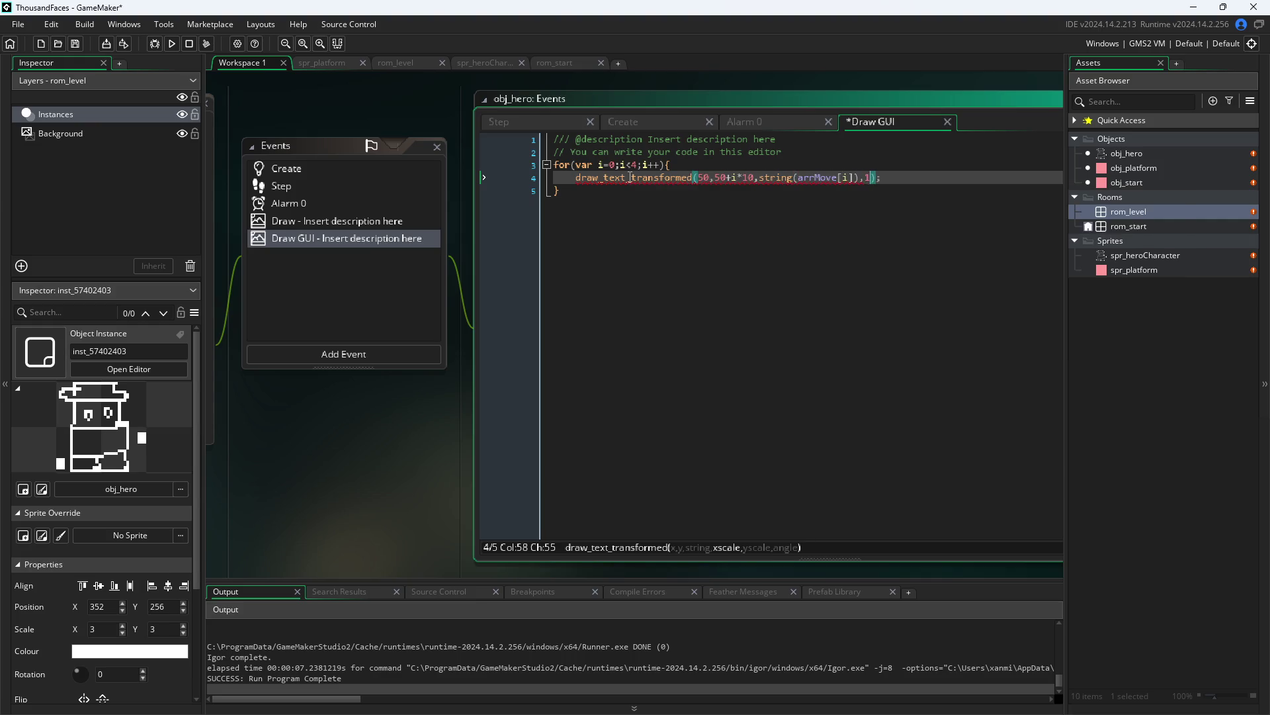
type(",10")
key("Left")
key("Left")
key("Left")
key("Left")
key("Left")
key("Left")
key("BackSpace")
type("2")
- Run the game, add the 0 angle argument, and launch it under the debugger
key("F5")
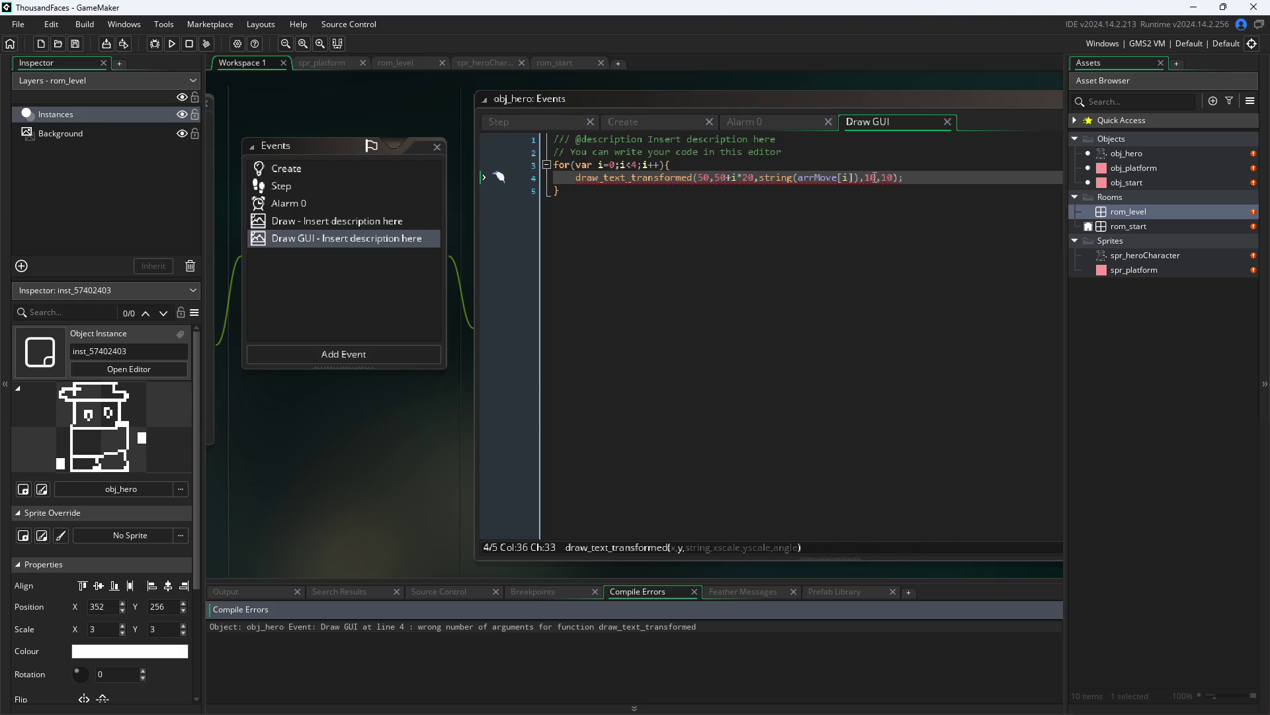
mouse_move(669, 181)
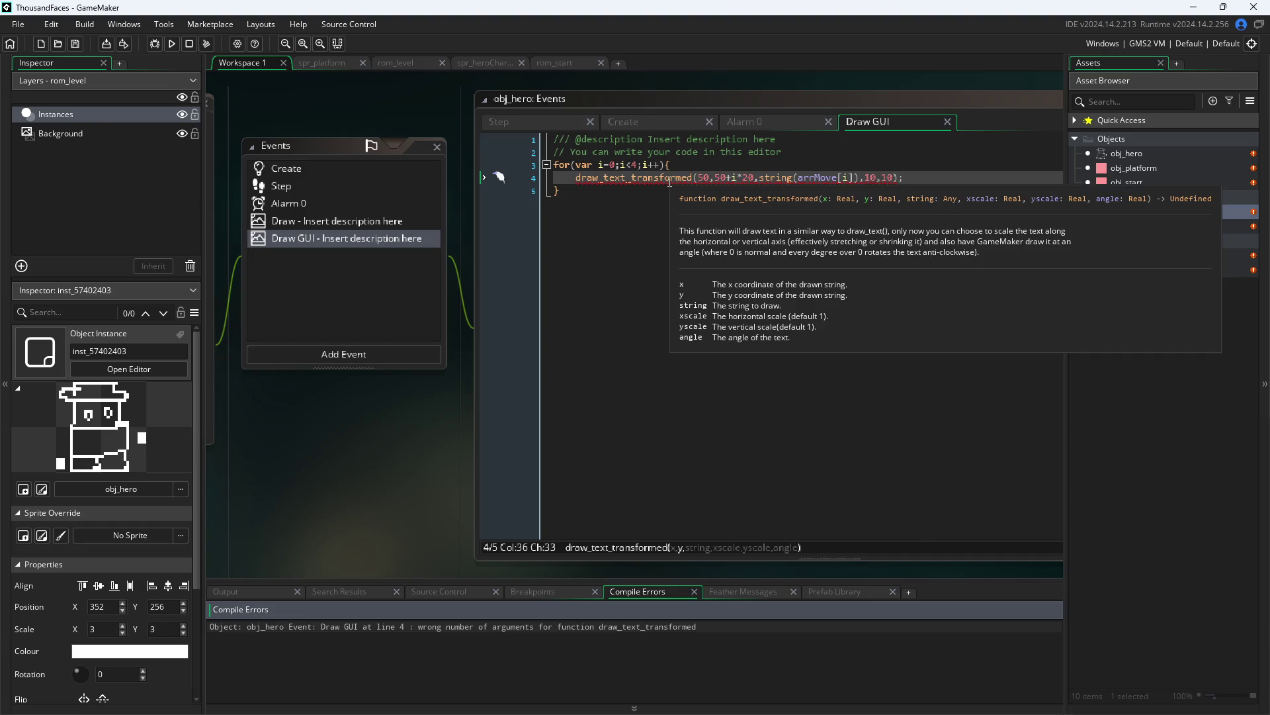
left_click(895, 178)
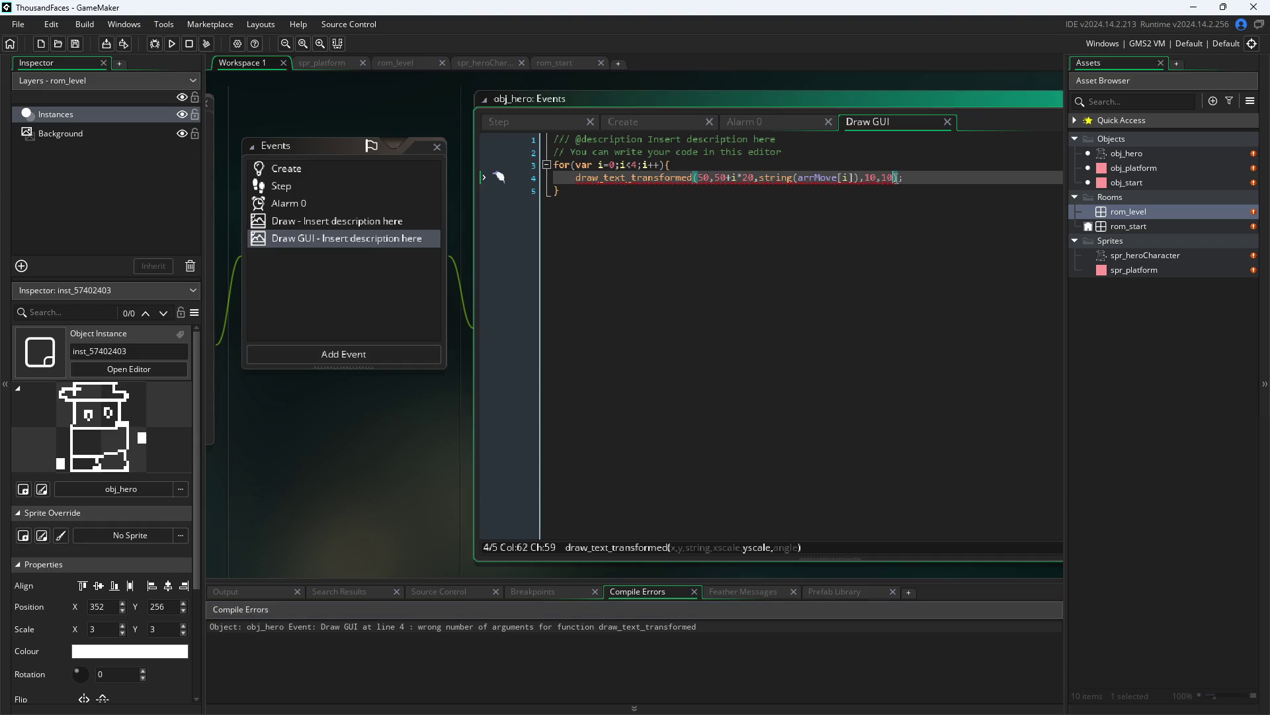
type(",0")
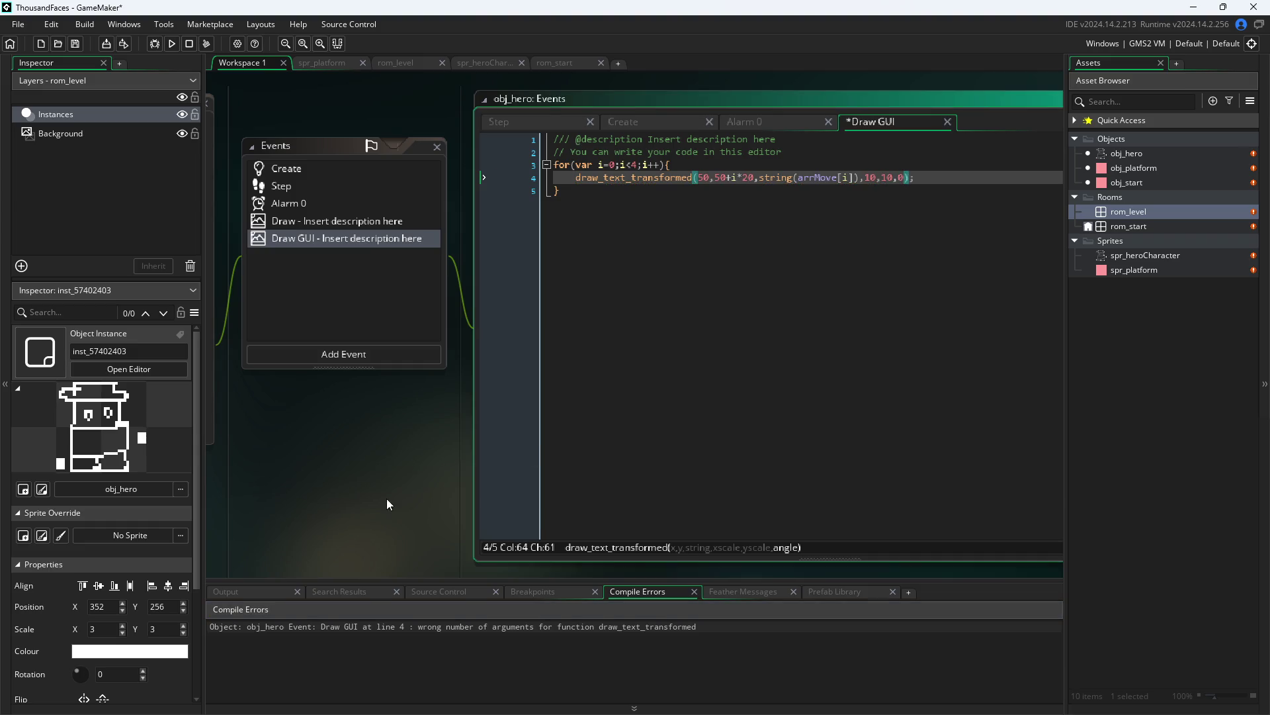
left_click(171, 43)
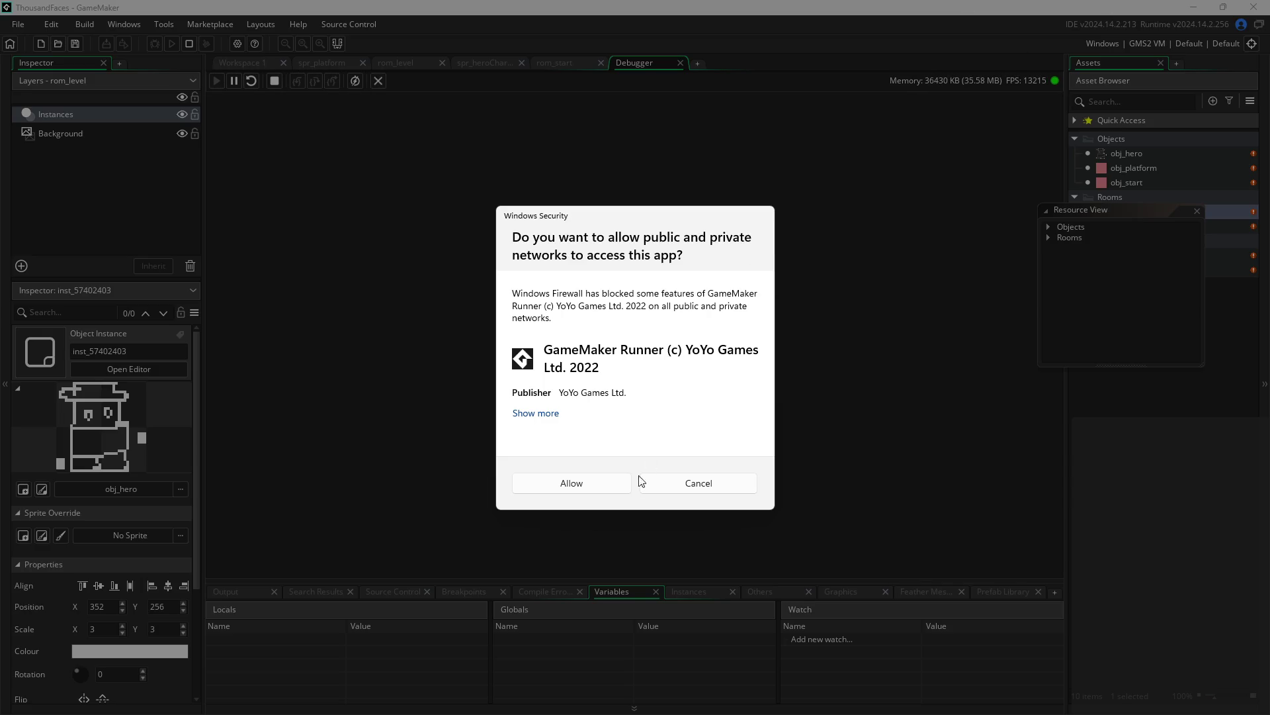
- Dismiss the firewall prompt, cancel exiting GameMaker, and stop the debug session
left_click(669, 485)
left_click(1252, 6)
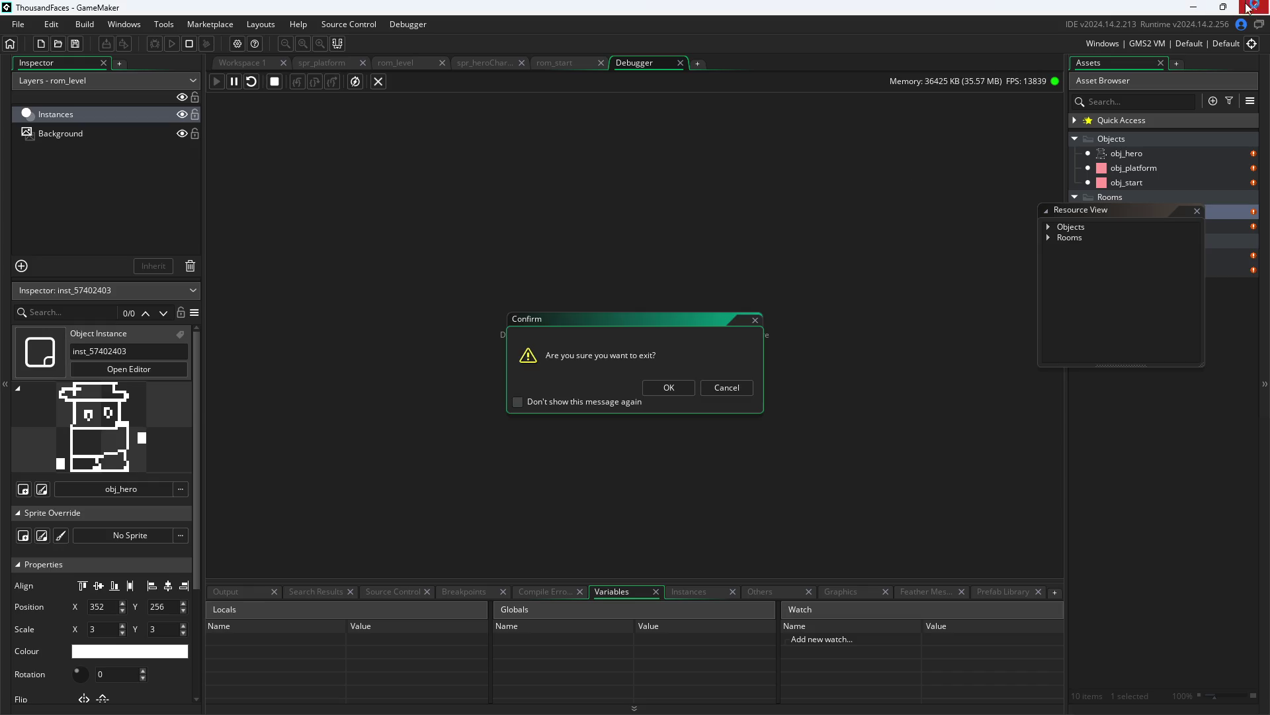
left_click(728, 388)
left_click(680, 63)
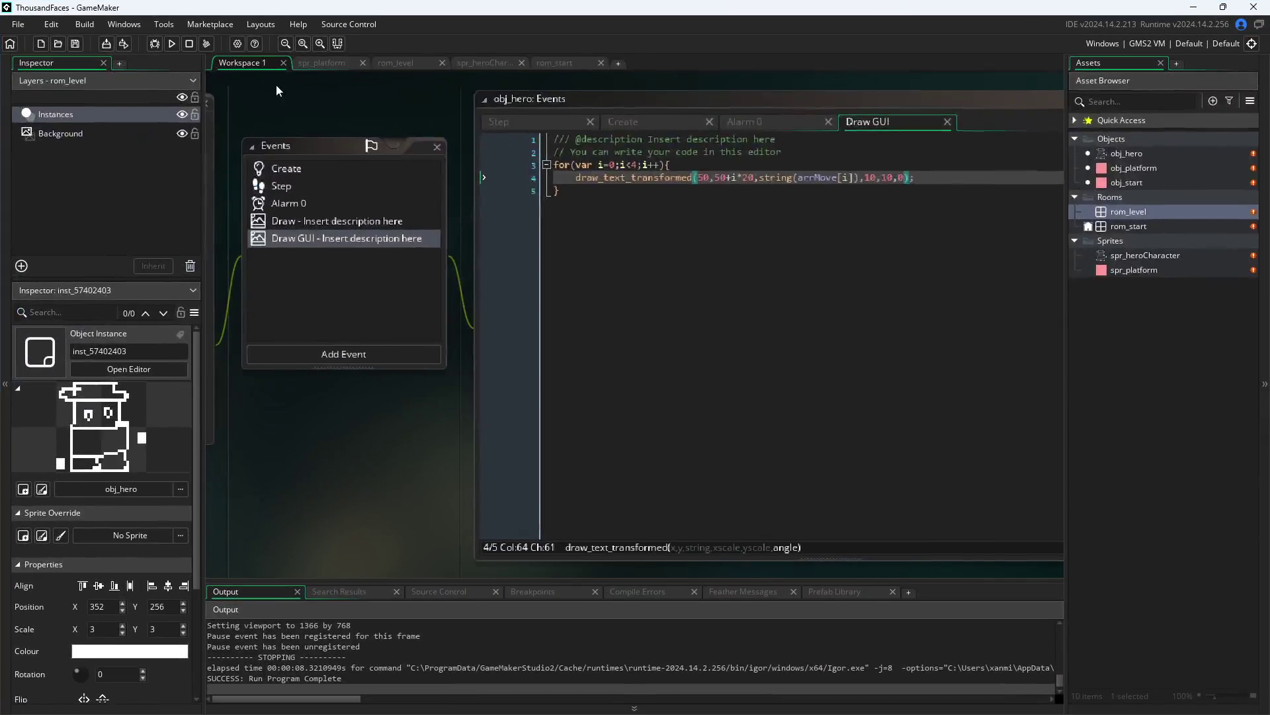
- Run Pixel Game again, enter the level, then close the game window
left_click(172, 44)
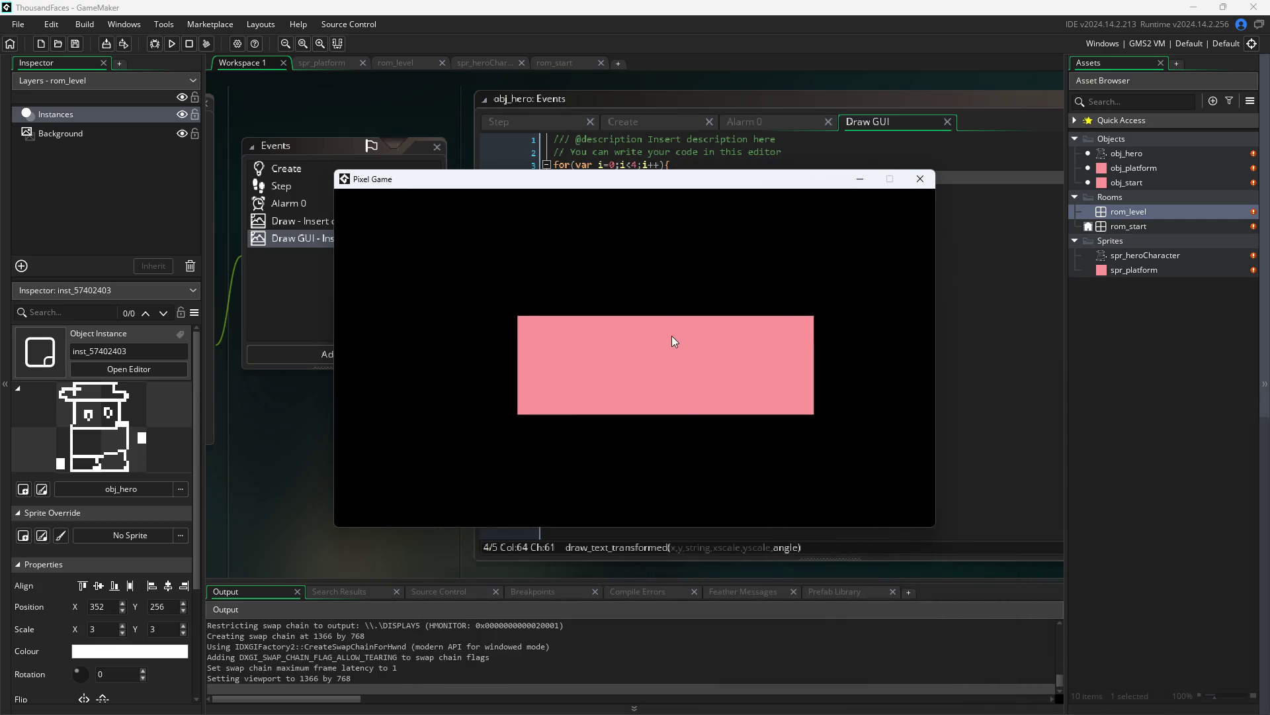
left_click(673, 336)
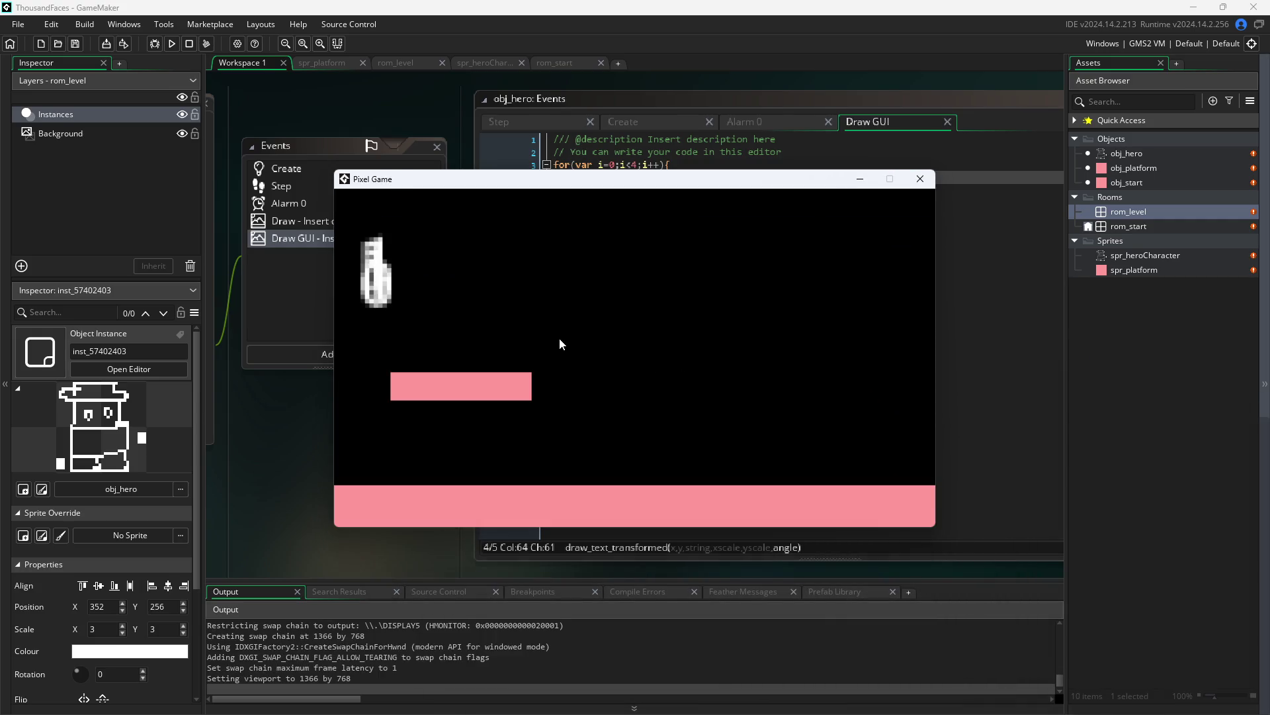
left_click(920, 178)
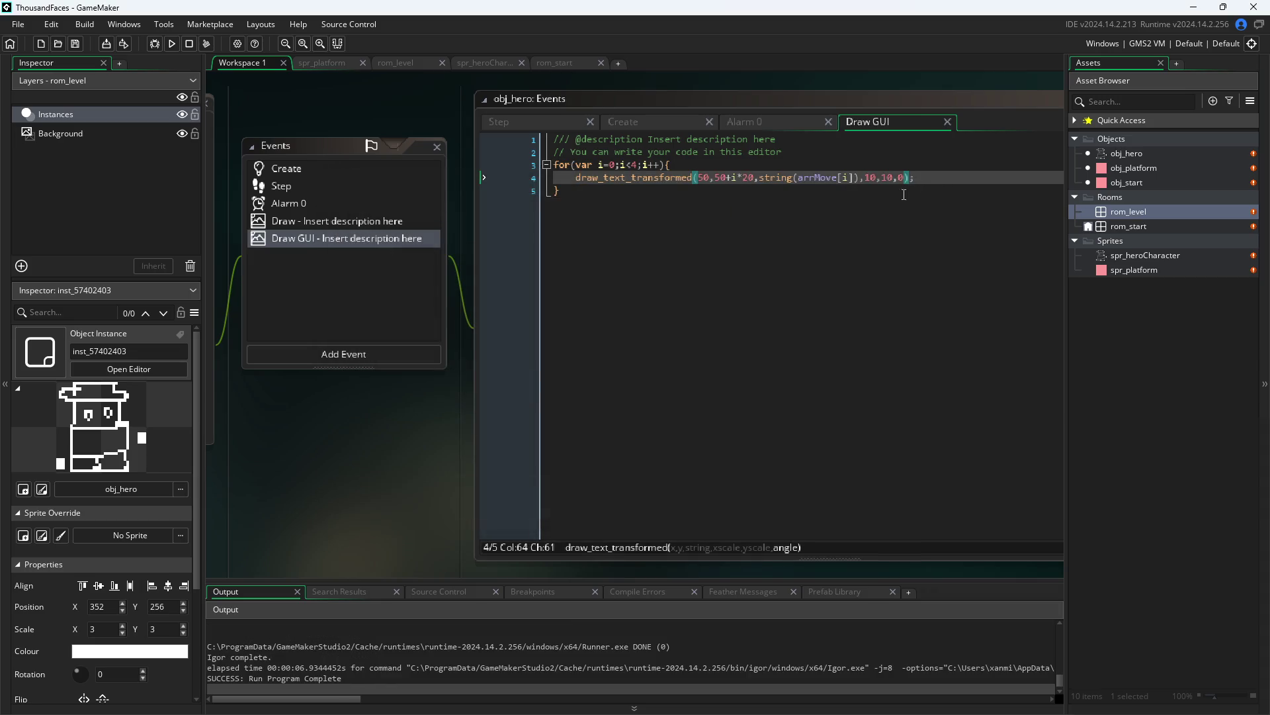
left_click(871, 177)
- Change the debug text scale arguments from 10,10 to 2,2
key("BackSpace")
key("Delete")
type("2")
key("Right")
key("Right")
key("Right")
key("BackSpace")
key("BackSpace")
key("BackSpace")
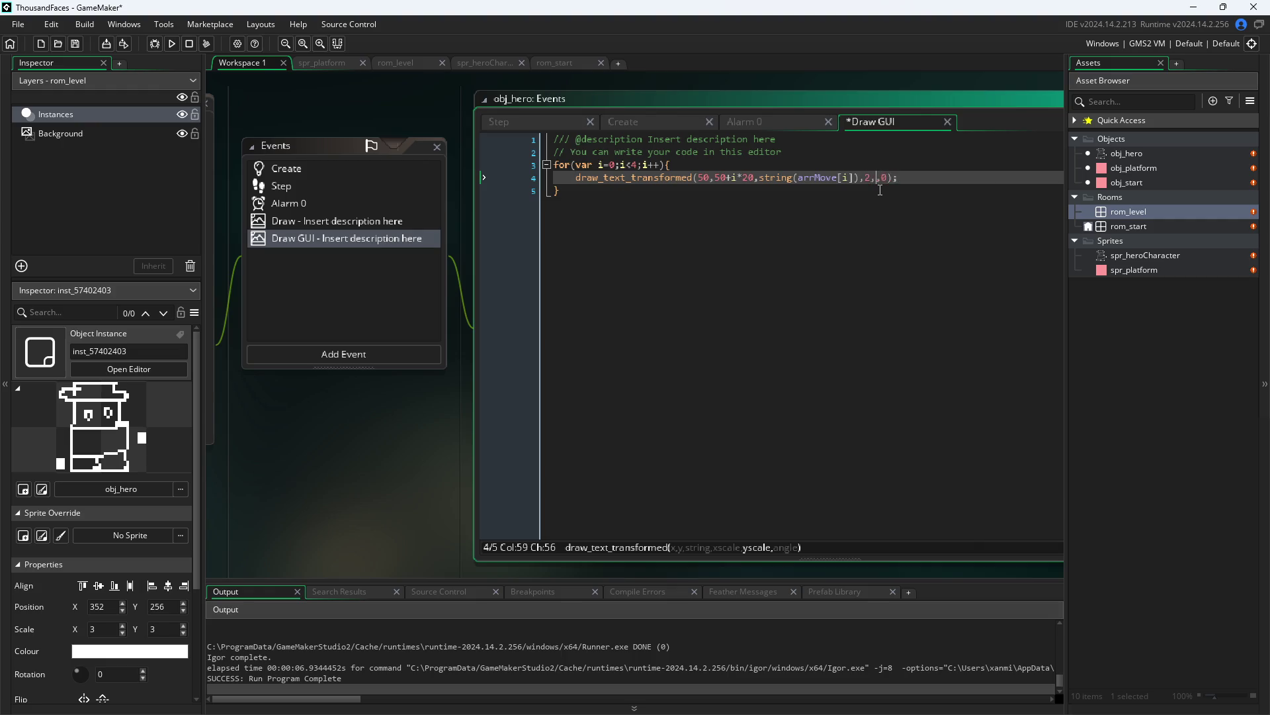
type("2,")
- Move the debug text position so it starts at 20,20+i*20
left_click(721, 177)
key("BackSpace")
type("4")
key("Left")
key("Left")
key("Left")
key("BackSpace")
type("2")
key("Right")
key("Right")
- Test-run the game to check the smaller text, then close it
left_click(358, 431)
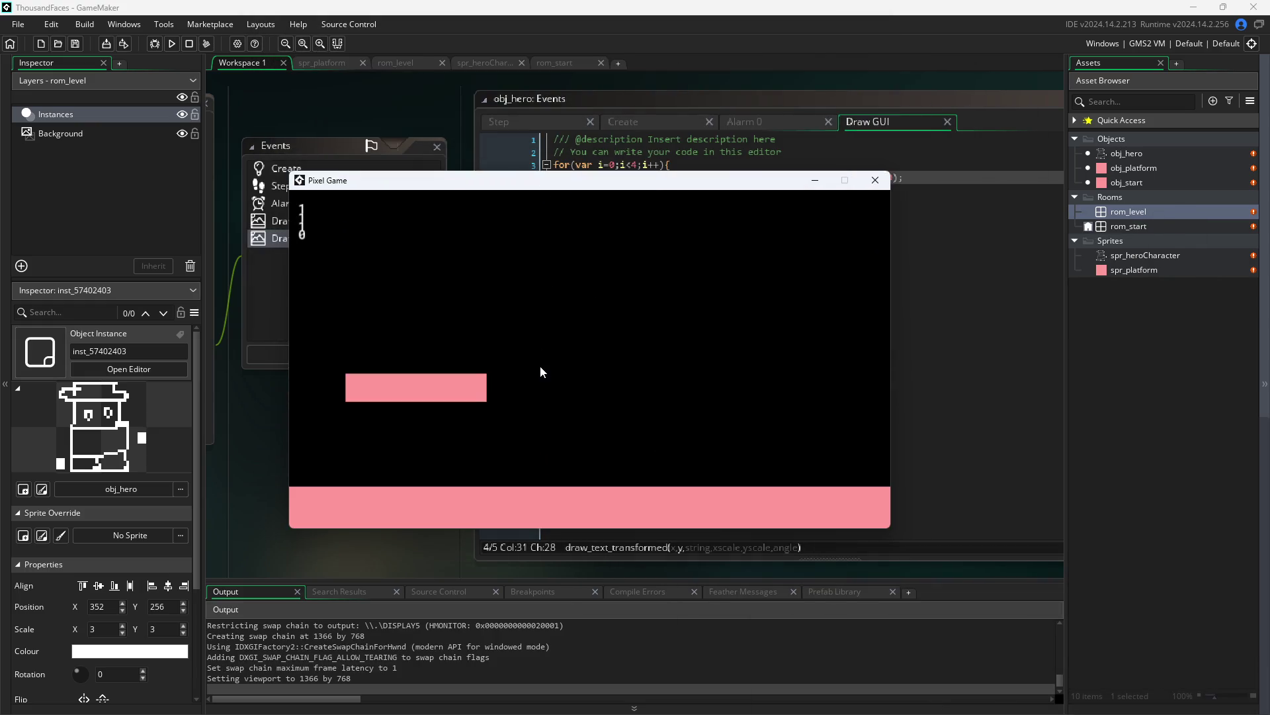
left_click(875, 180)
left_click(761, 121)
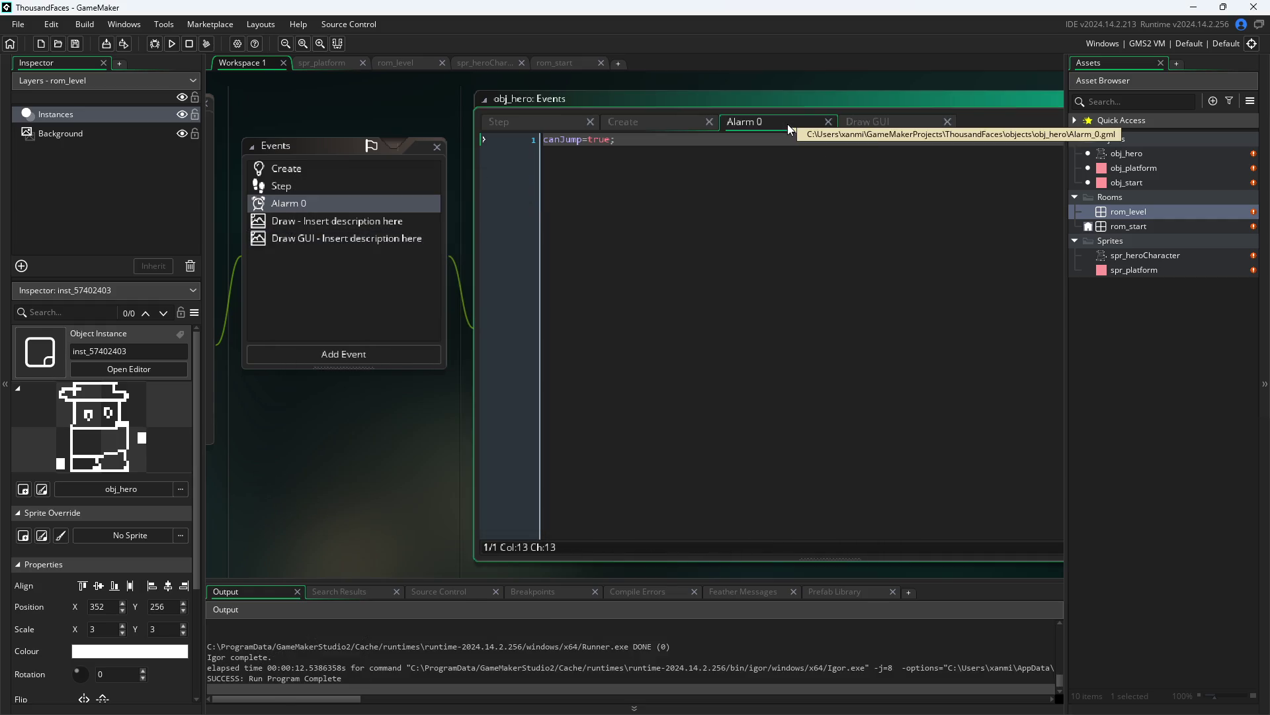
- Open rom_level, then look over obj_hero's Step and Draw GUI code
double_click(1128, 211)
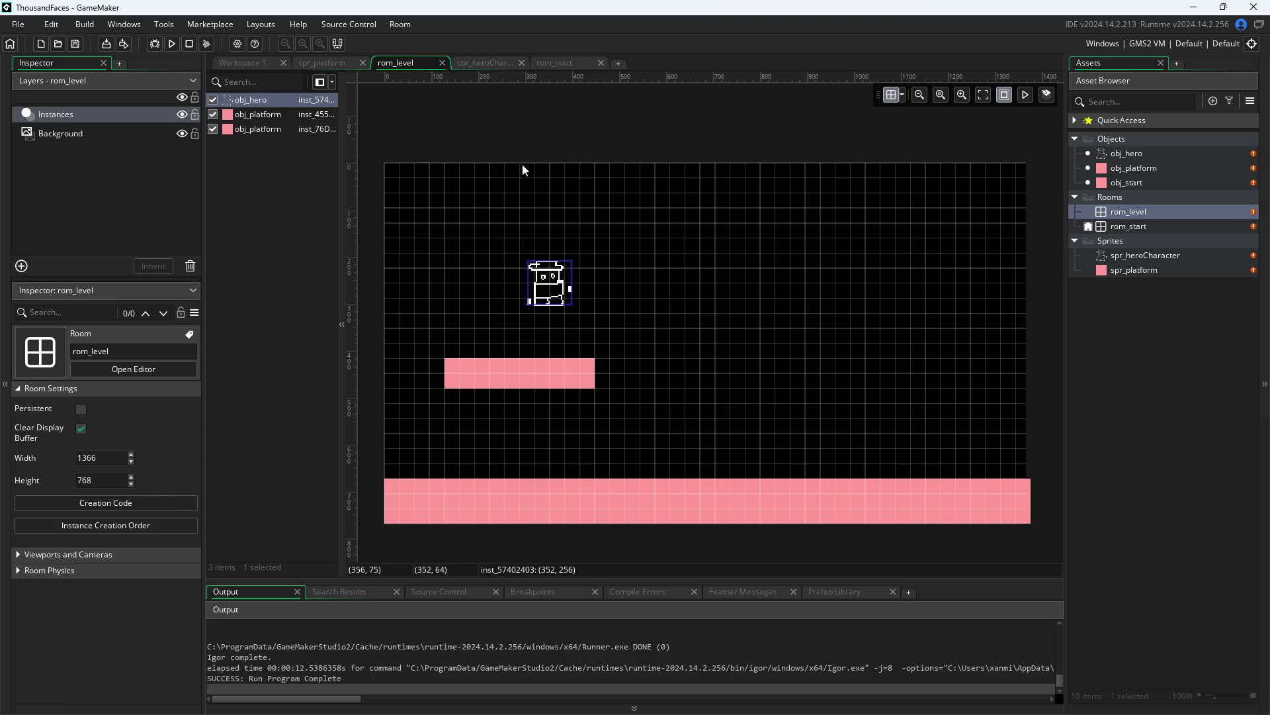
left_click(242, 63)
left_click(523, 120)
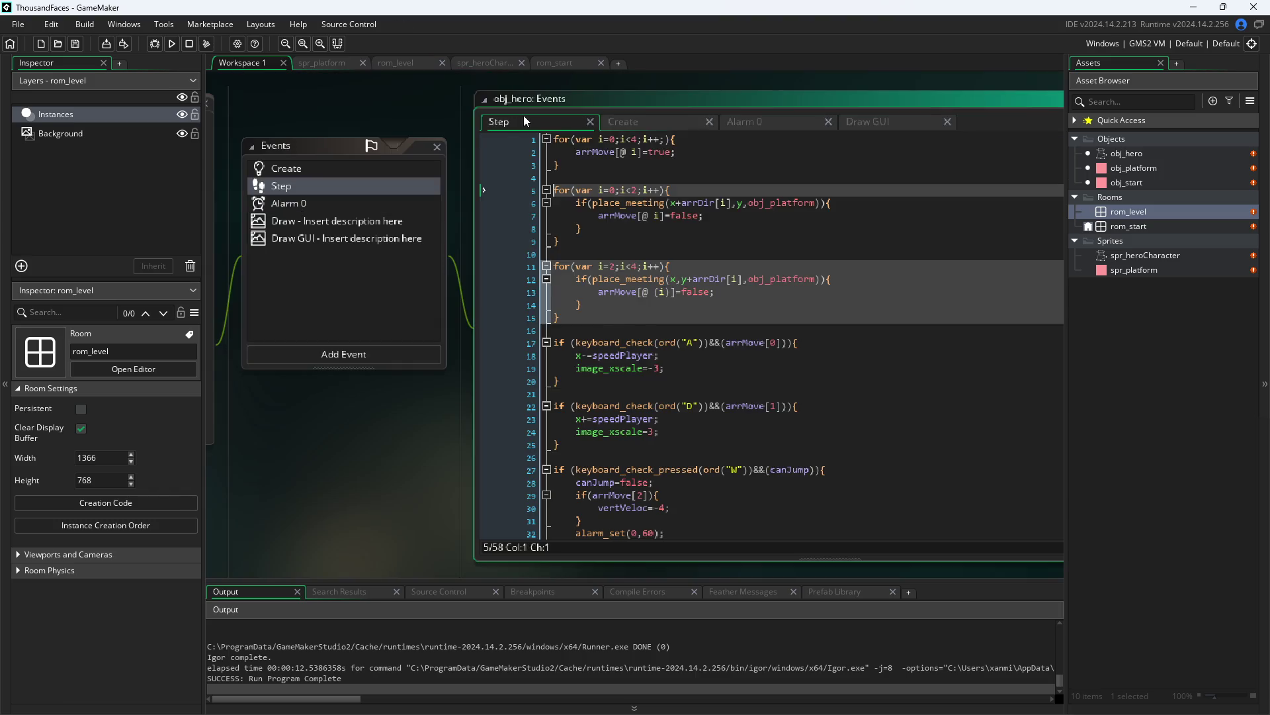
scroll(360, 415, "down", 1)
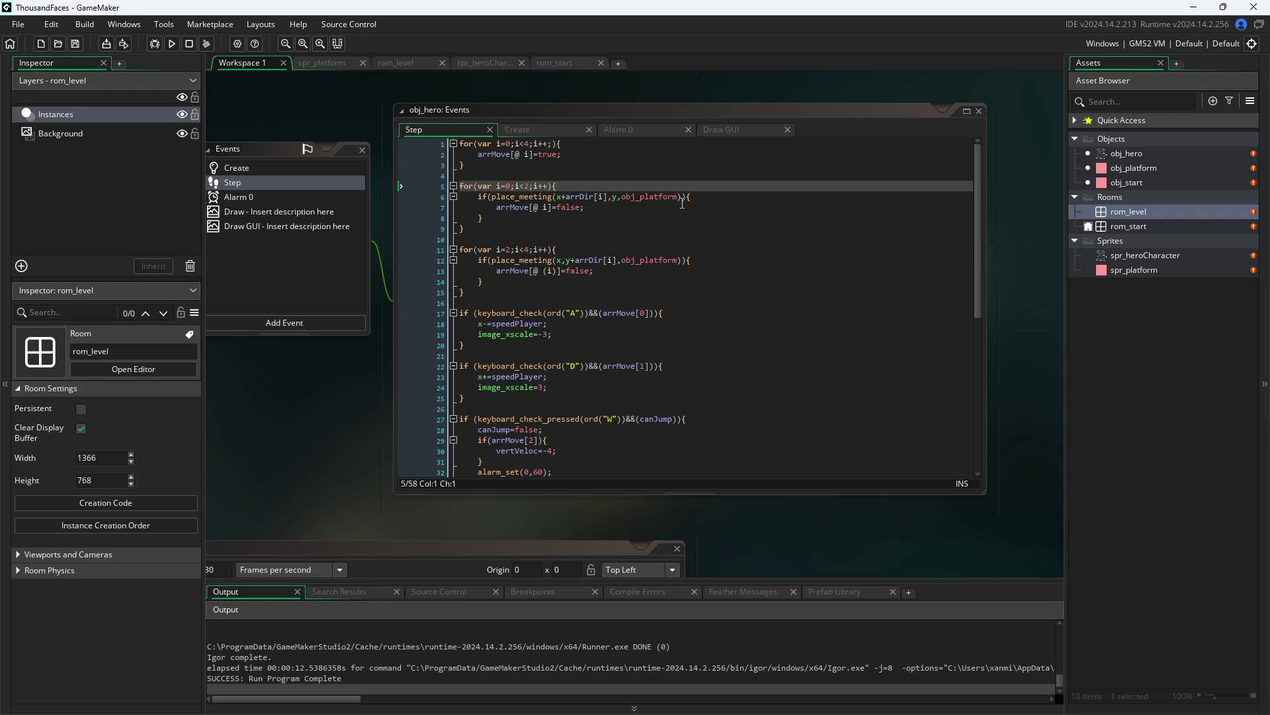
left_click(724, 131)
scroll(371, 434, "down", 1)
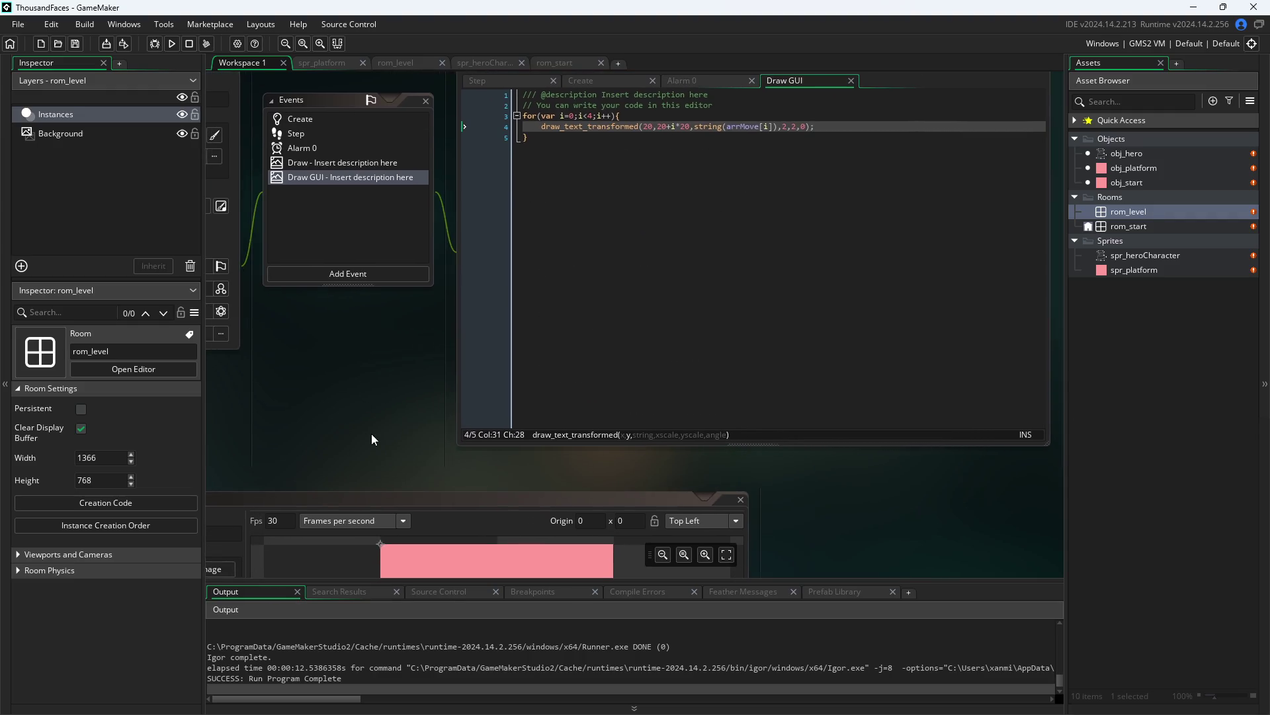
- Run the game again to see the small stacked arrMove values, then close it
scroll(437, 436, "up", 1)
left_click(463, 486)
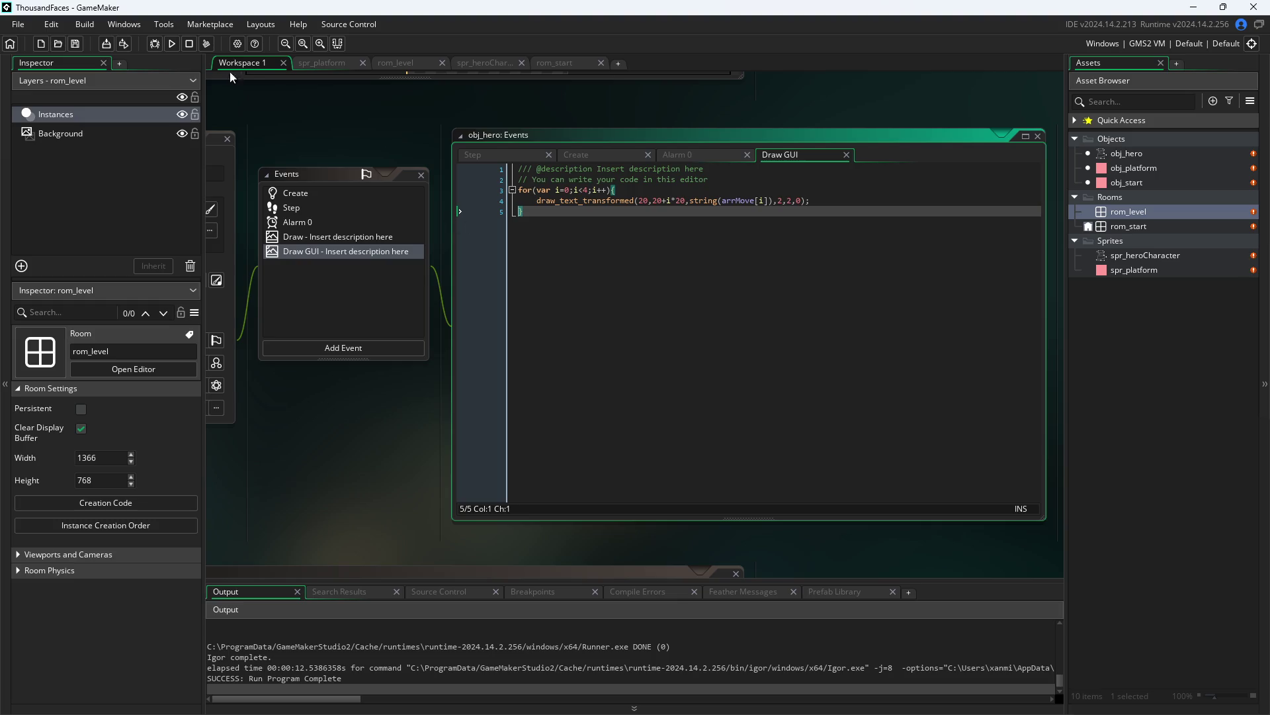
left_click(172, 44)
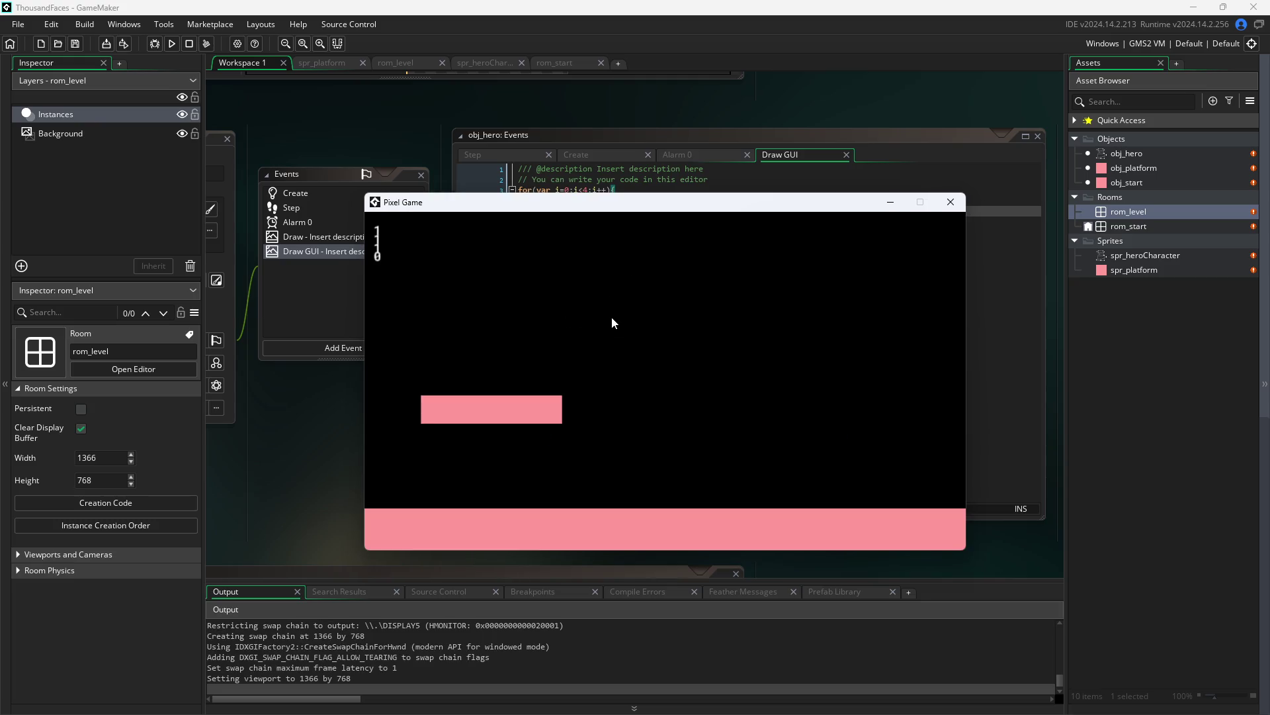
left_click(951, 202)
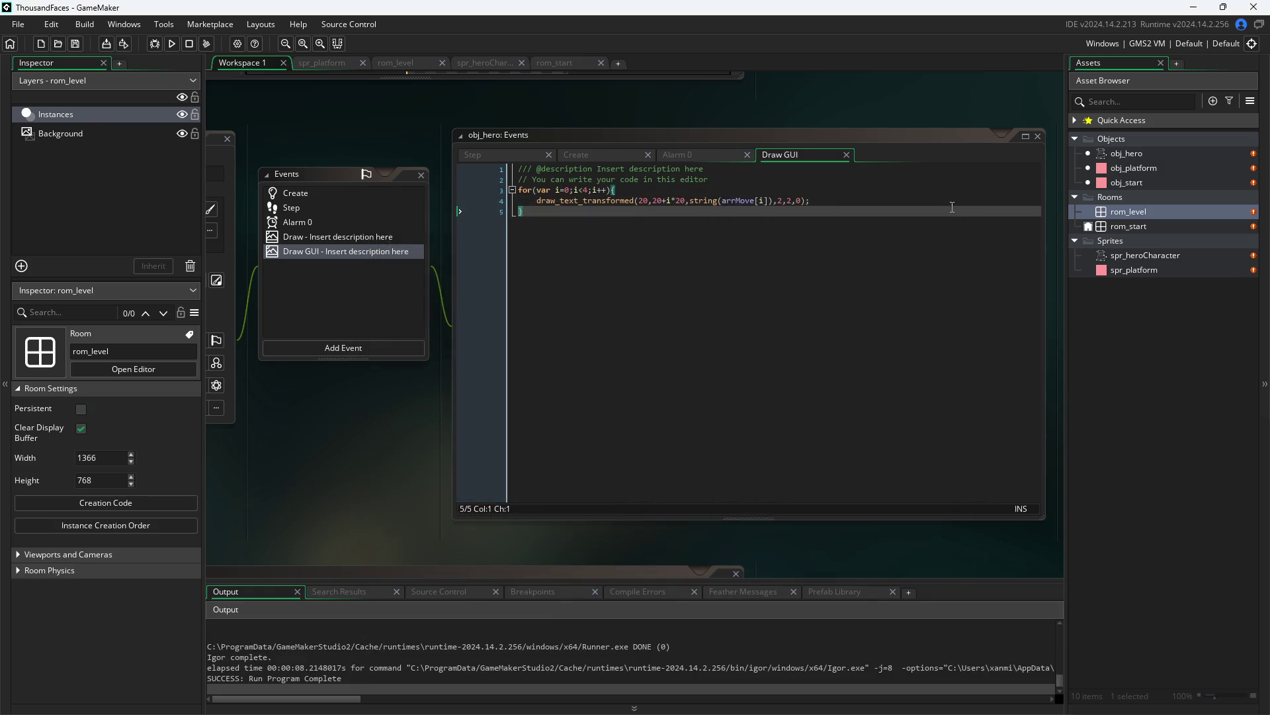
- Delete obj_hero's existing Draw event
double_click(352, 237)
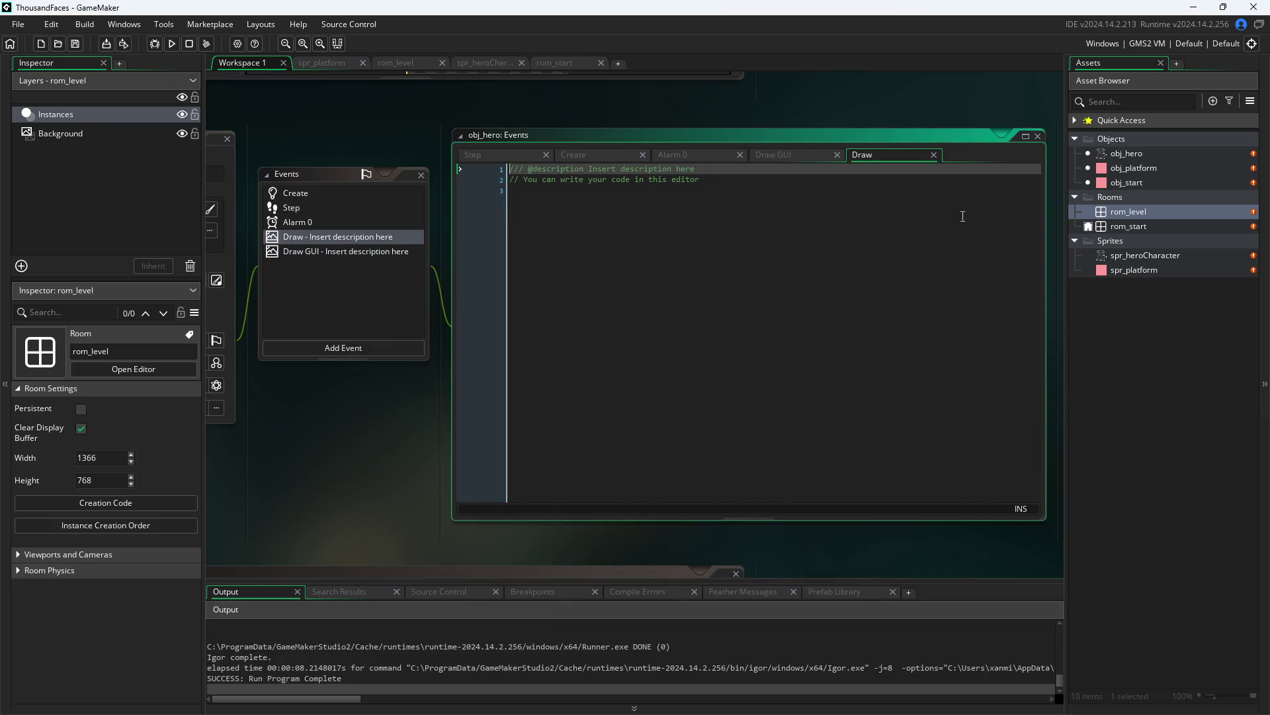
right_click(310, 235)
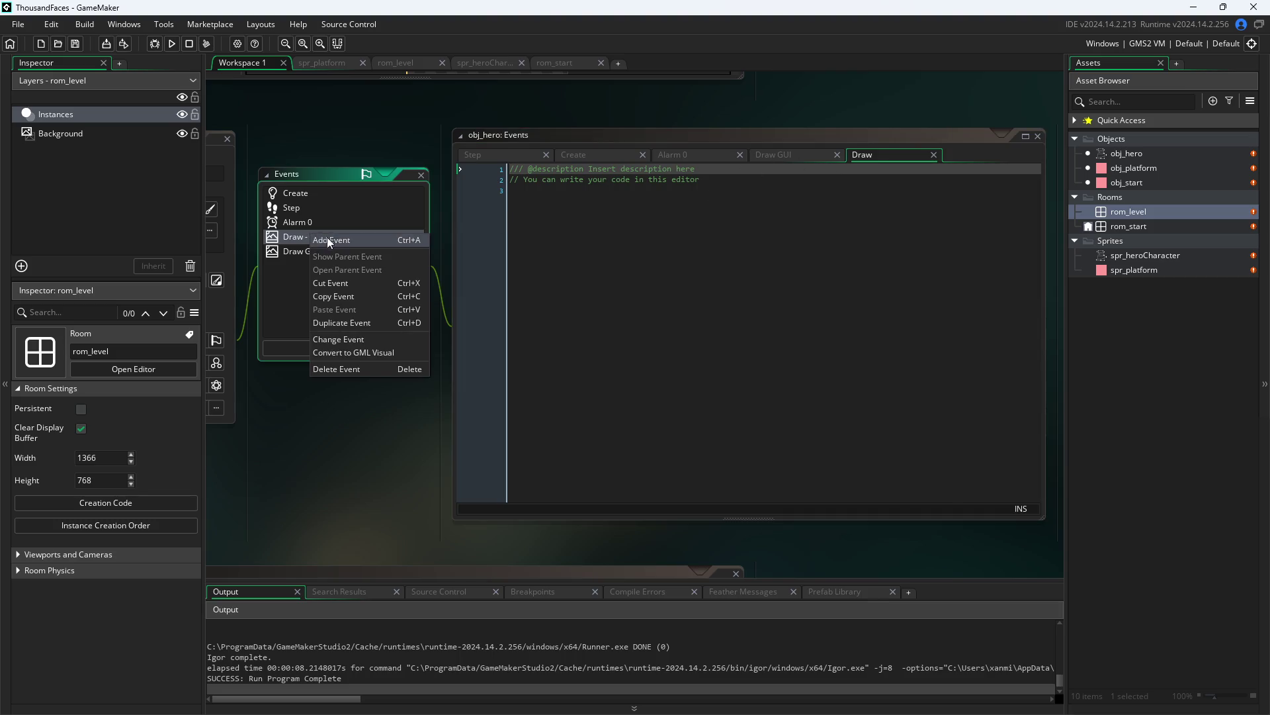
left_click(355, 368)
left_click(687, 387)
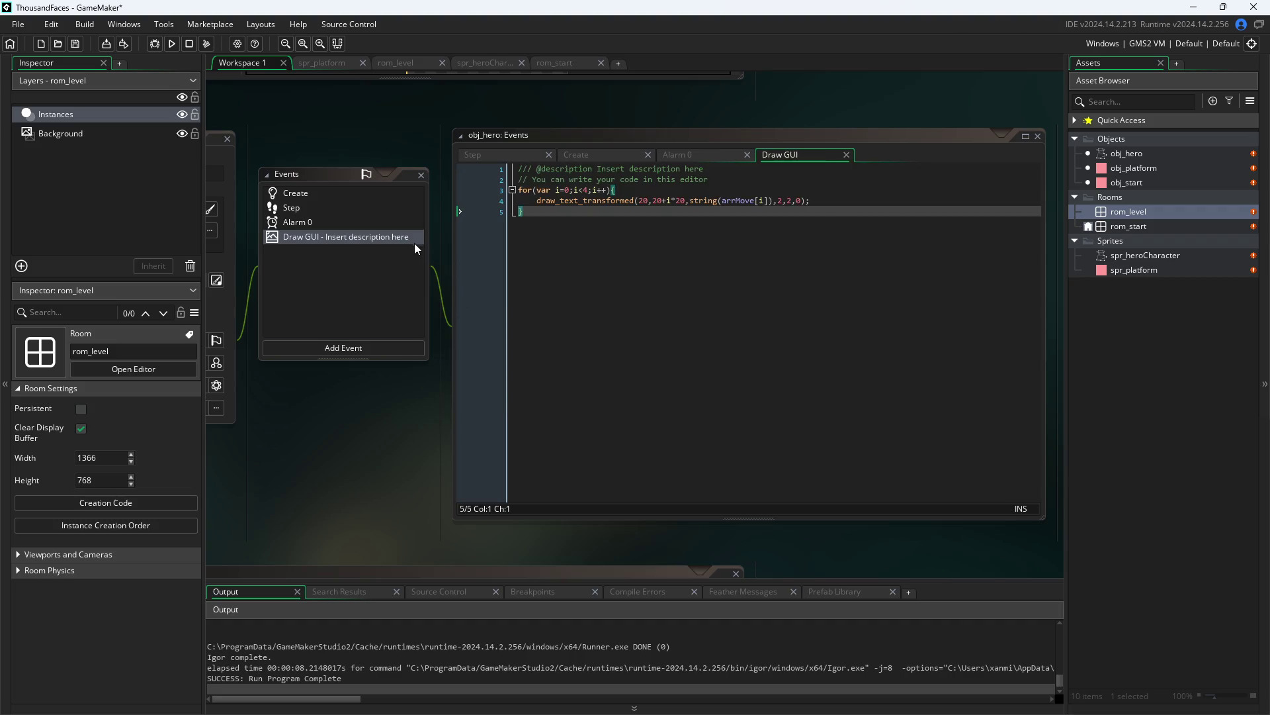
- Cut the arrMove drawing loop from Draw GUI and paste it into a new Draw event
mouse_move(570, 217)
left_mouse_down()
mouse_move(450, 177)
mouse_move(440, 189)
left_mouse_up()
key("ctrl+c")
key("Delete")
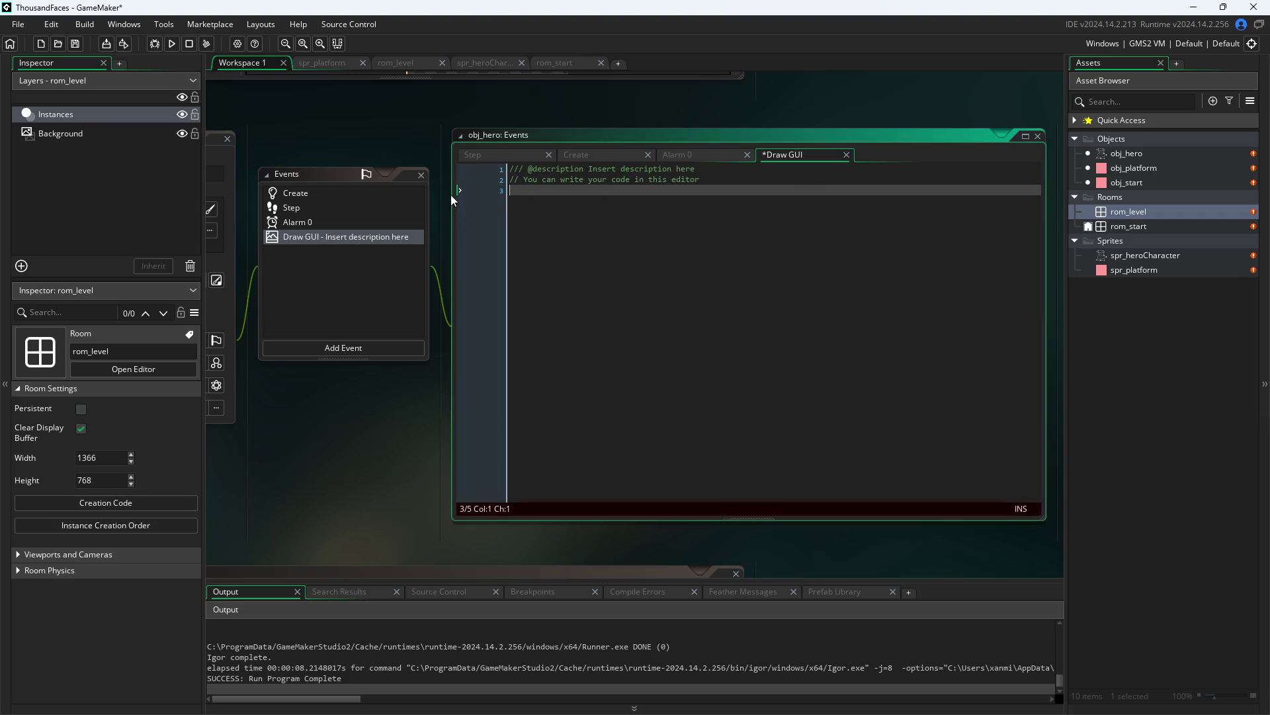
left_click(338, 349)
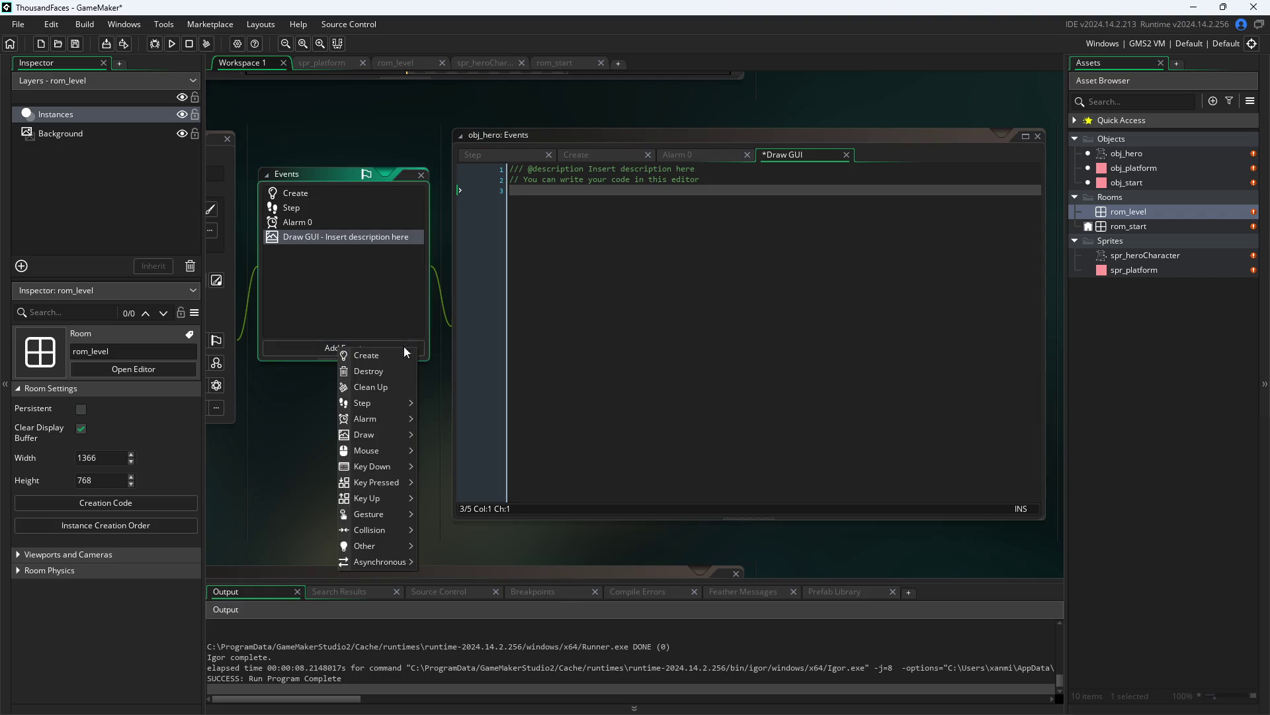
left_click(439, 434)
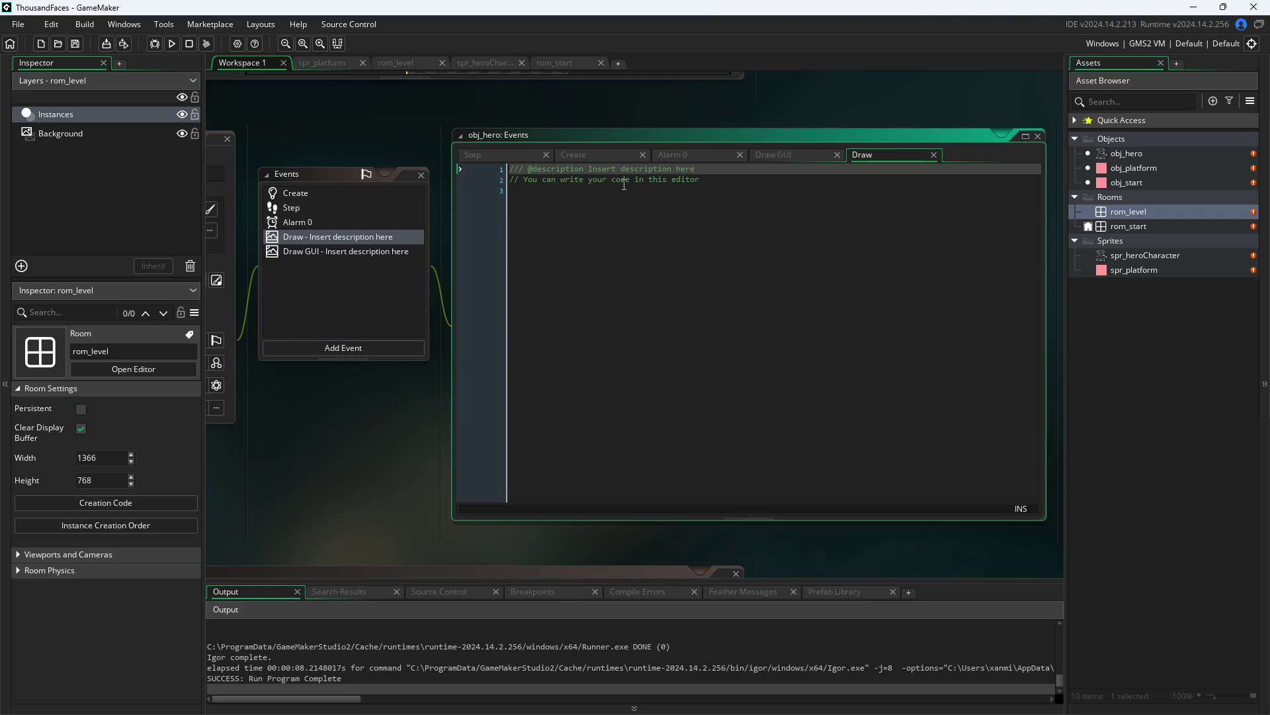
left_click(607, 203)
key("ctrl+v")
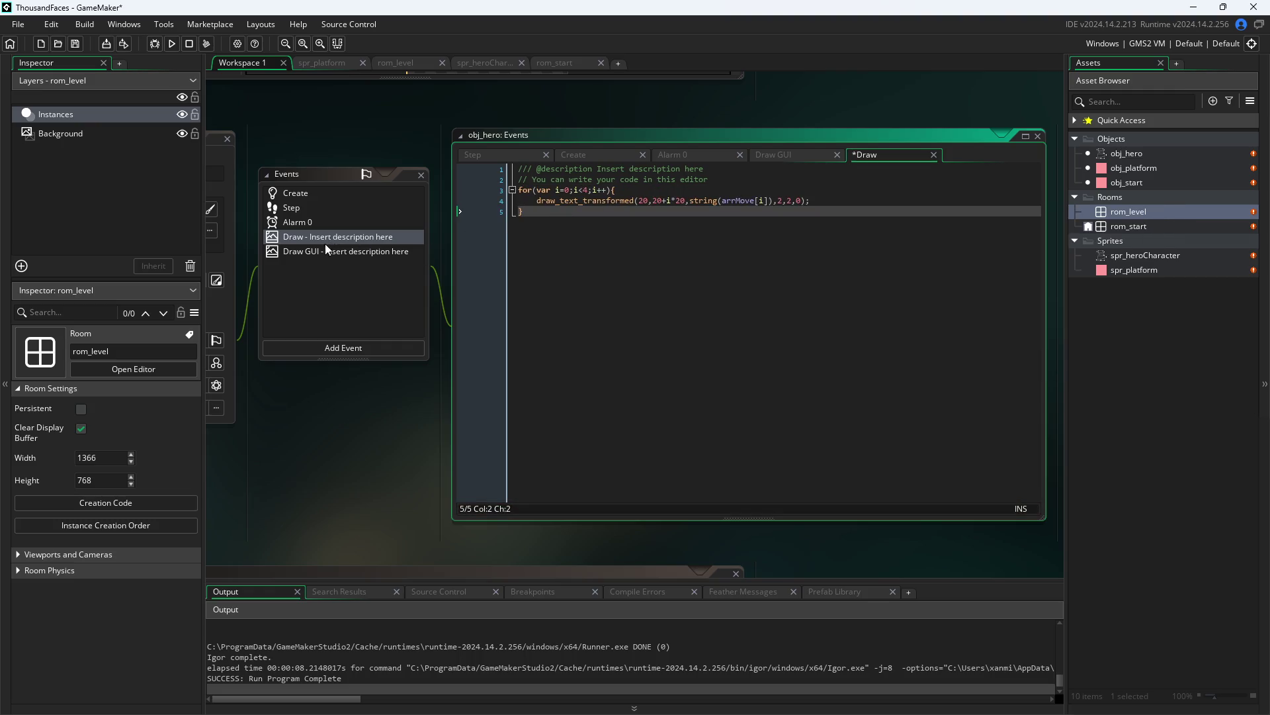
- Delete obj_hero's now-empty Draw GUI event
right_click(327, 250)
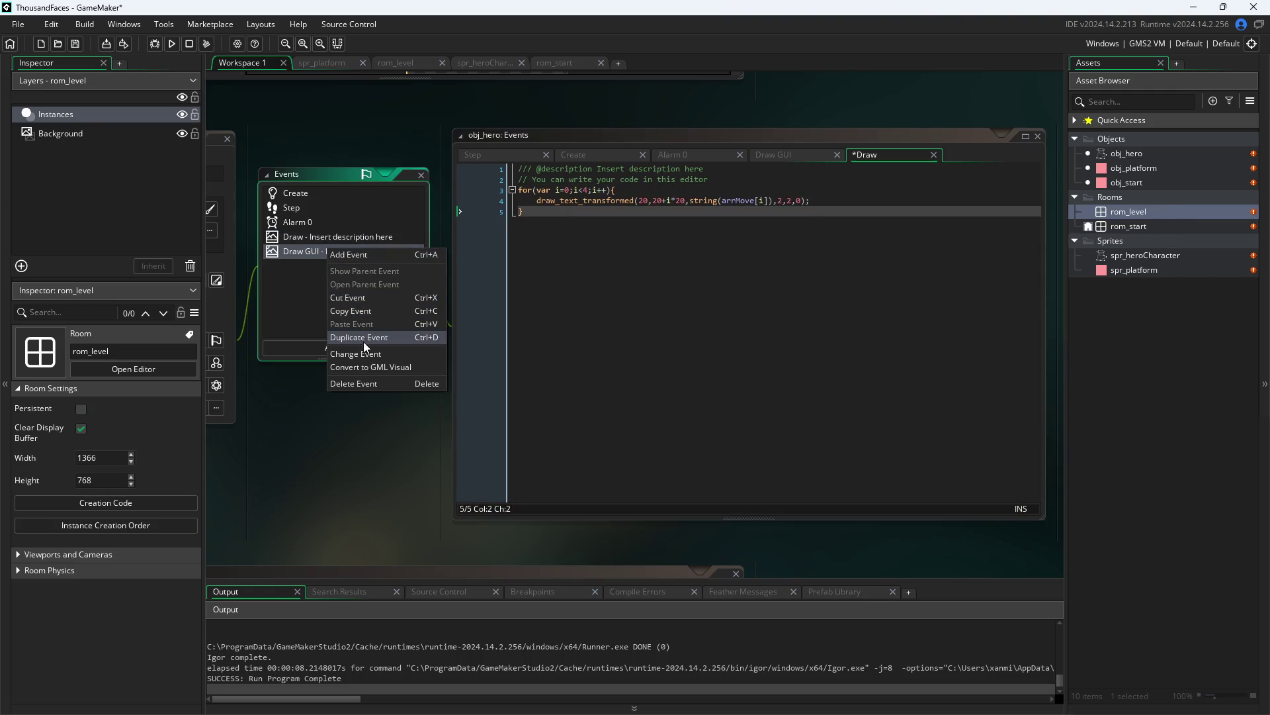
left_click(363, 383)
left_click(672, 390)
- Run the game to see the values drawn by the Draw event, then close it
left_click(172, 44)
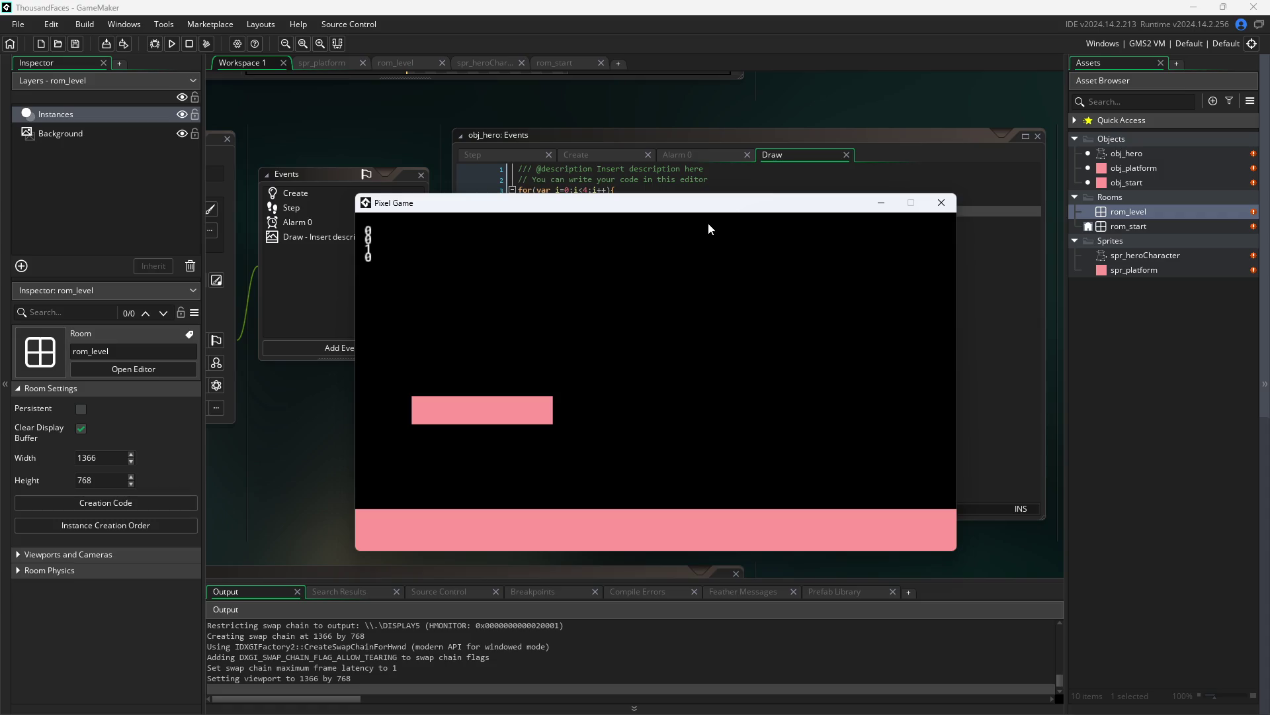
left_click(942, 203)
scroll(642, 191, "up", 2)
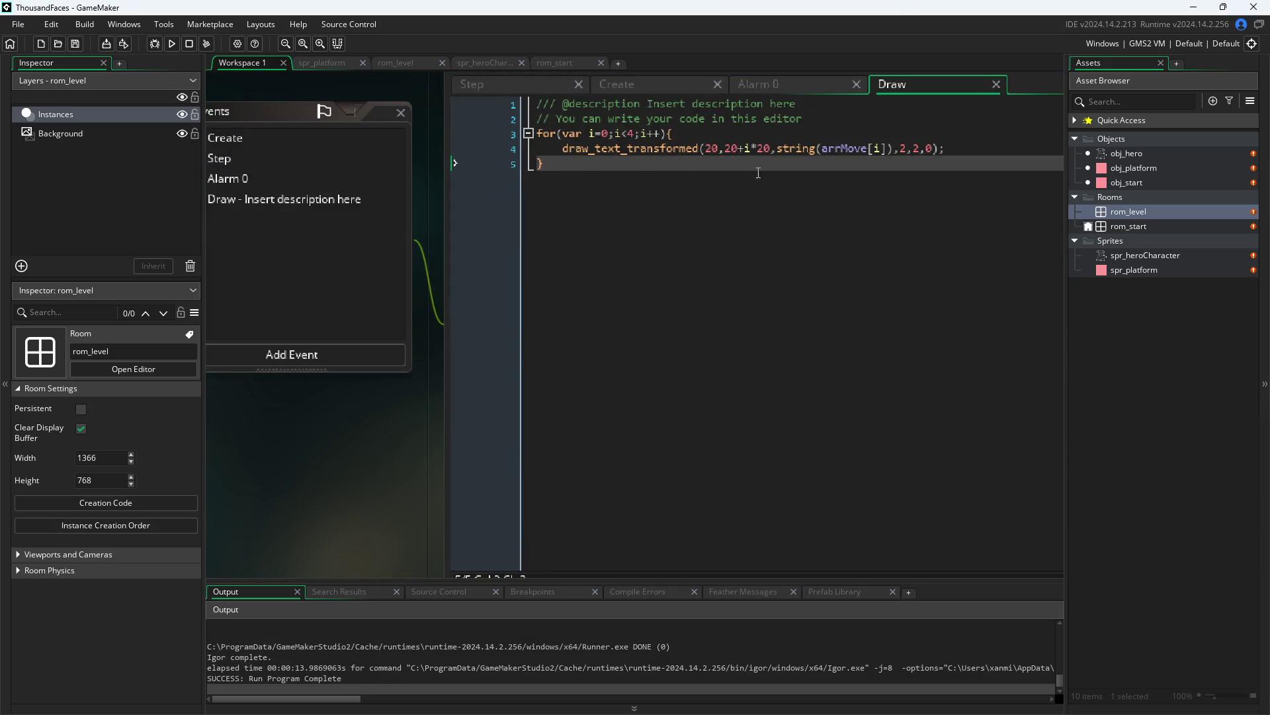
- Change the text position to 20+i*20,20 for a row layout, save, and run the game
left_click(719, 148)
type("+i*20")
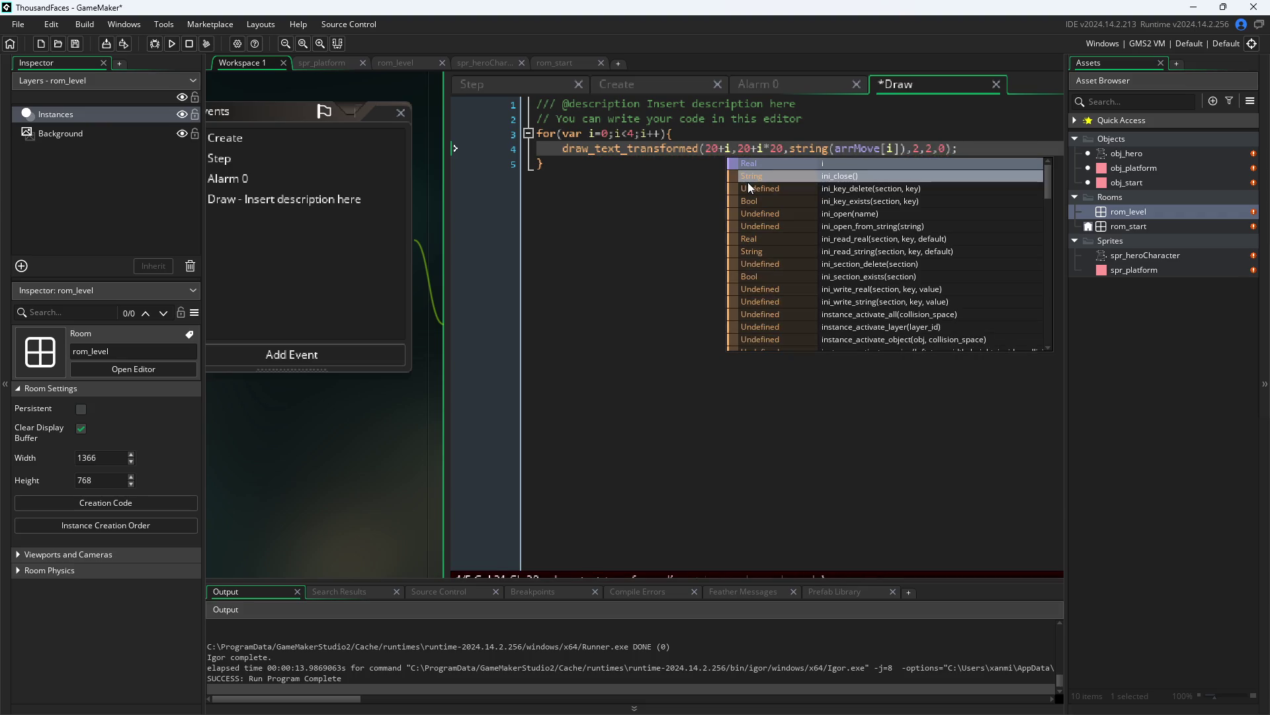
key("shift+Right")
key("shift+Right")
key("shift+Right")
key("Delete")
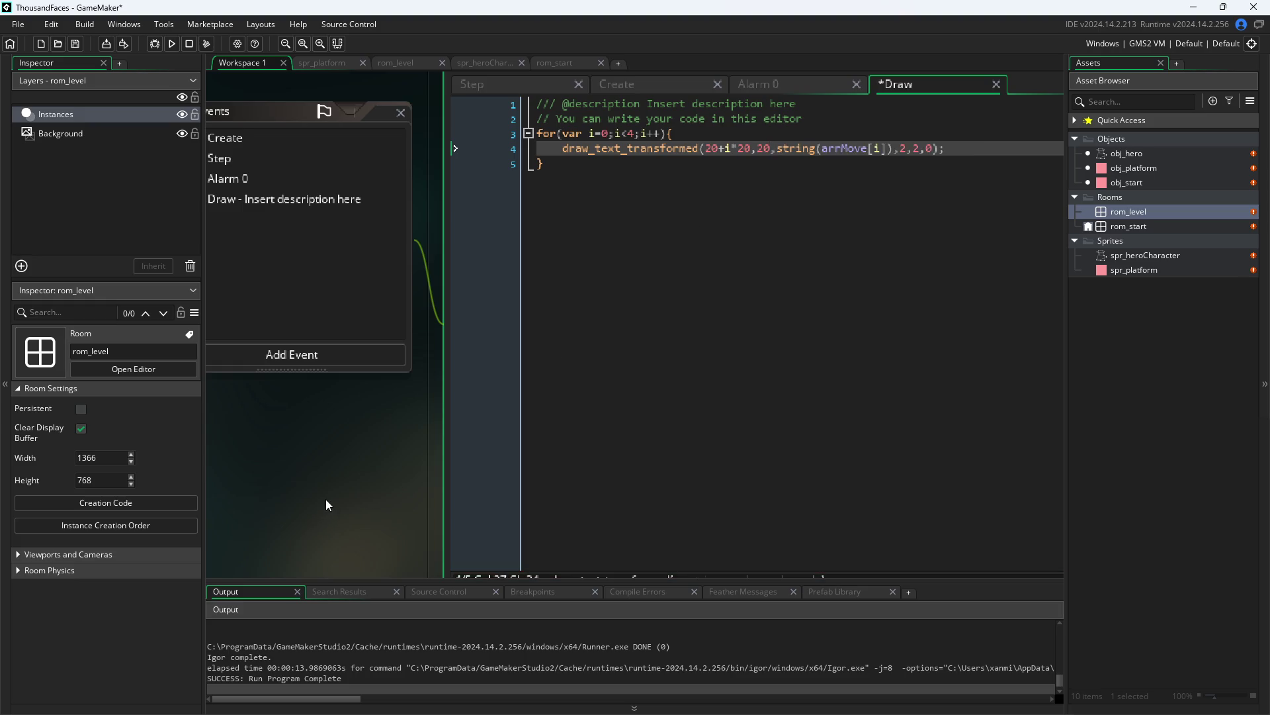
scroll(327, 498, "down", 2)
key("ctrl+s")
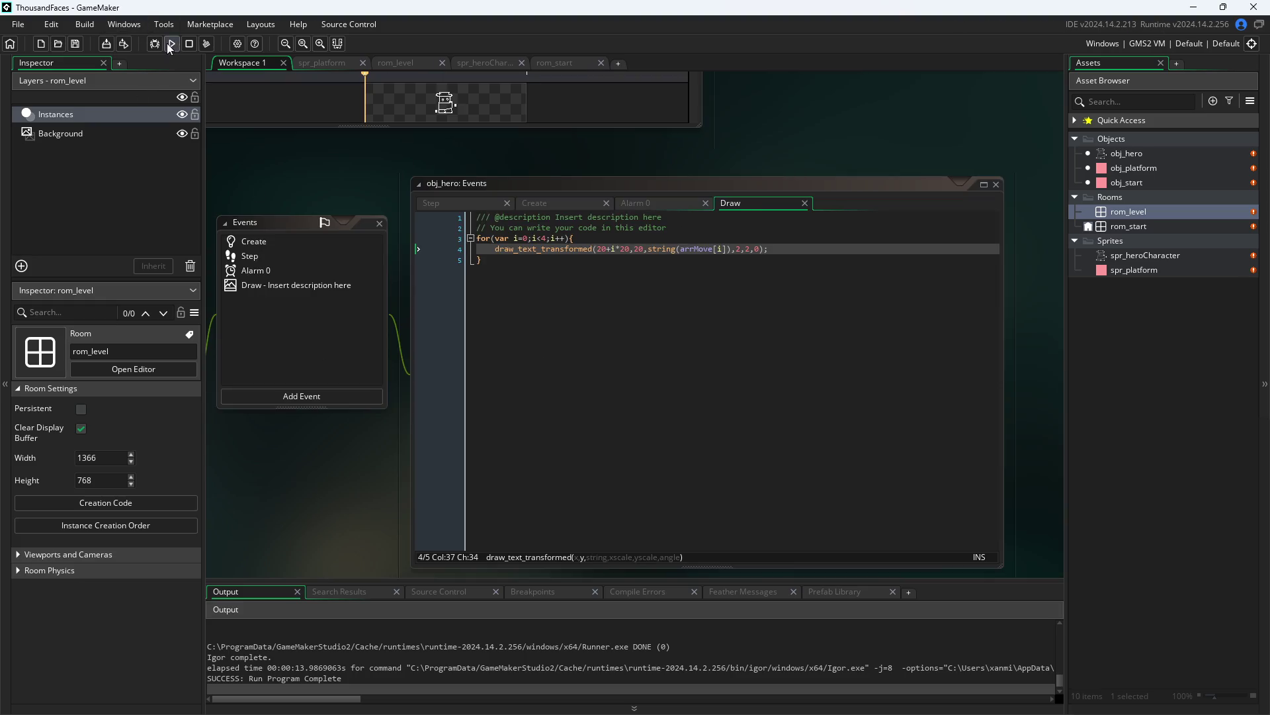
left_click(170, 46)
- Delete the two comment lines at the top of the Draw code
left_click(653, 237)
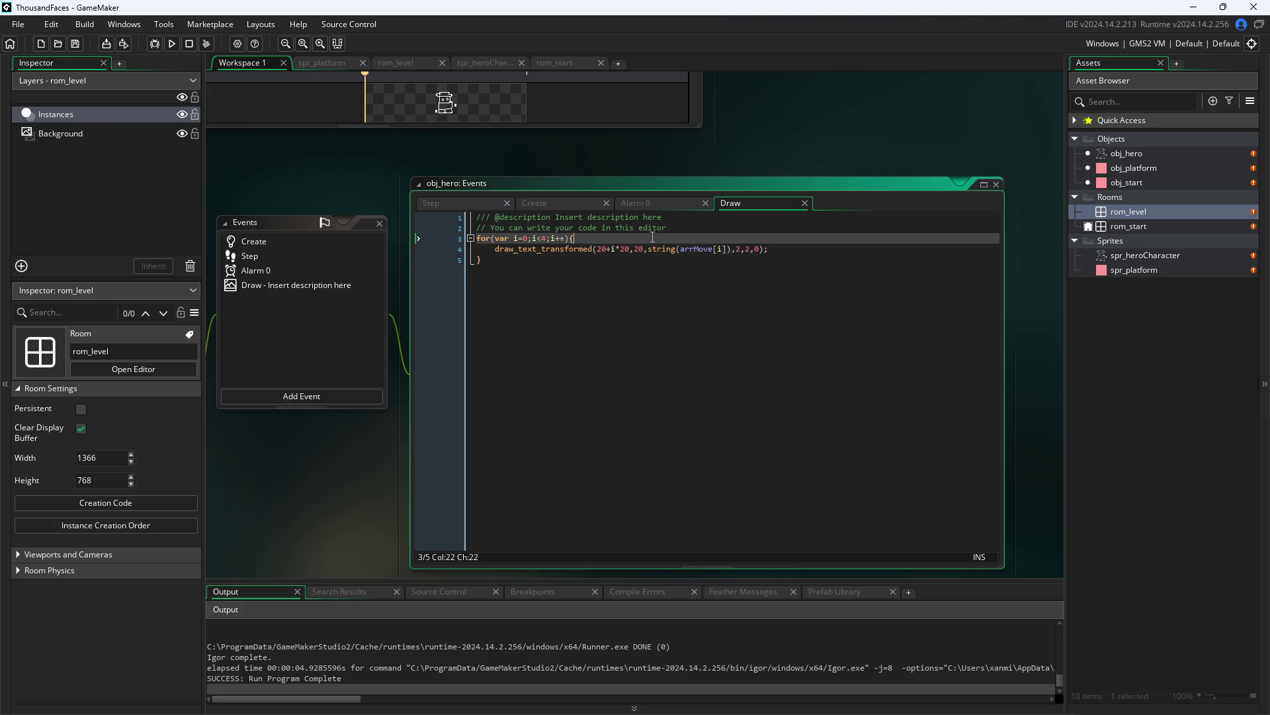
left_click_drag(680, 230, 178, 188)
key("Delete")
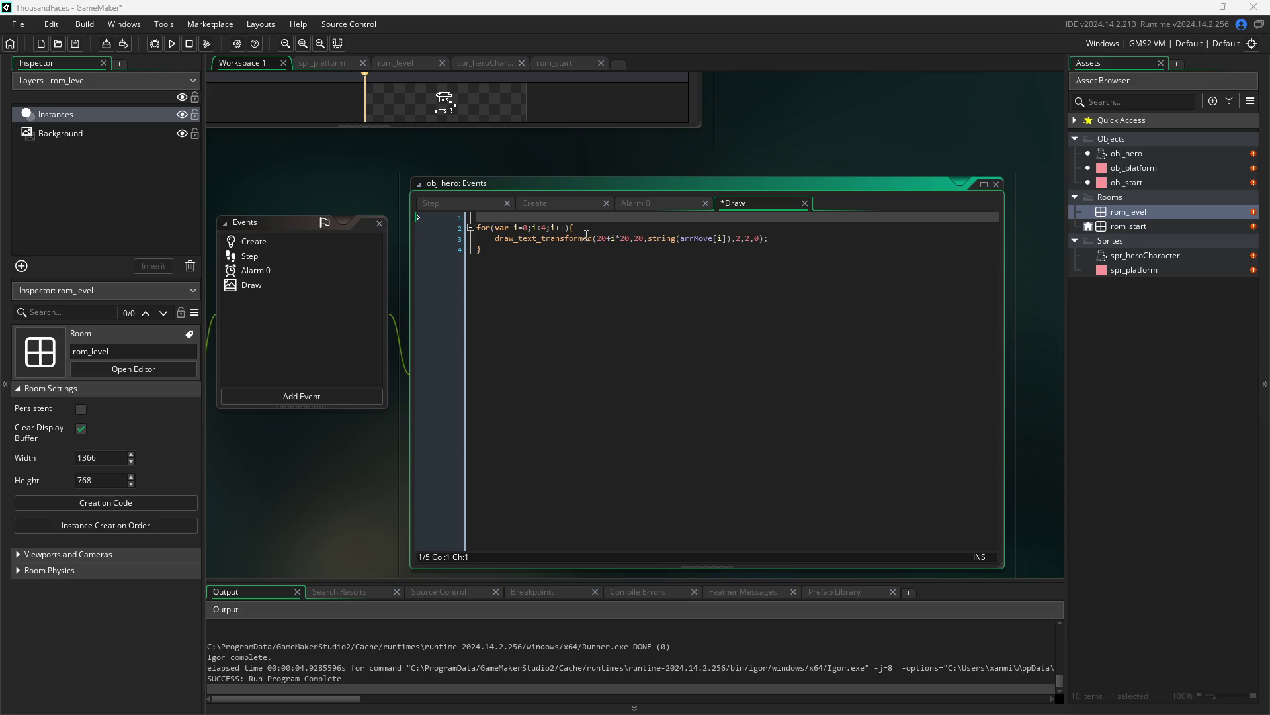
- Edit around the end of the draw_text_transformed name, removing stray characters
left_click(591, 238)
key("Right")
type("-")
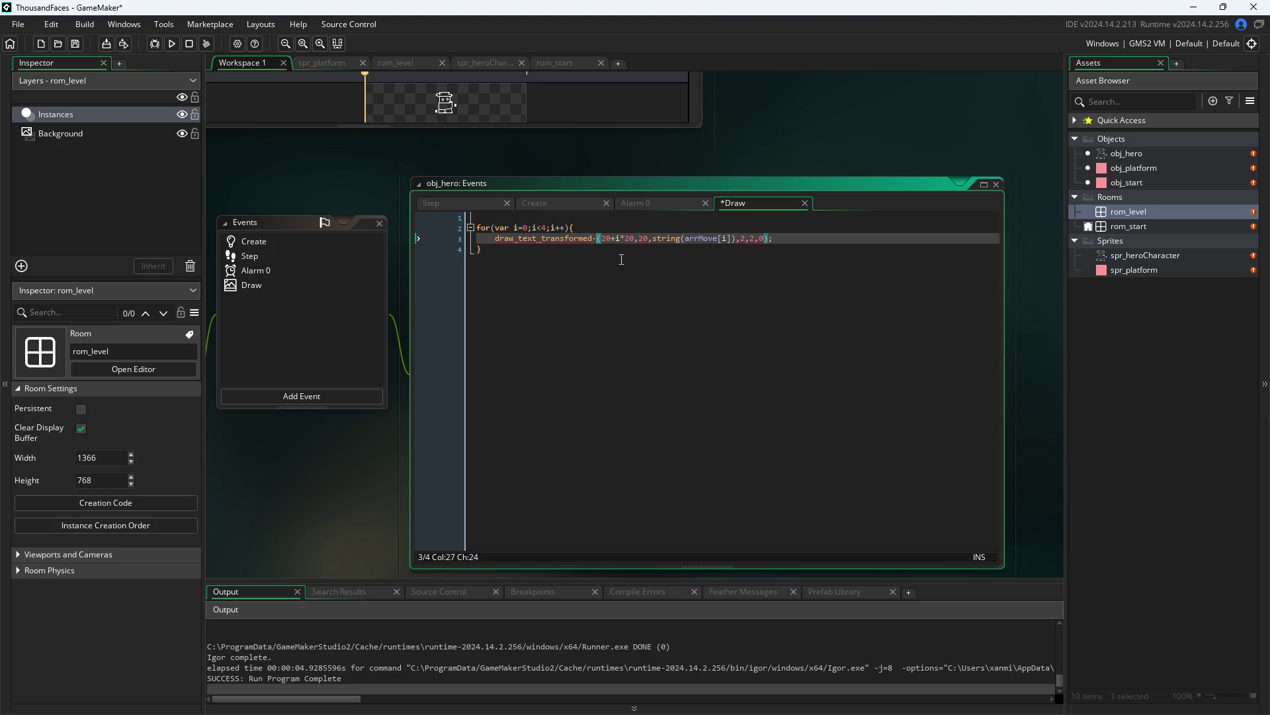
key("BackSpace")
type("_")
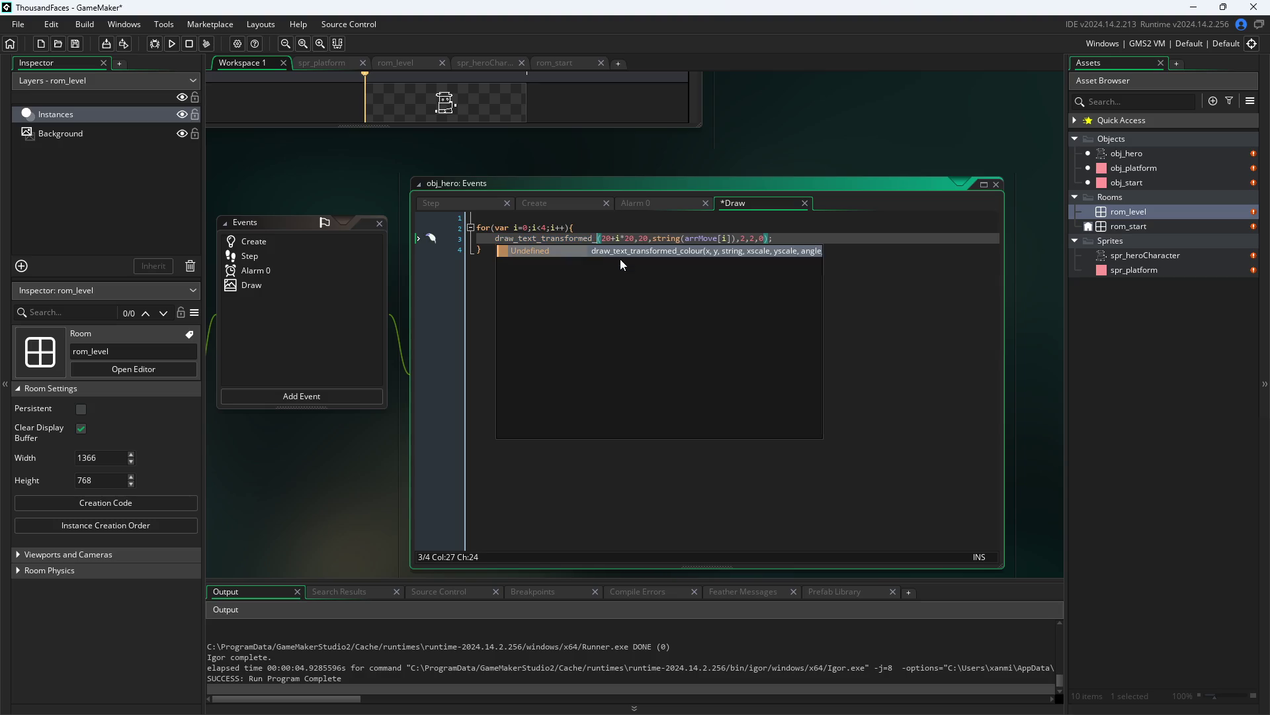
key("BackSpace")
key("Left")
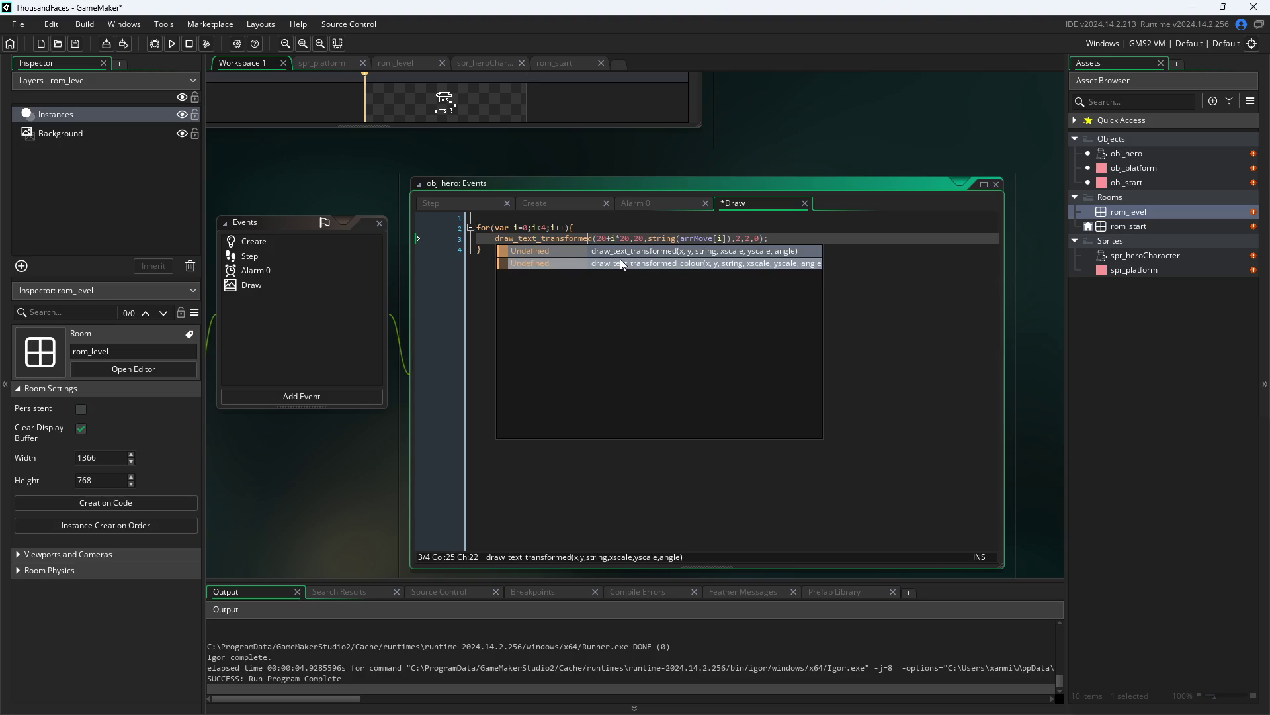
key("Left")
key("Left")
key("Left")
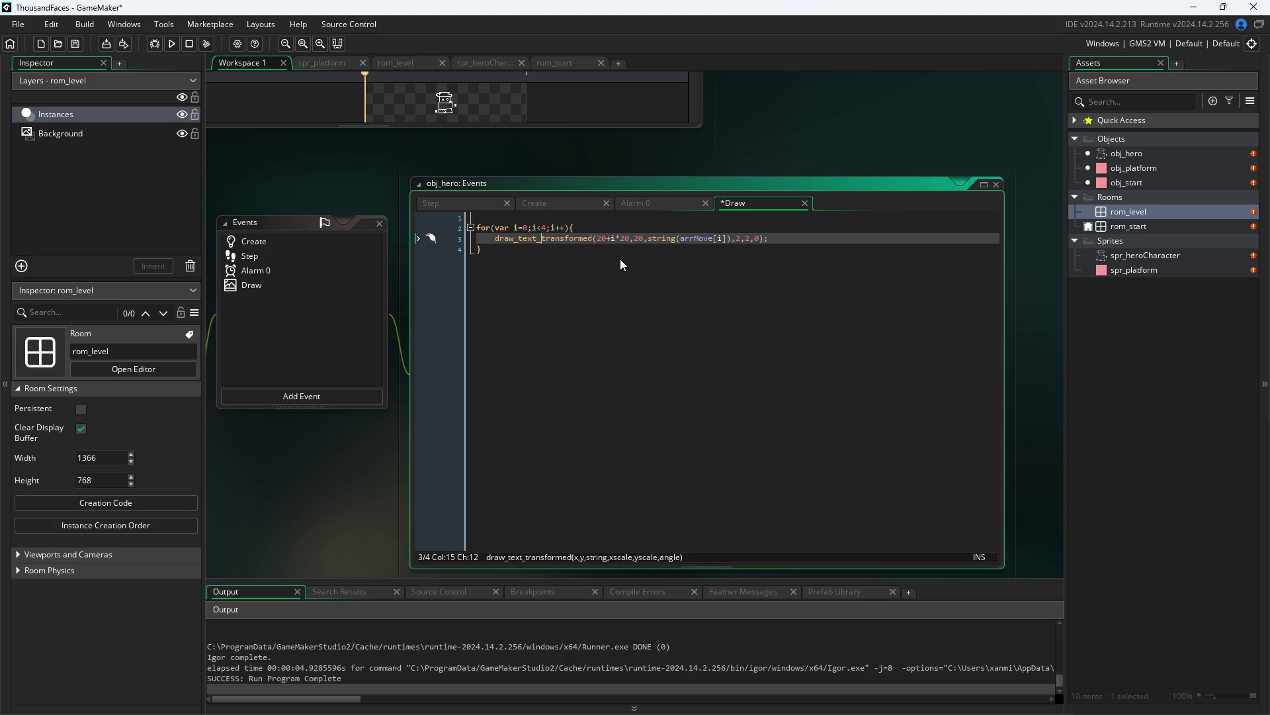
key("Left")
key("Left")
key("Left")
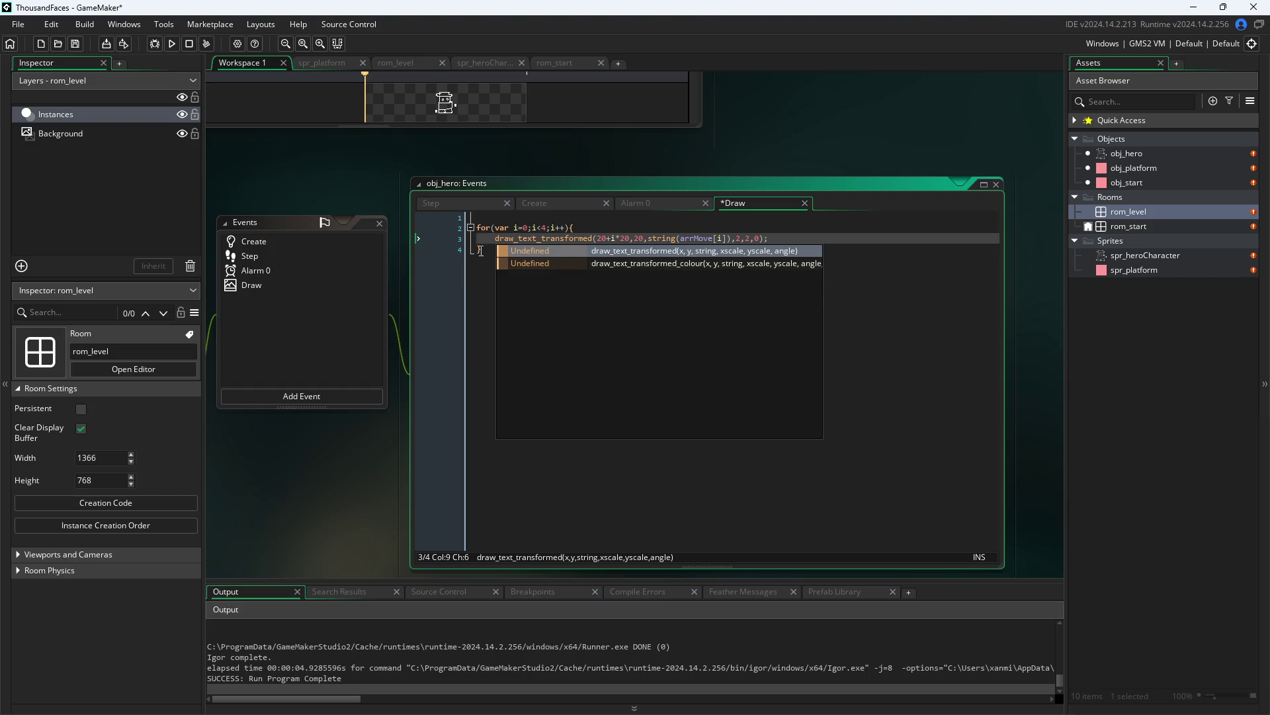
- Try a draw_te call below the loop, then erase it and the extra line
left_click(531, 271)
key("Return")
type("draw_t")
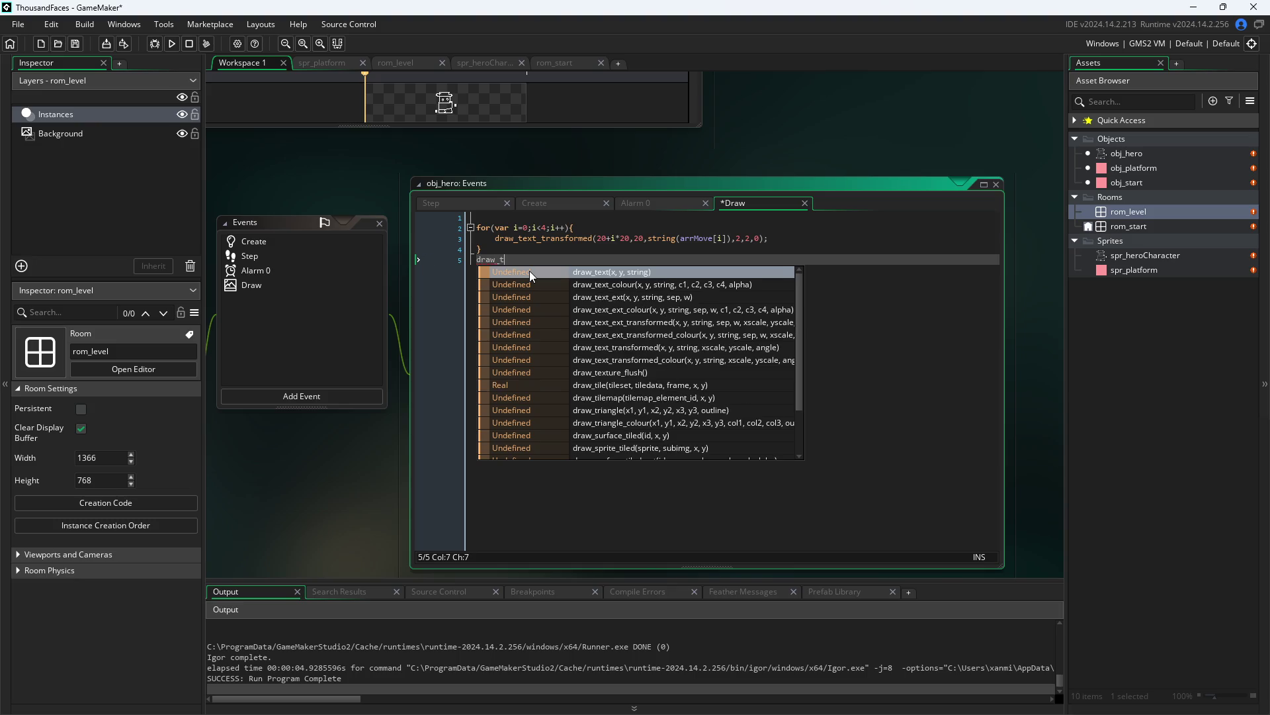
type("e")
key("BackSpace")
key("BackSpace")
key("BackSpace")
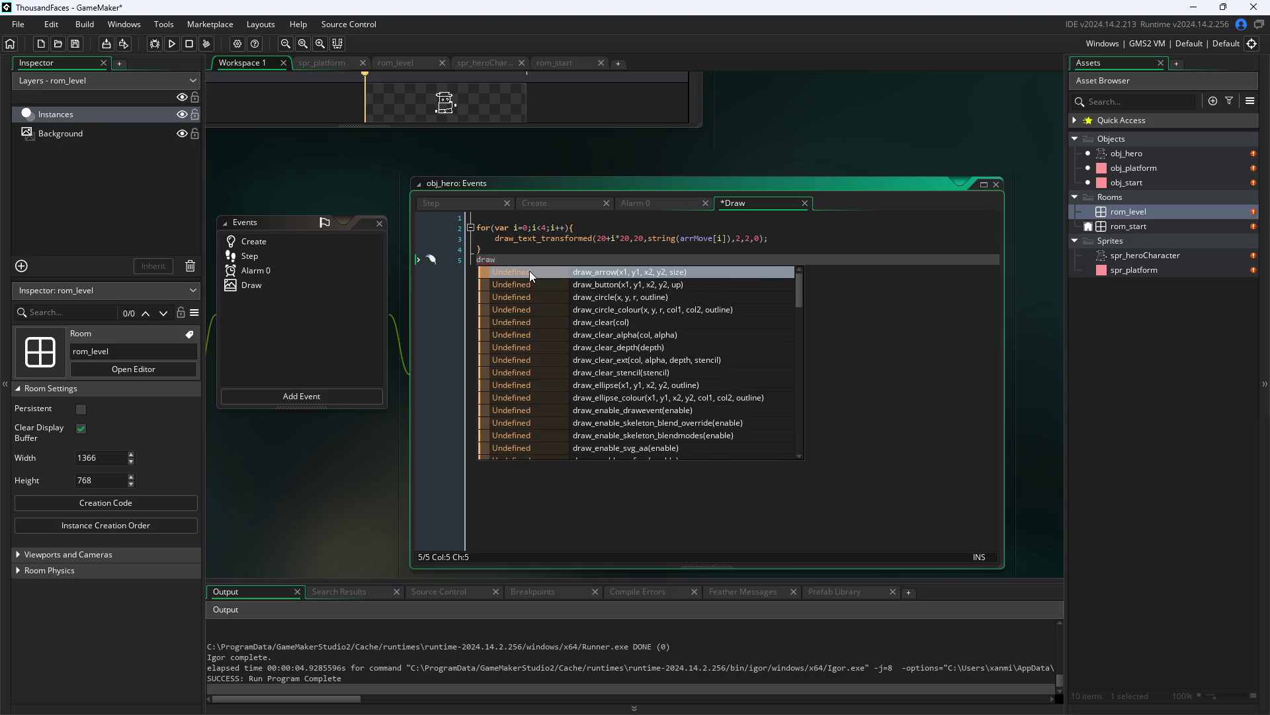
type("_te")
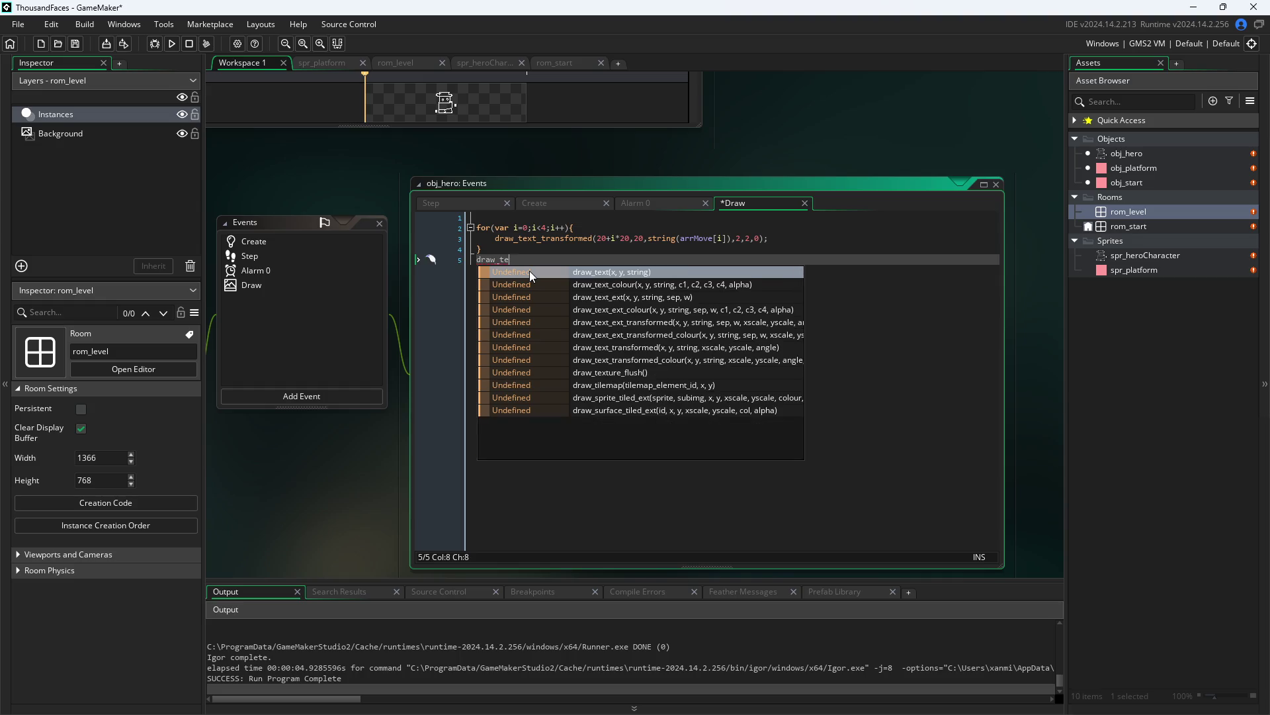
key("BackSpace")
key("BackSpace")
key("BackSpace")
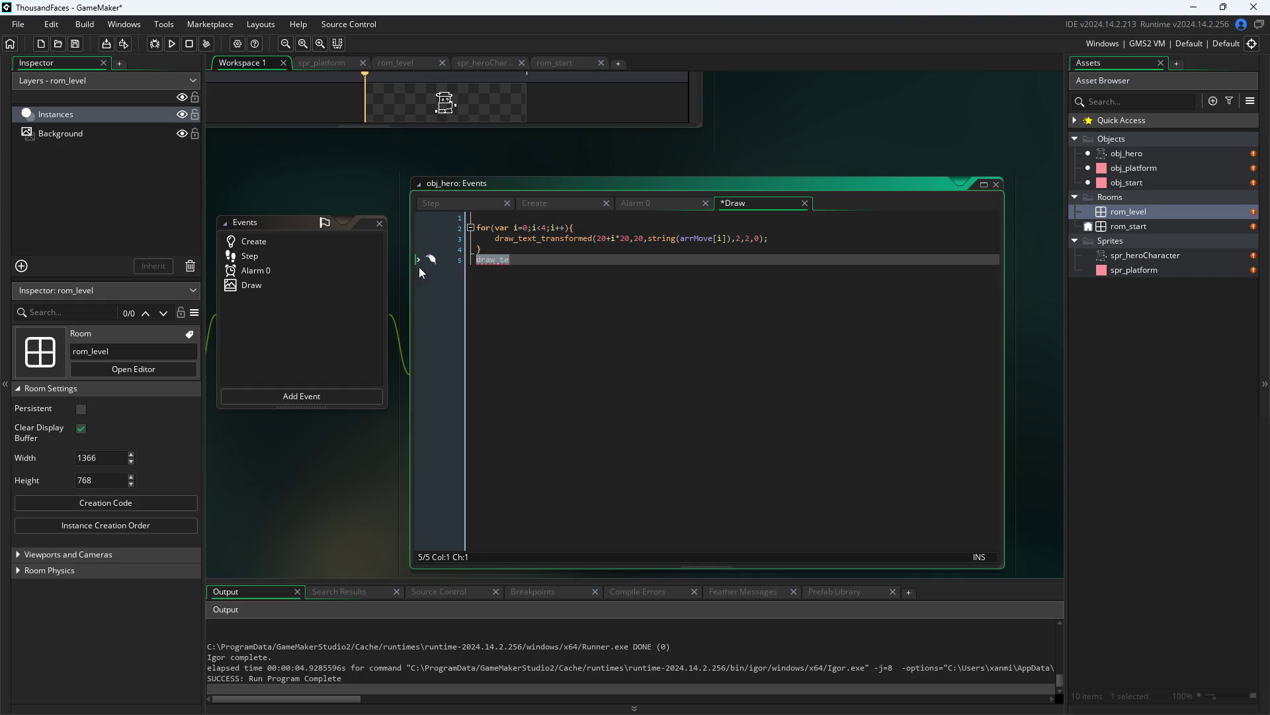
key("BackSpace")
- Rename the call to draw_text_ext_transformed and save
left_click(547, 240)
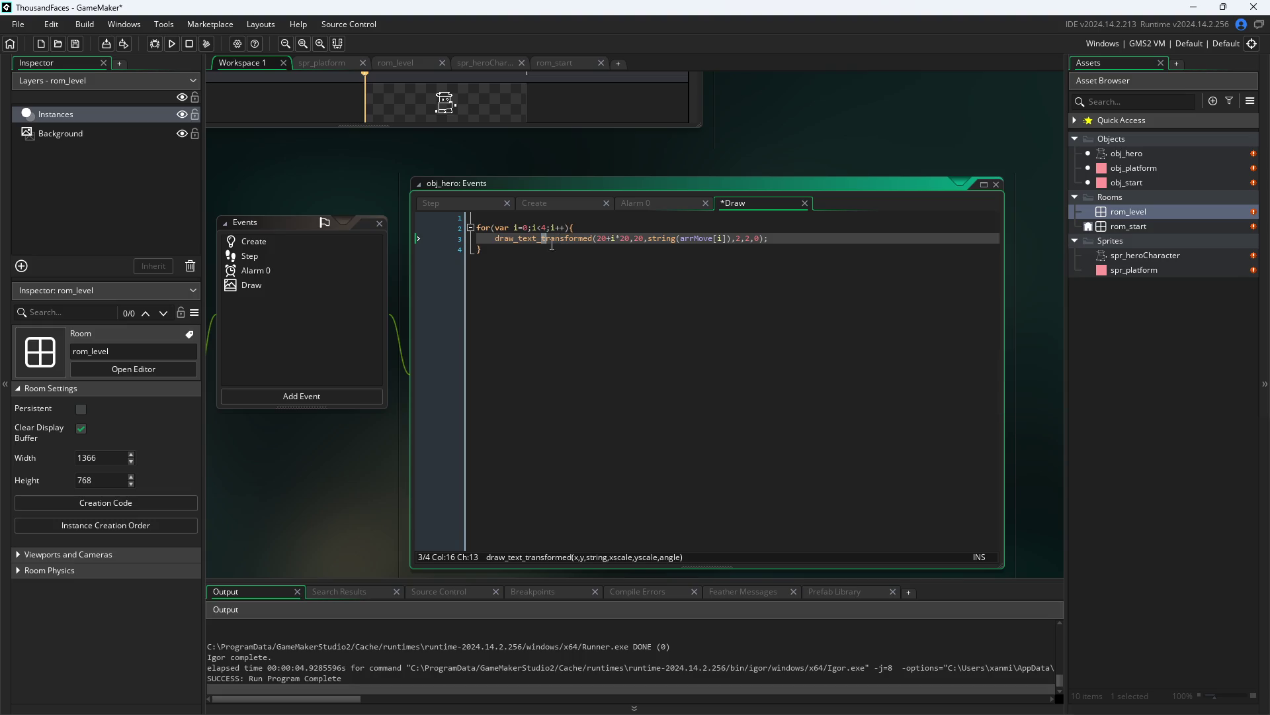
type("ext")
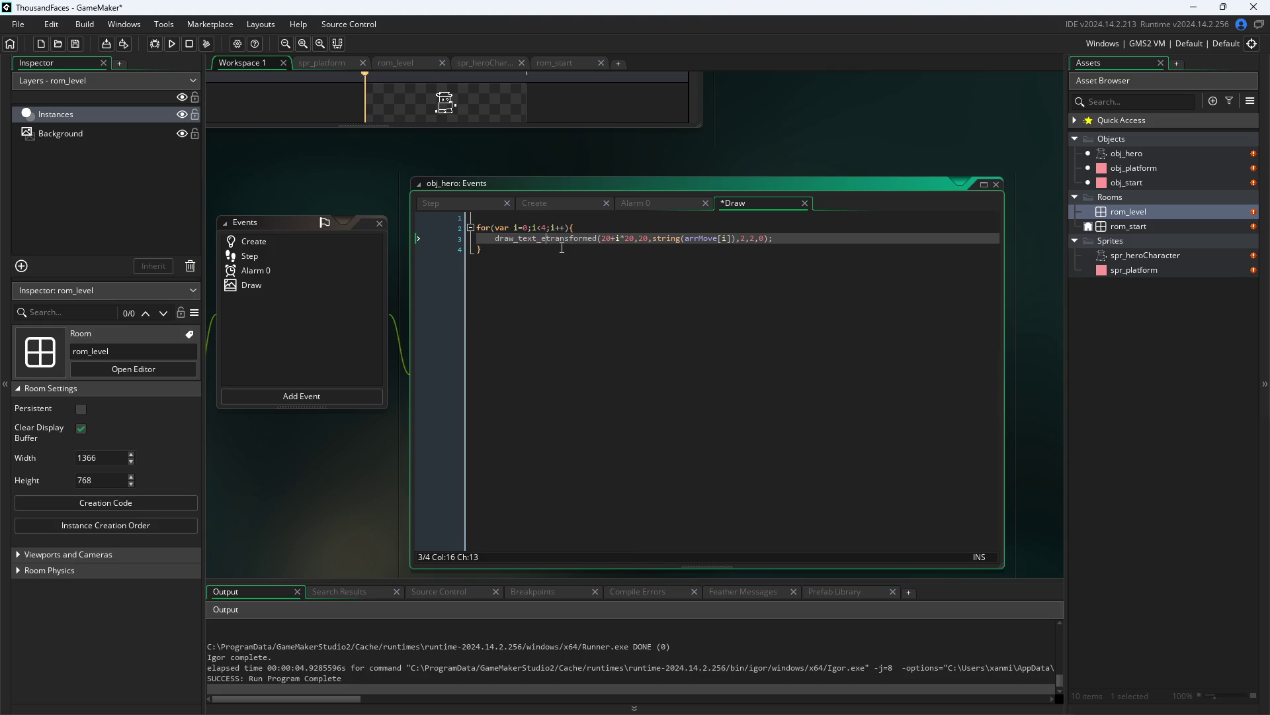
type("_")
key("ctrl+s")
- Insert ,0,0 after string(arrMove[i]) and save the Draw event
mouse_move(575, 242)
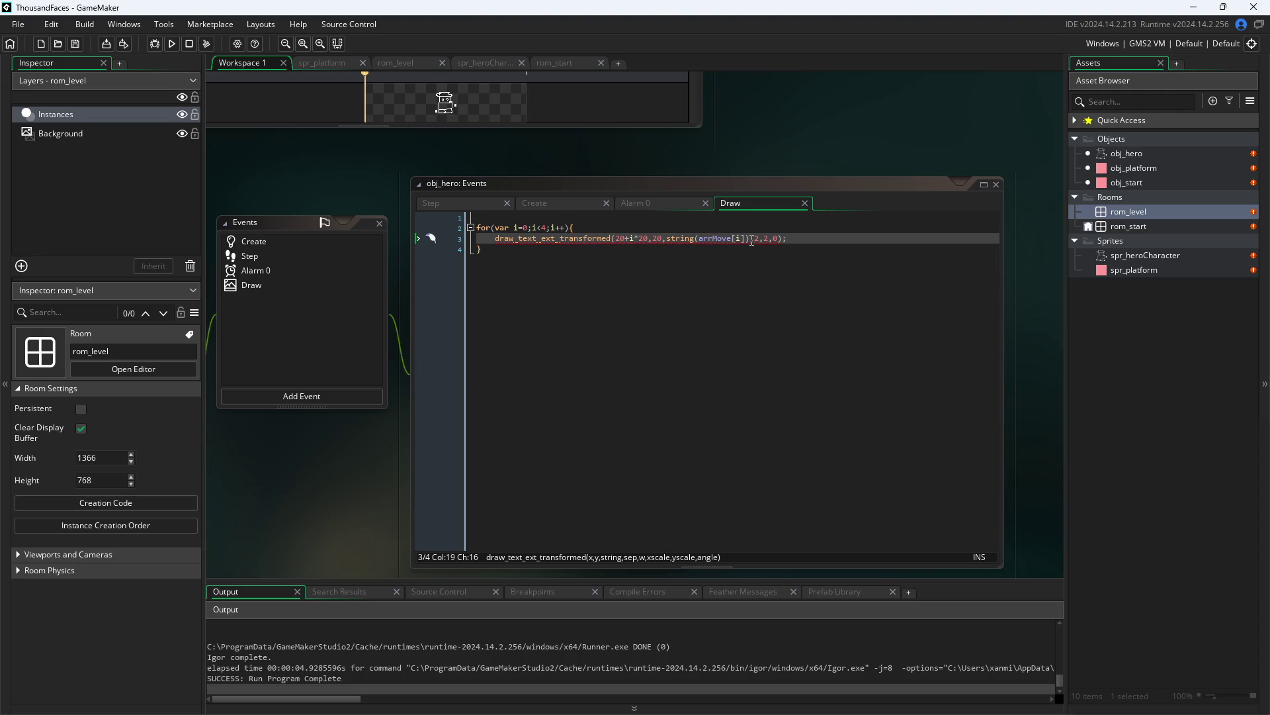
left_click(751, 240)
type(",0,0")
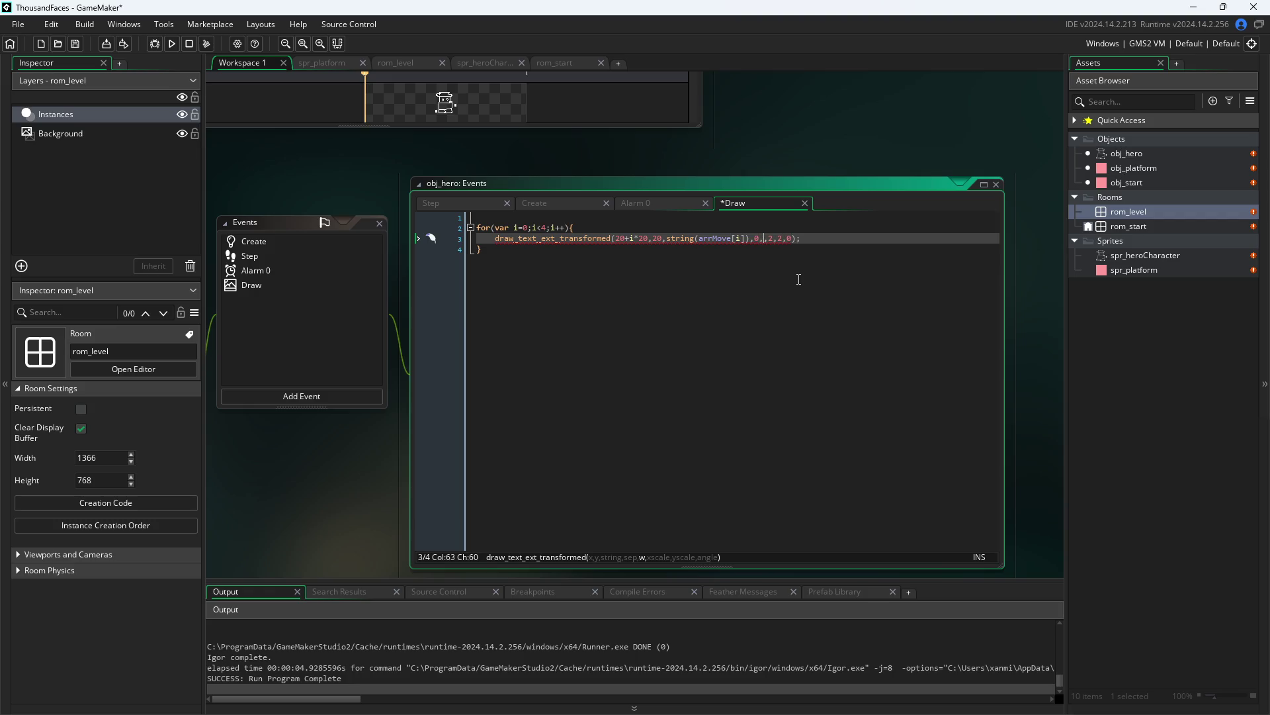
key("ctrl+s")
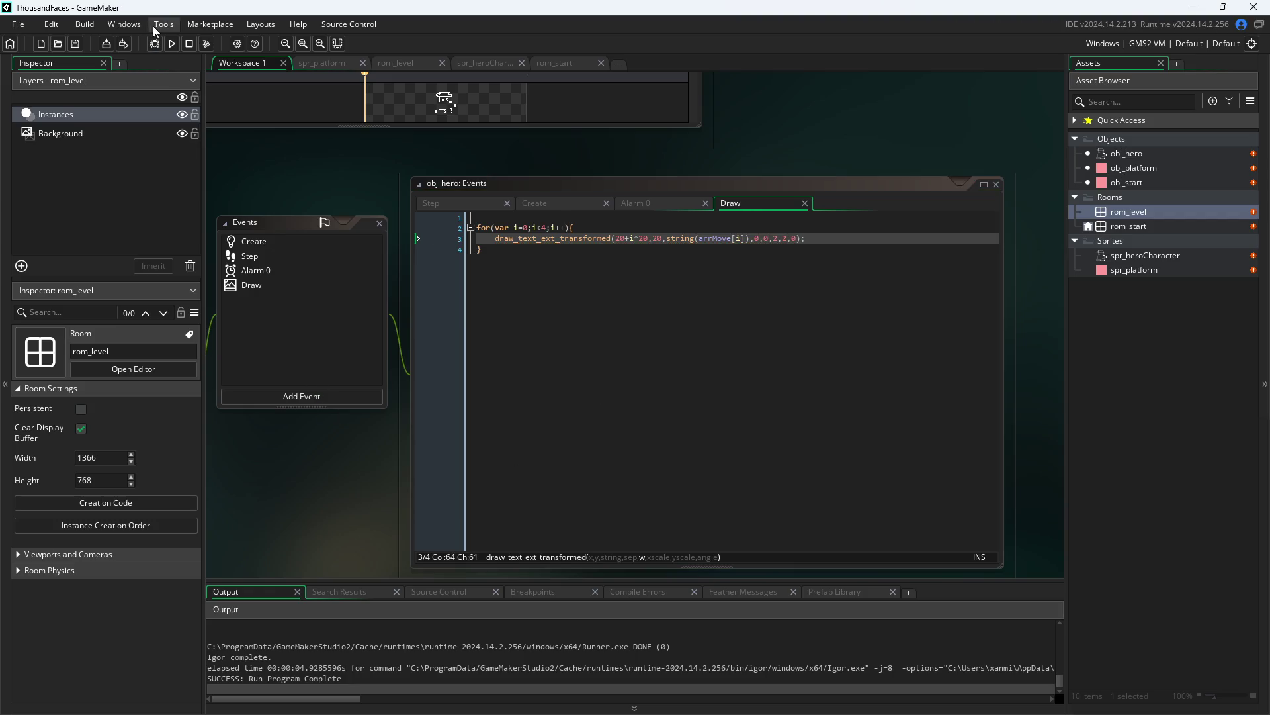
left_click(173, 43)
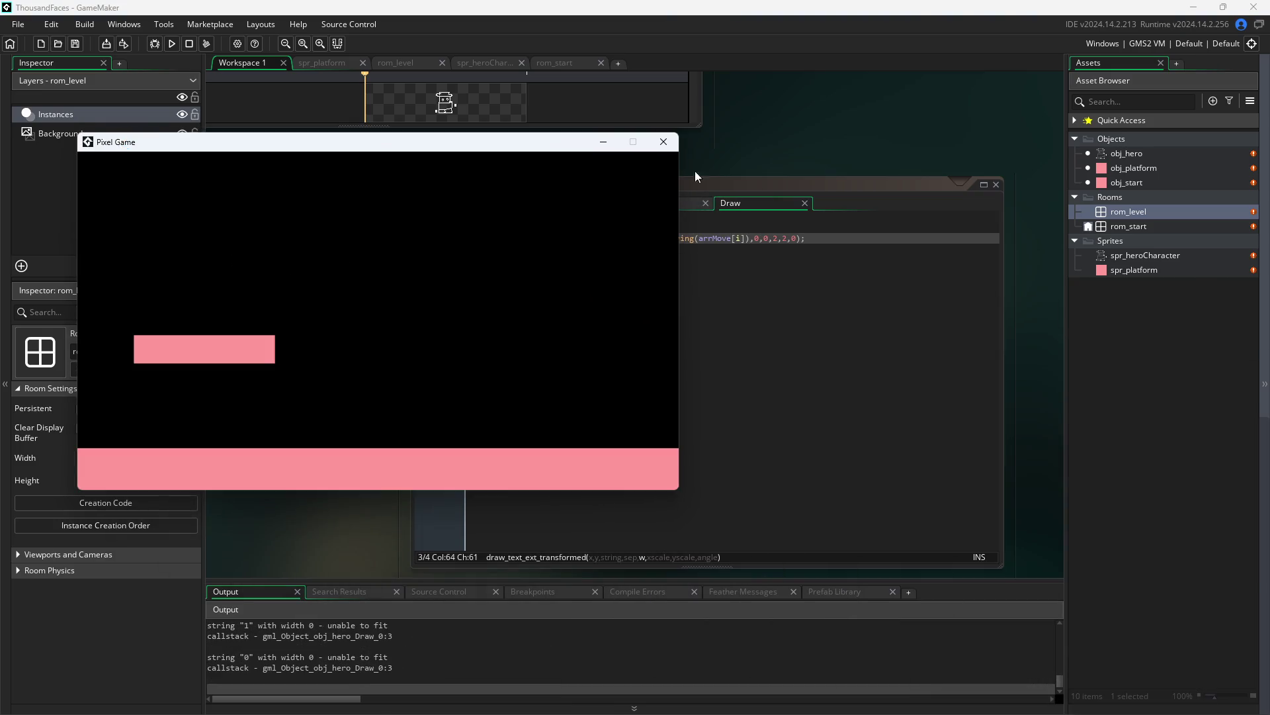
left_click(664, 142)
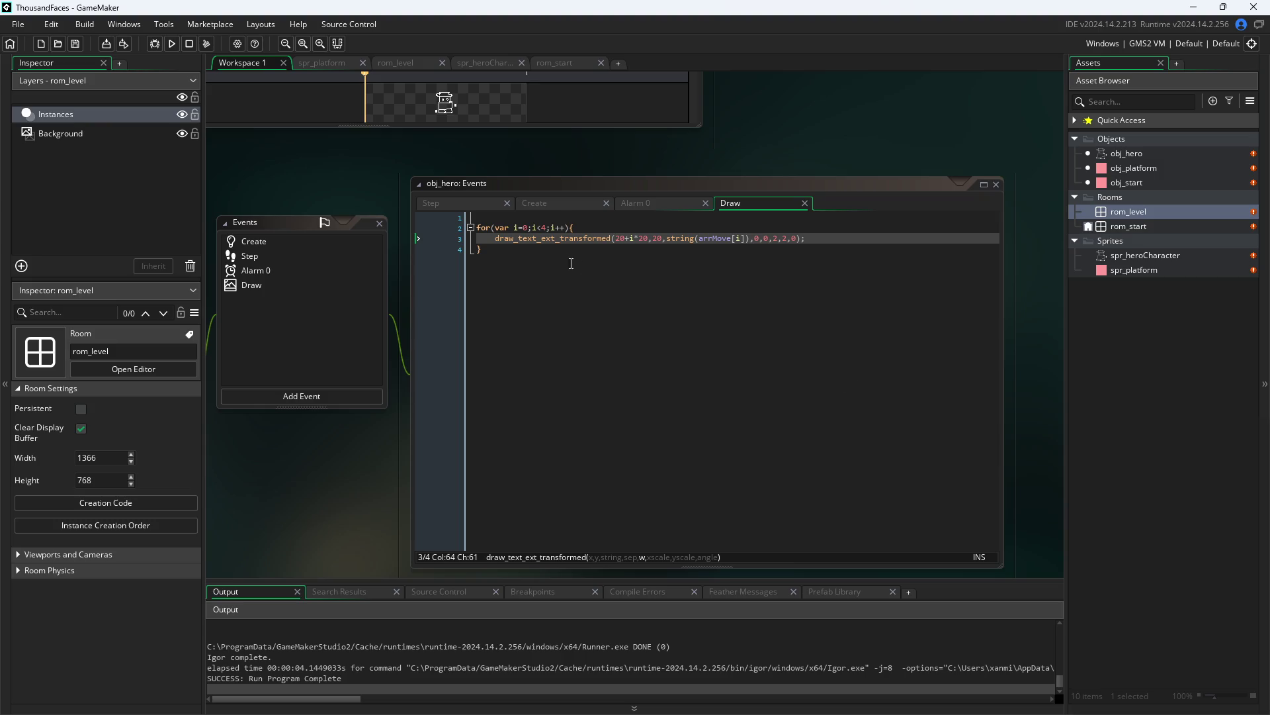
left_click(514, 284)
- Undo back to draw_text_transformed with 2,2,0, add draw_self() on line 1, and run
key("ctrl+z")
key("ctrl+z")
key("ctrl+z")
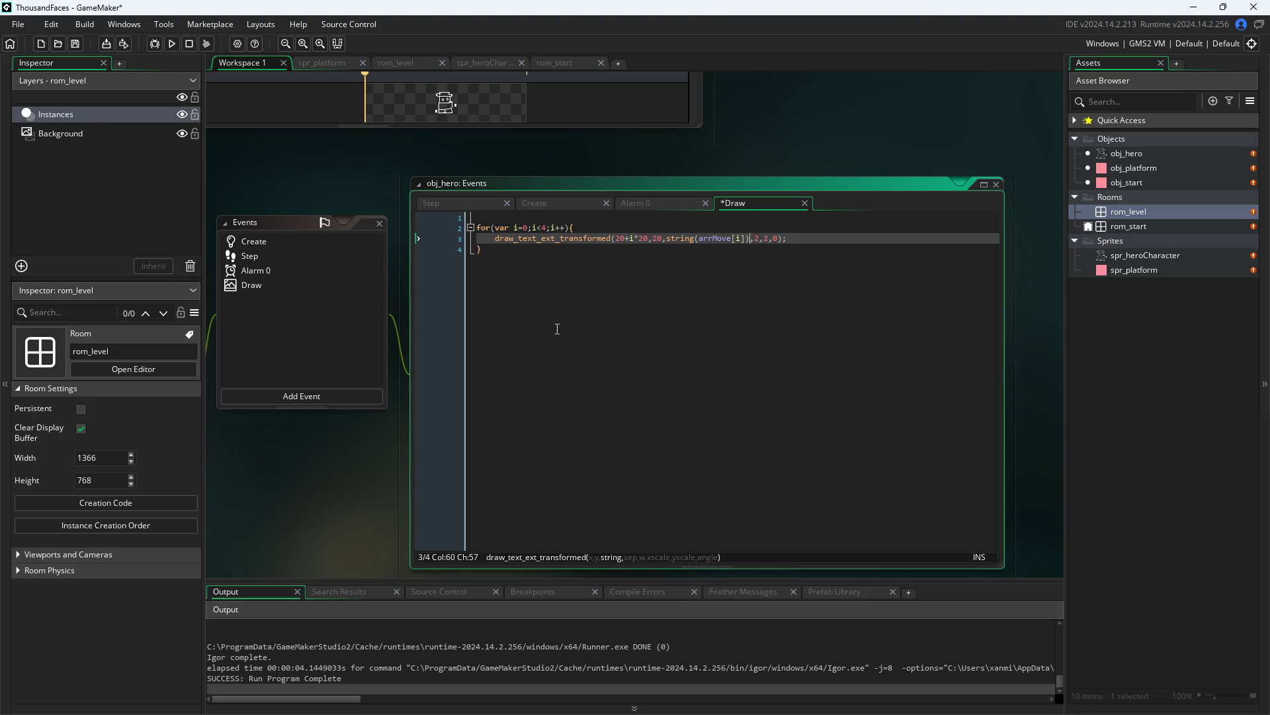
left_click(512, 218)
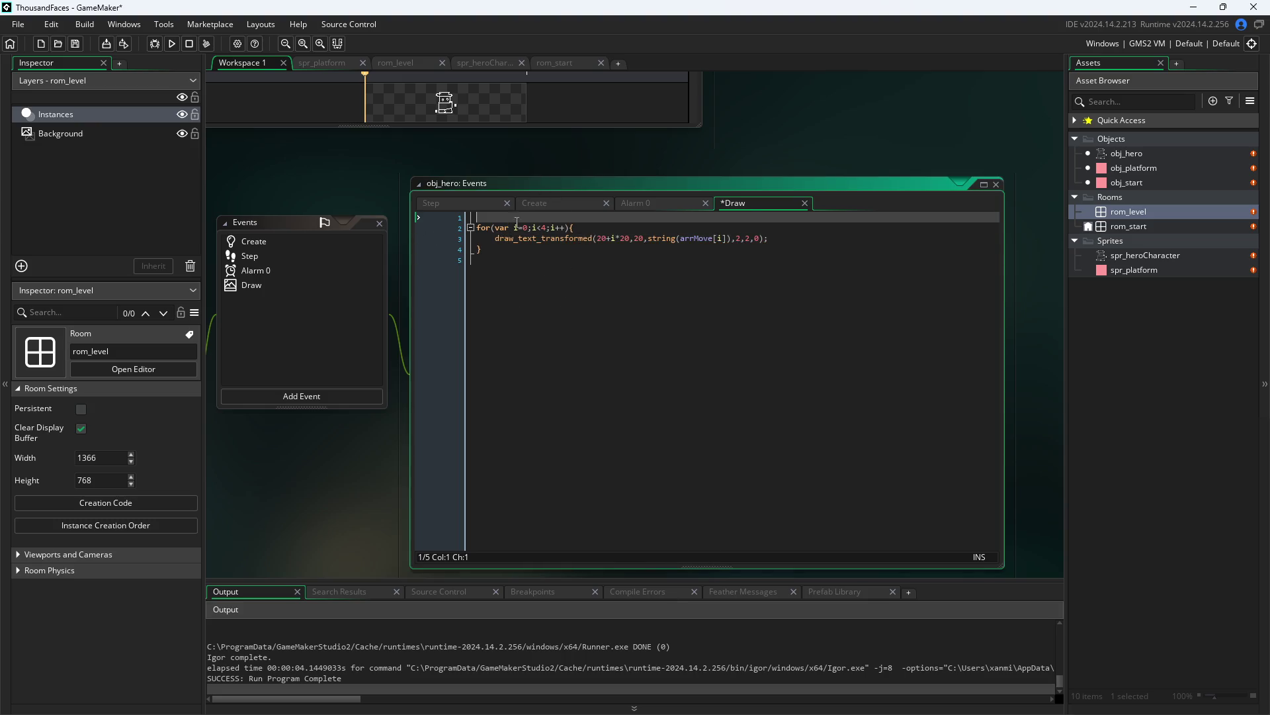
type("d")
key("BackSpace")
type("draw_sel")
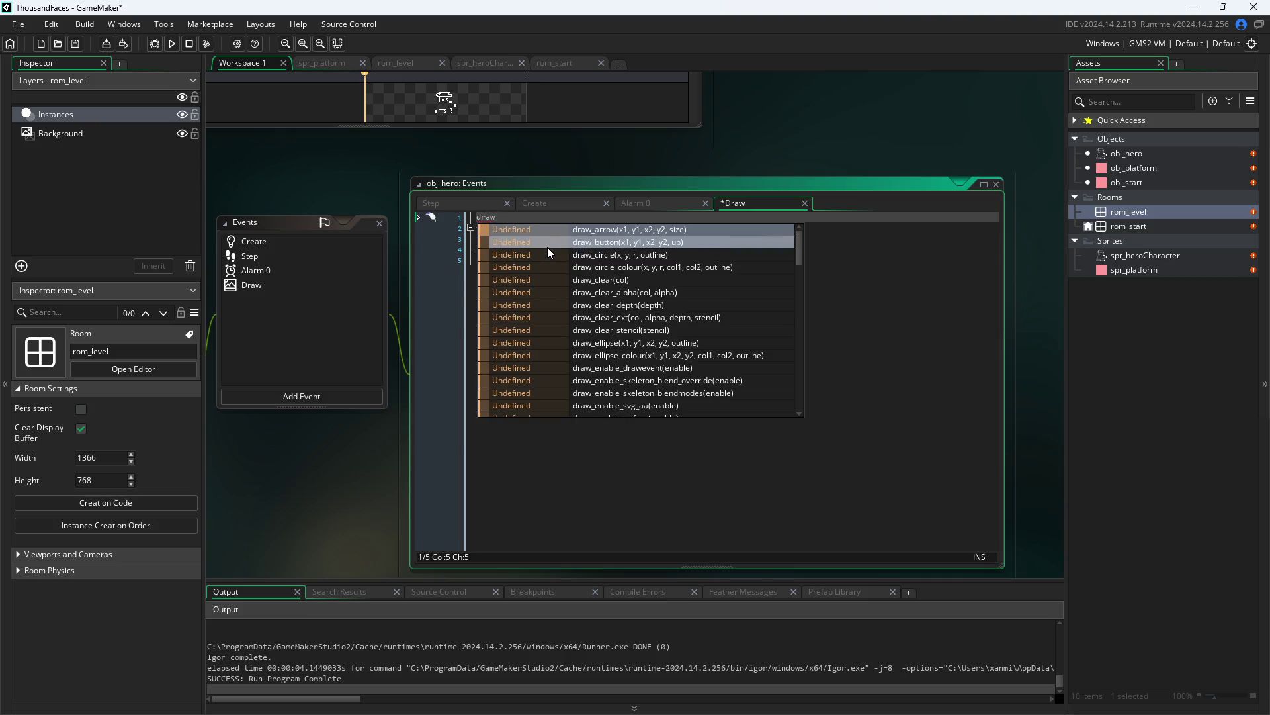
key("Return")
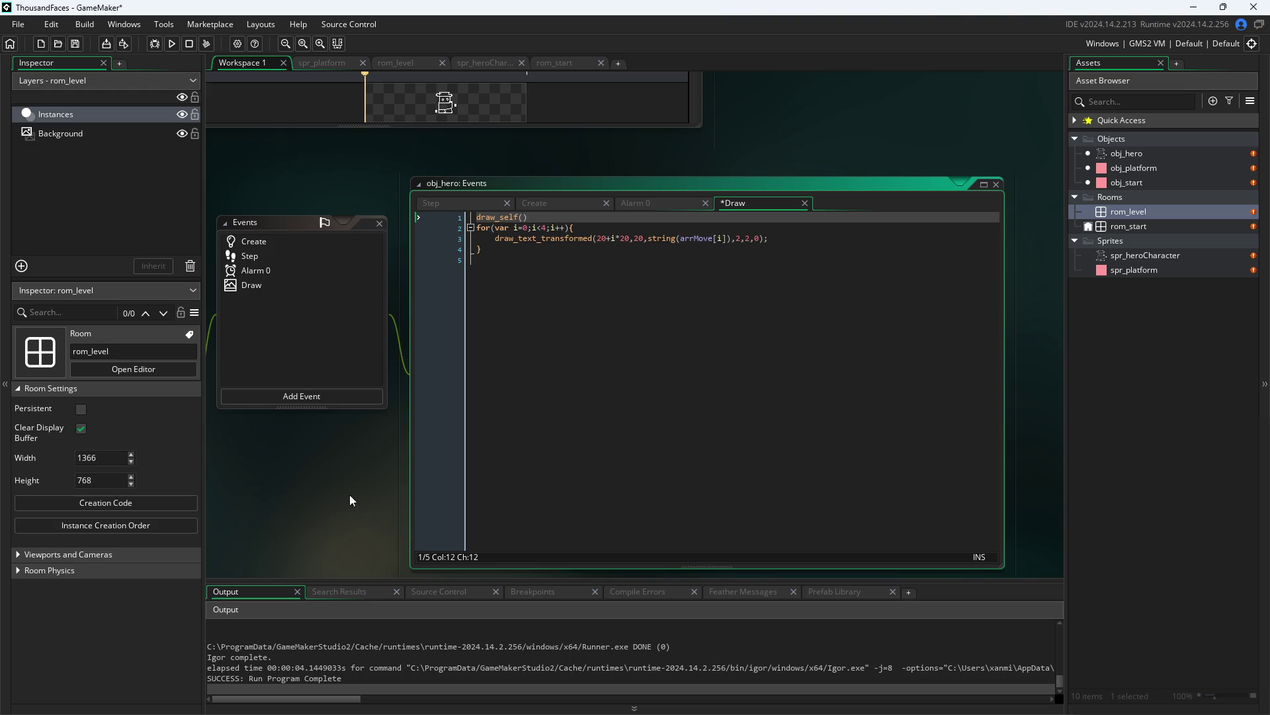
left_click(173, 165)
left_click(157, 48)
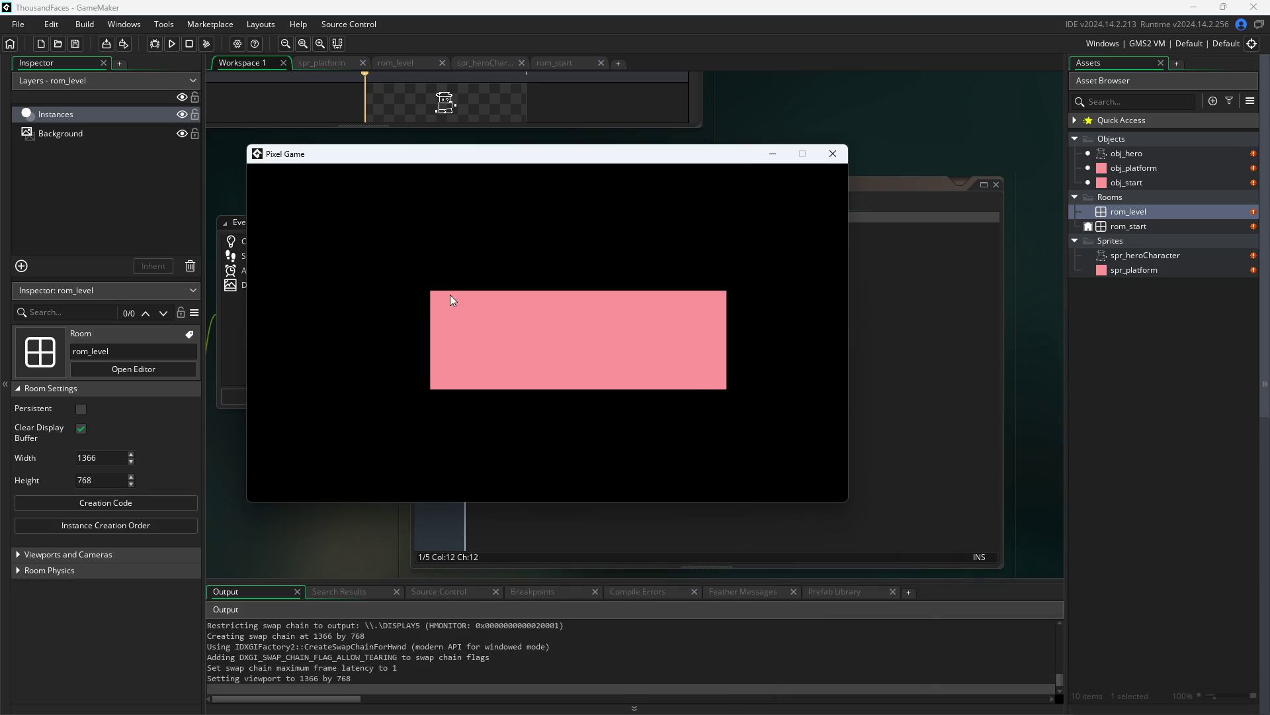
- Walk the hero right off the platform and along the floor, then close Pixel Game
key("Right")
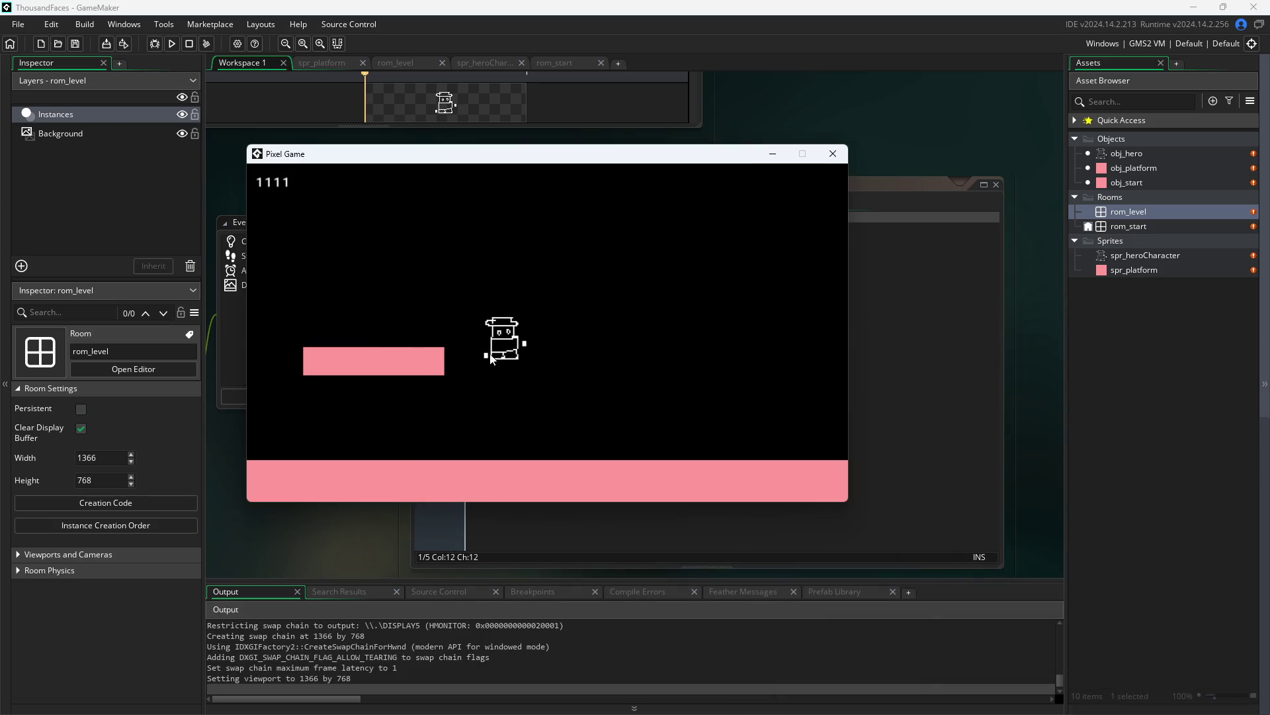
key("Left")
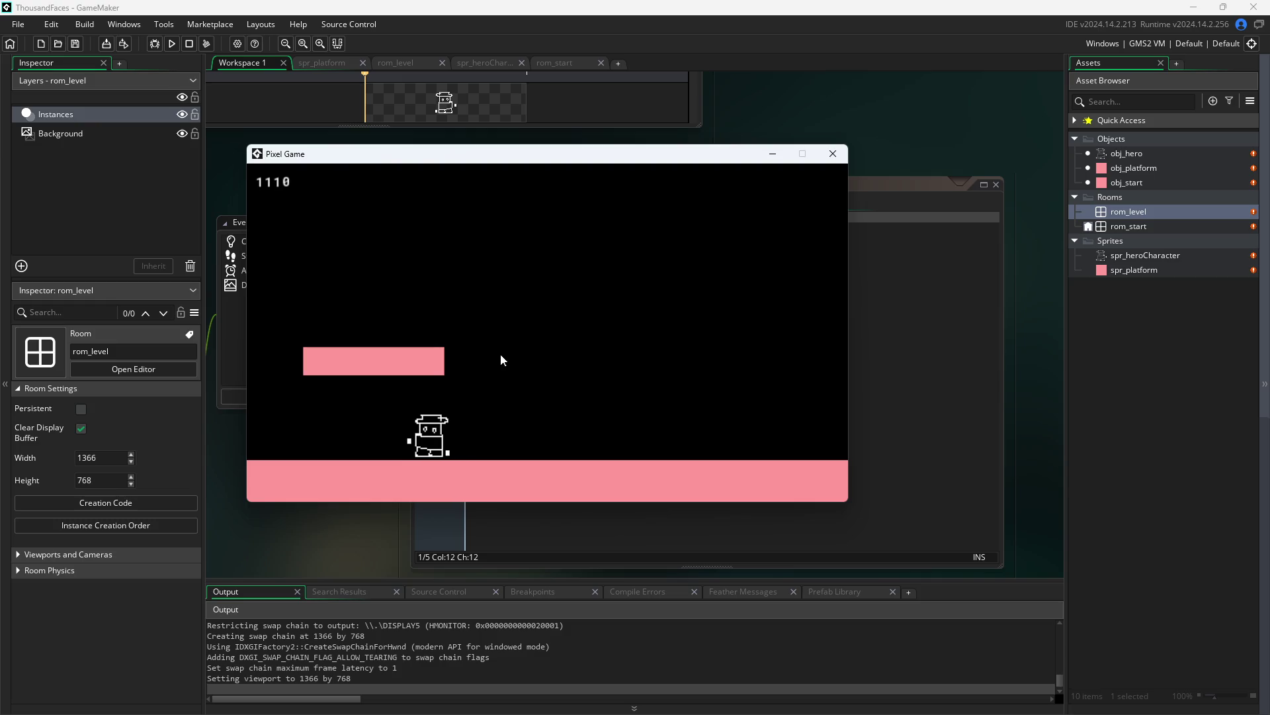
key("Right")
key("Right")
key("Left")
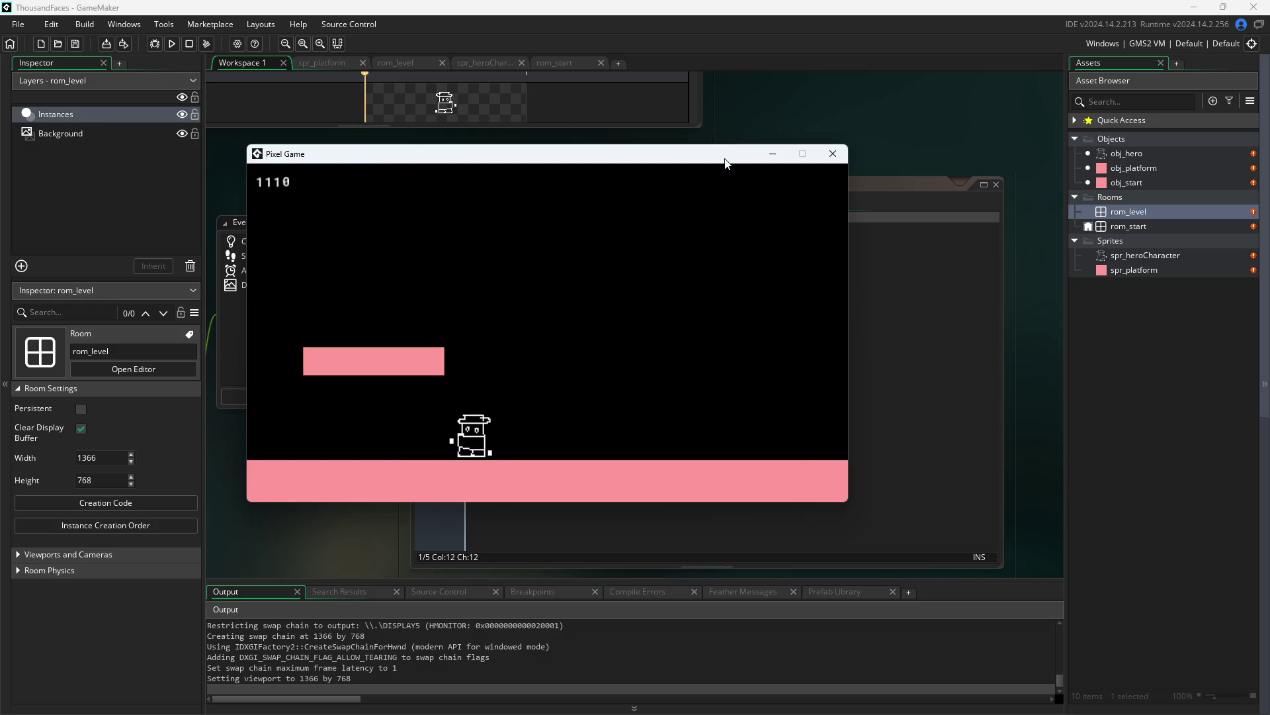
key("Right")
key("Right")
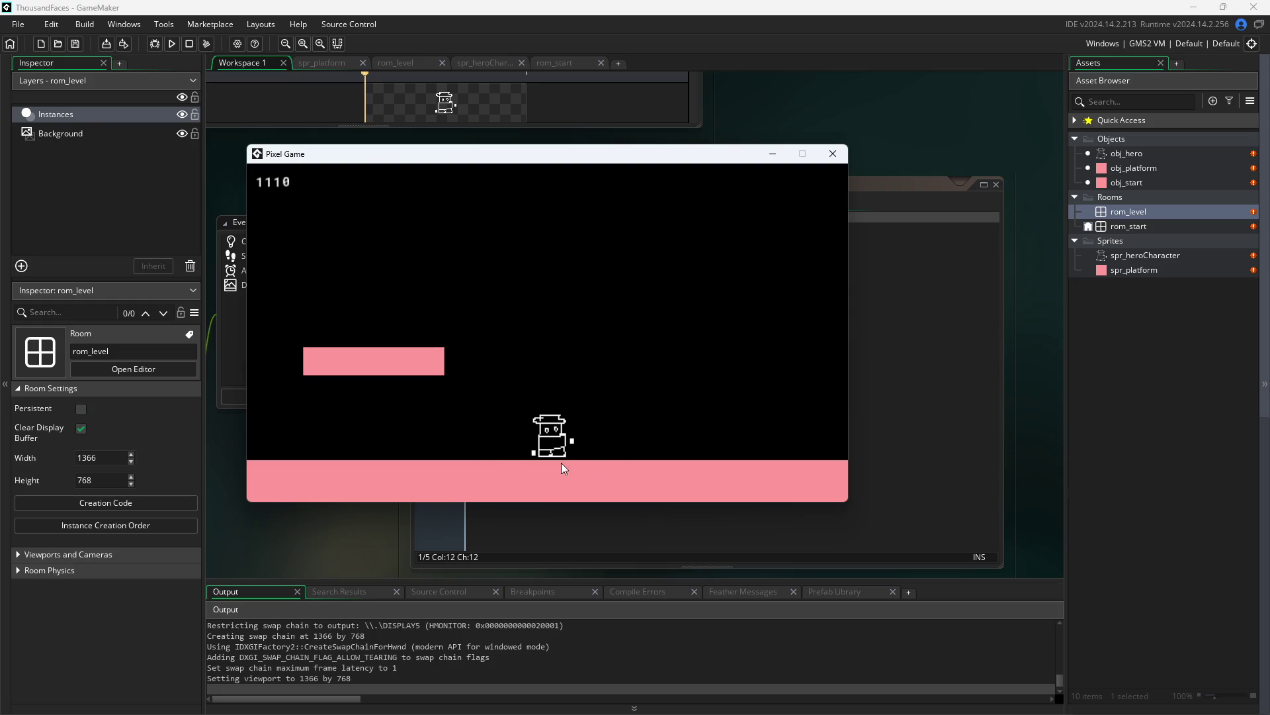
key("Right")
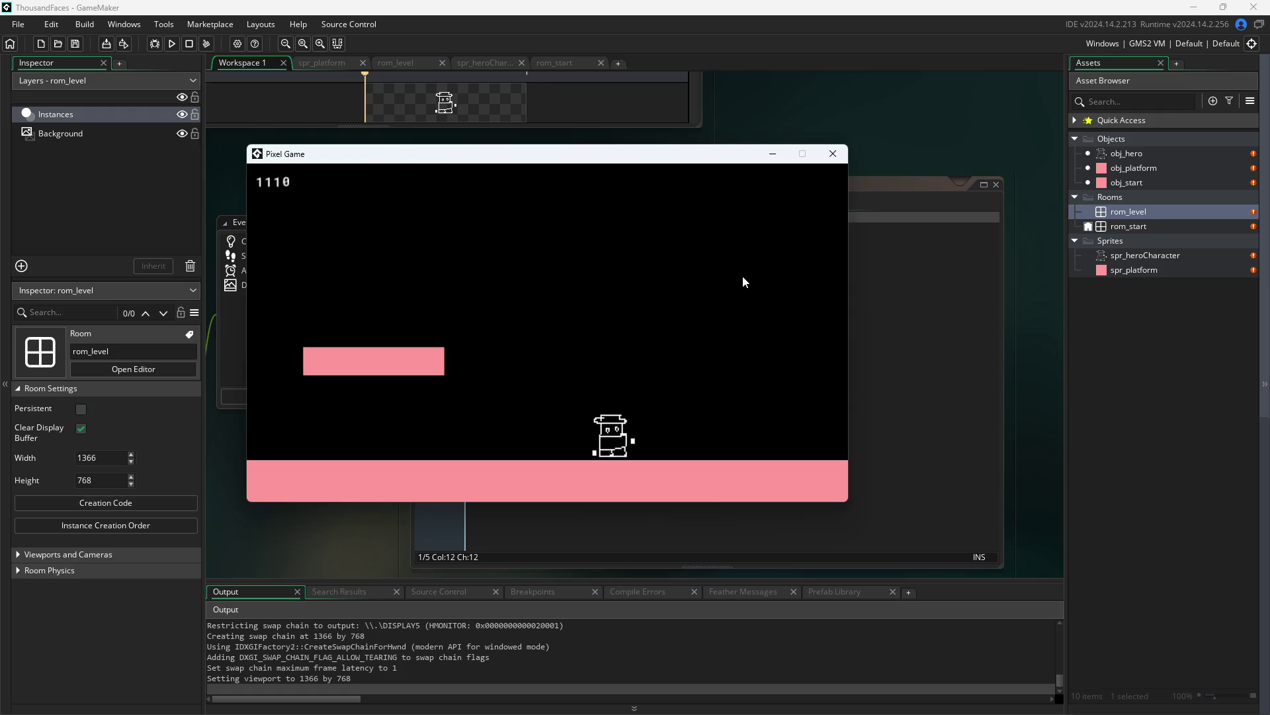
left_click(833, 154)
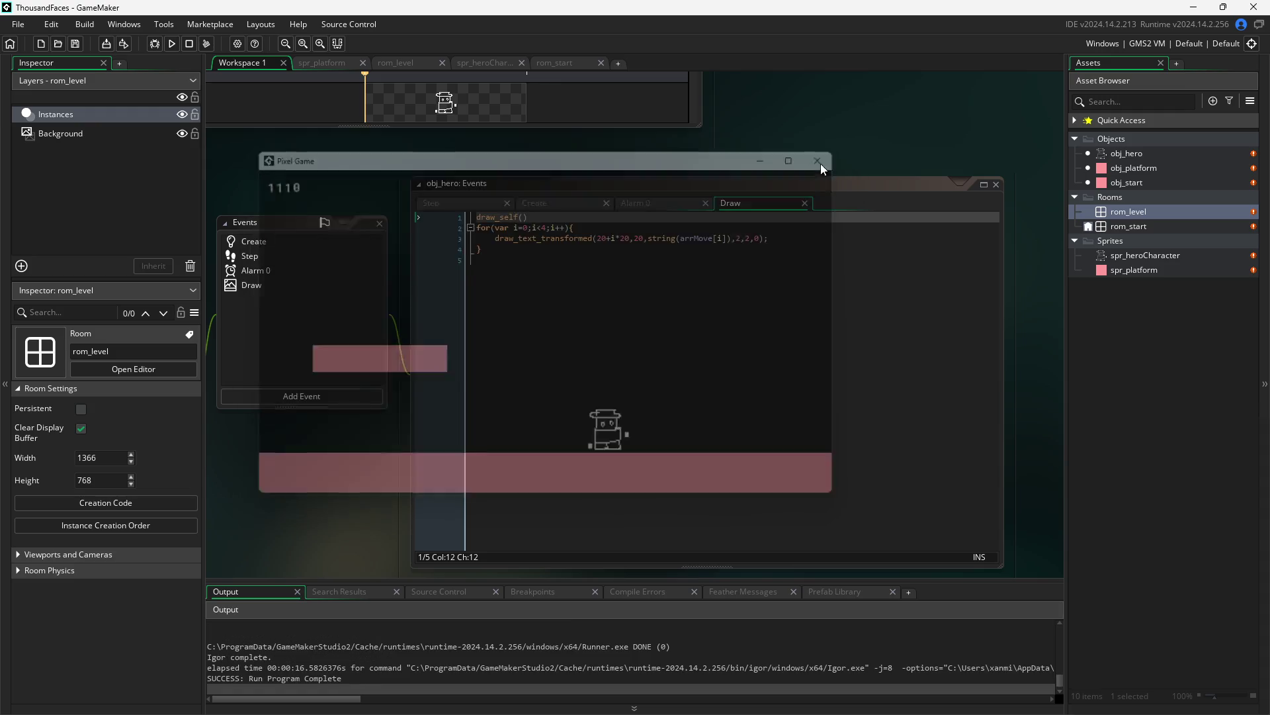
key("ctrl+a")
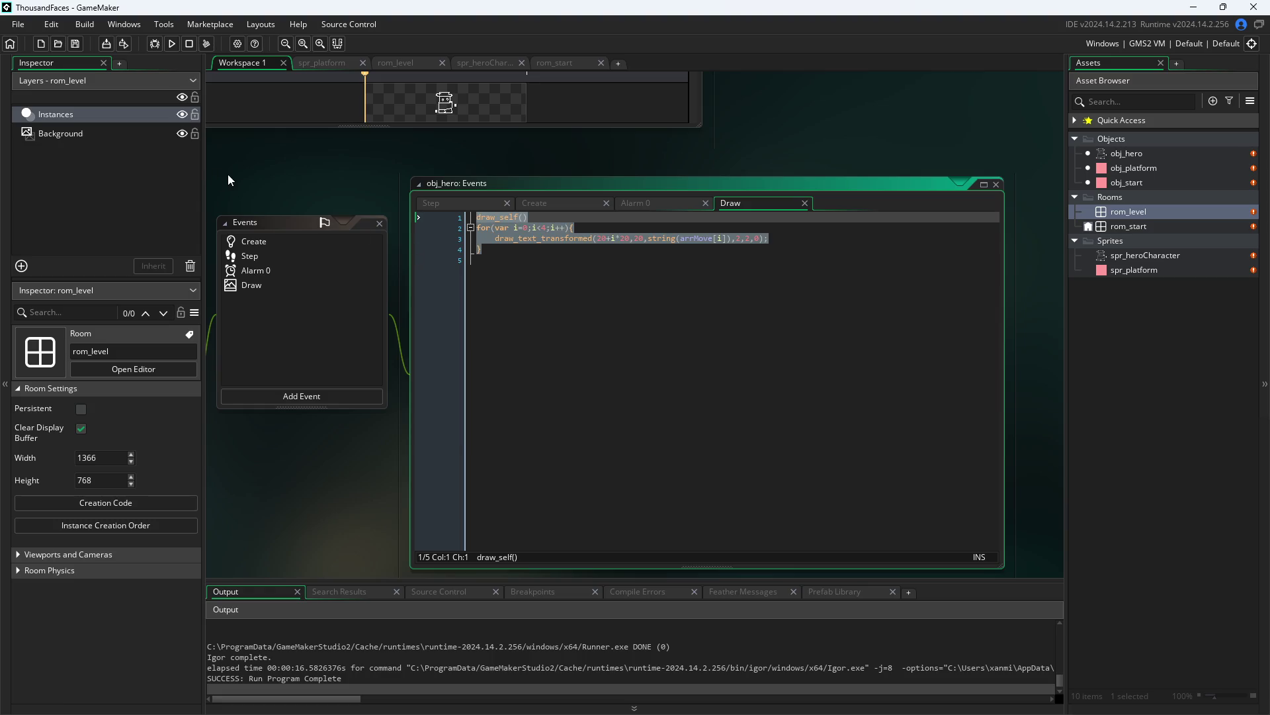
key("Delete")
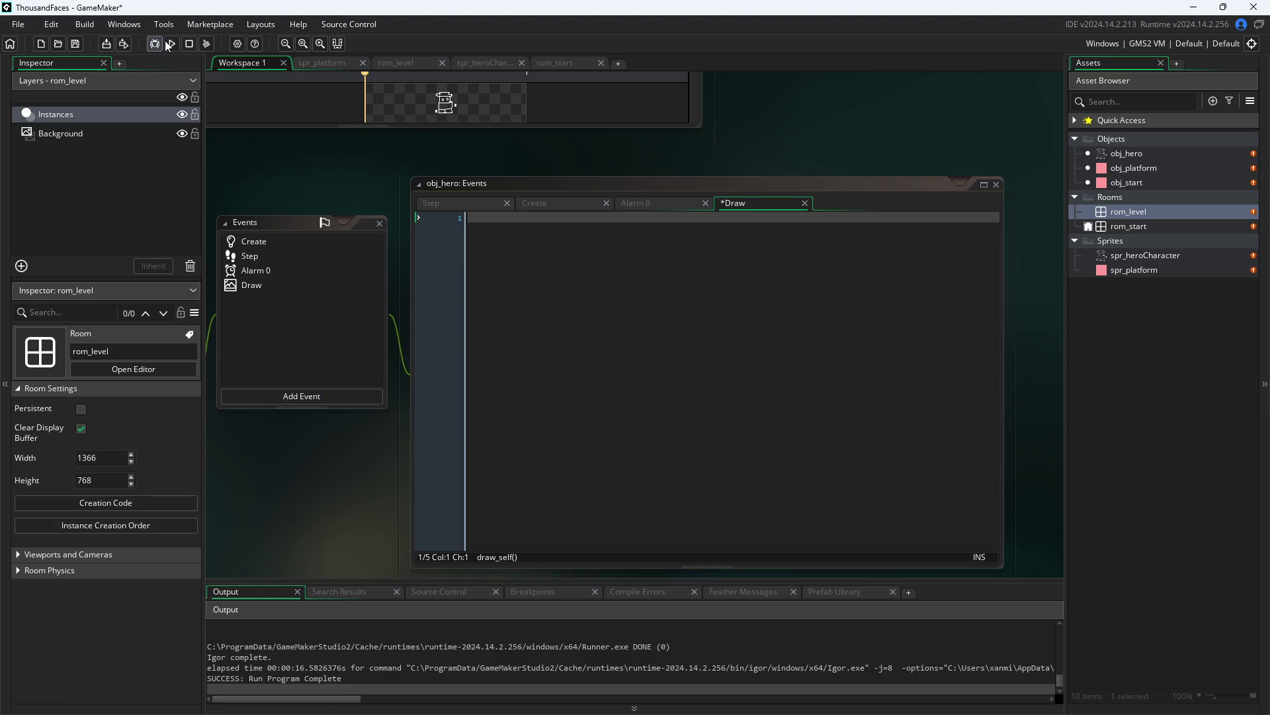
left_click(163, 41)
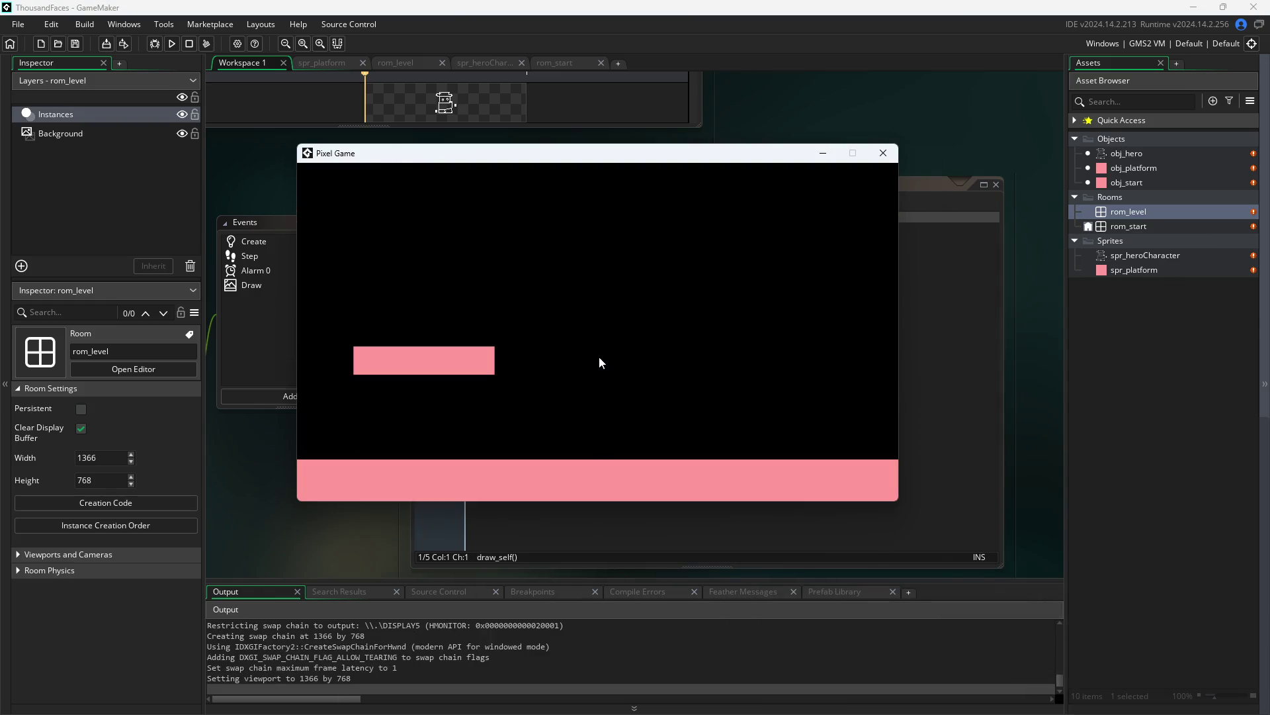
left_click(882, 153)
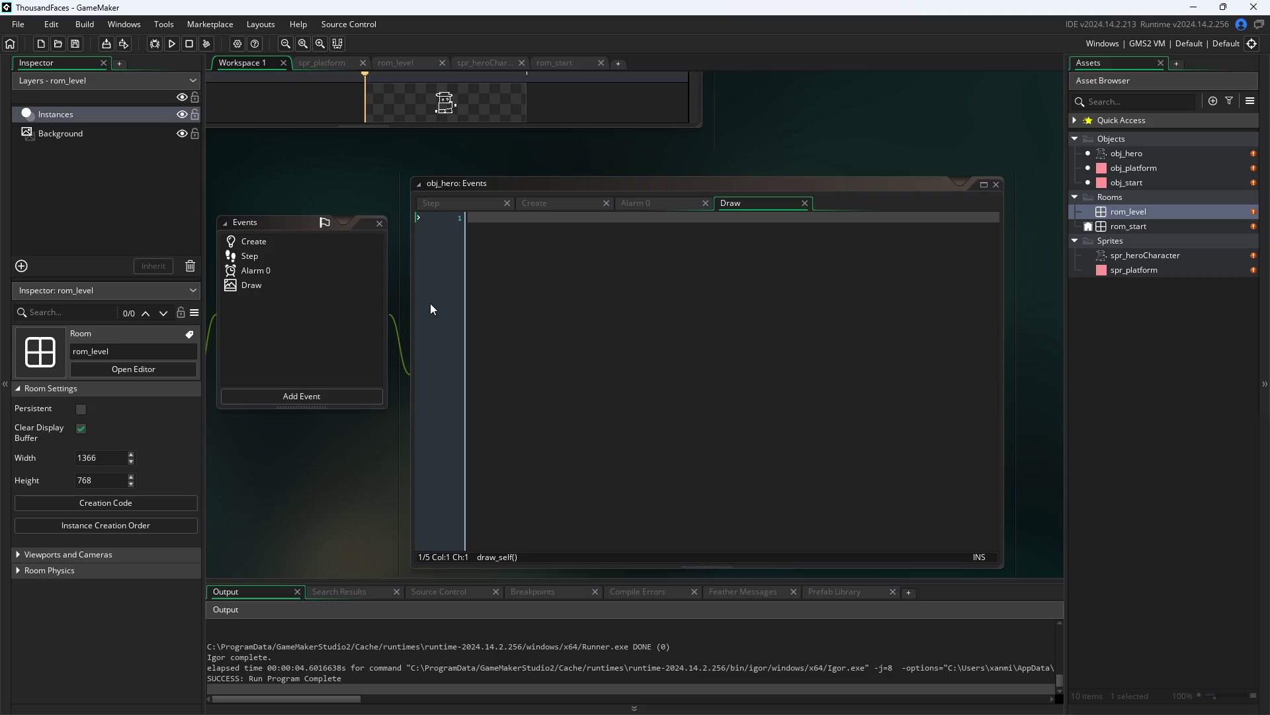
key("ctrl+z")
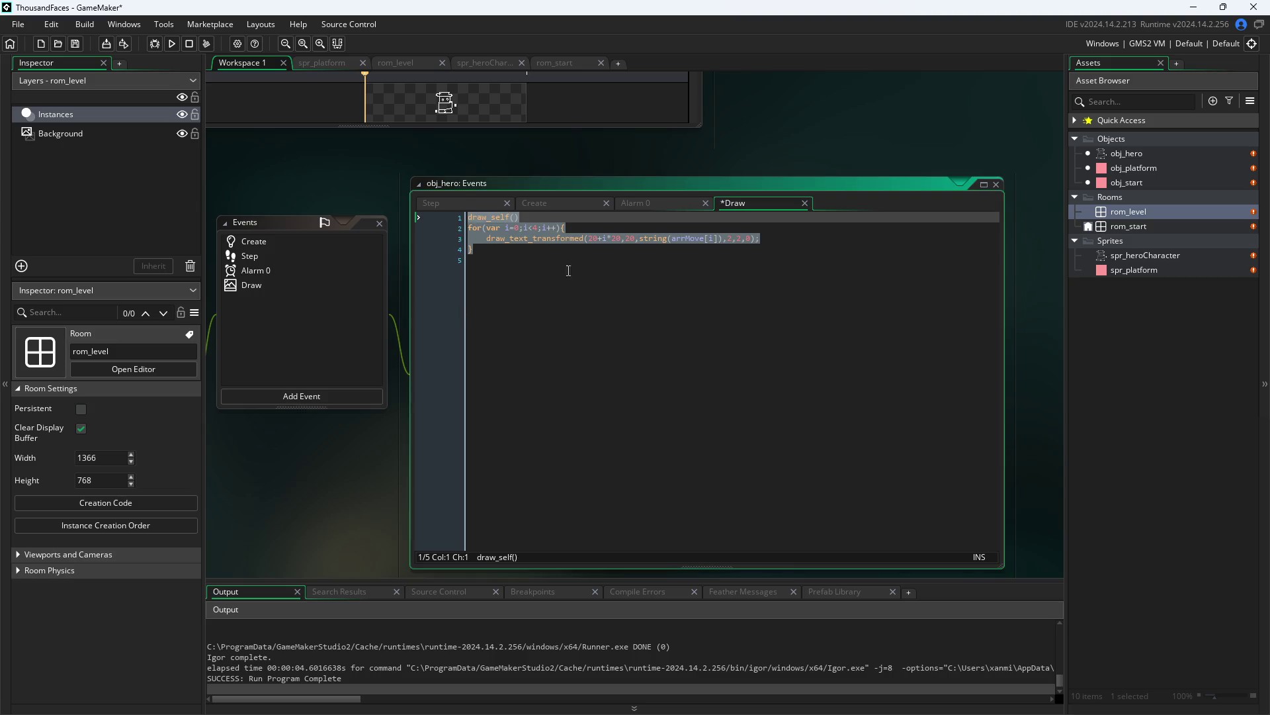
right_click(773, 202)
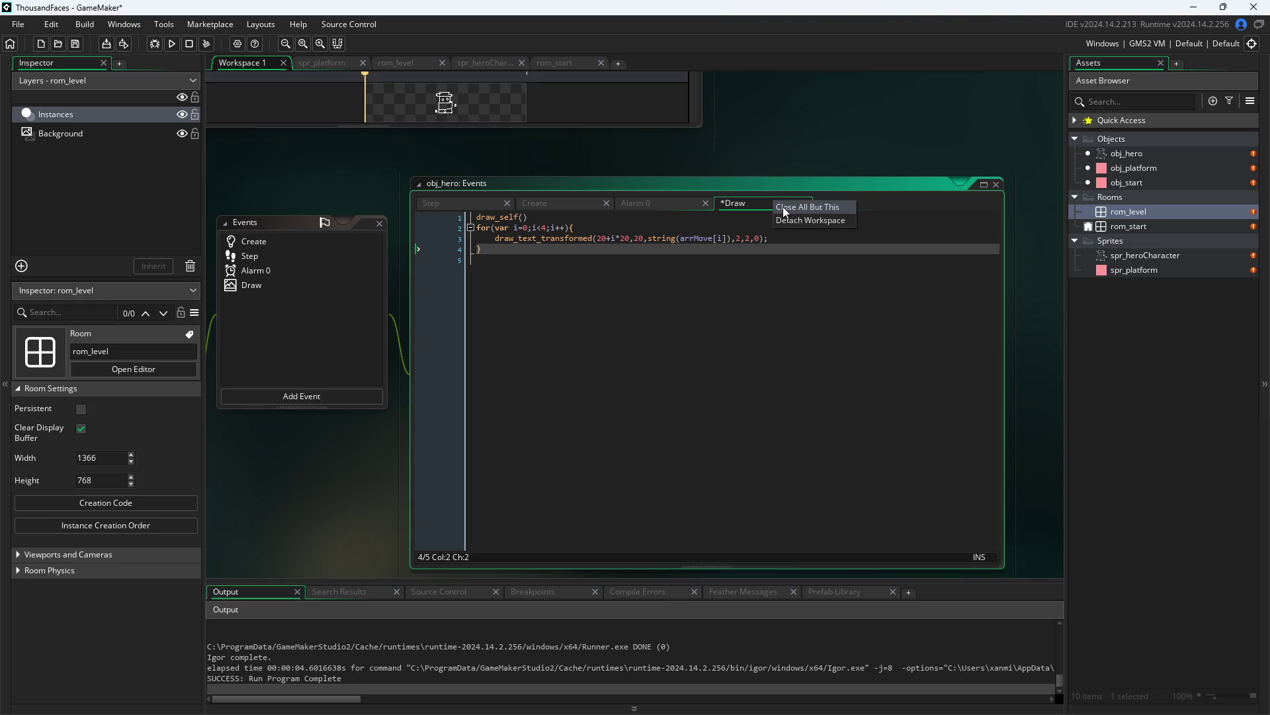
- Delete obj_hero's Draw event from the Events list
left_click(291, 311)
right_click(284, 285)
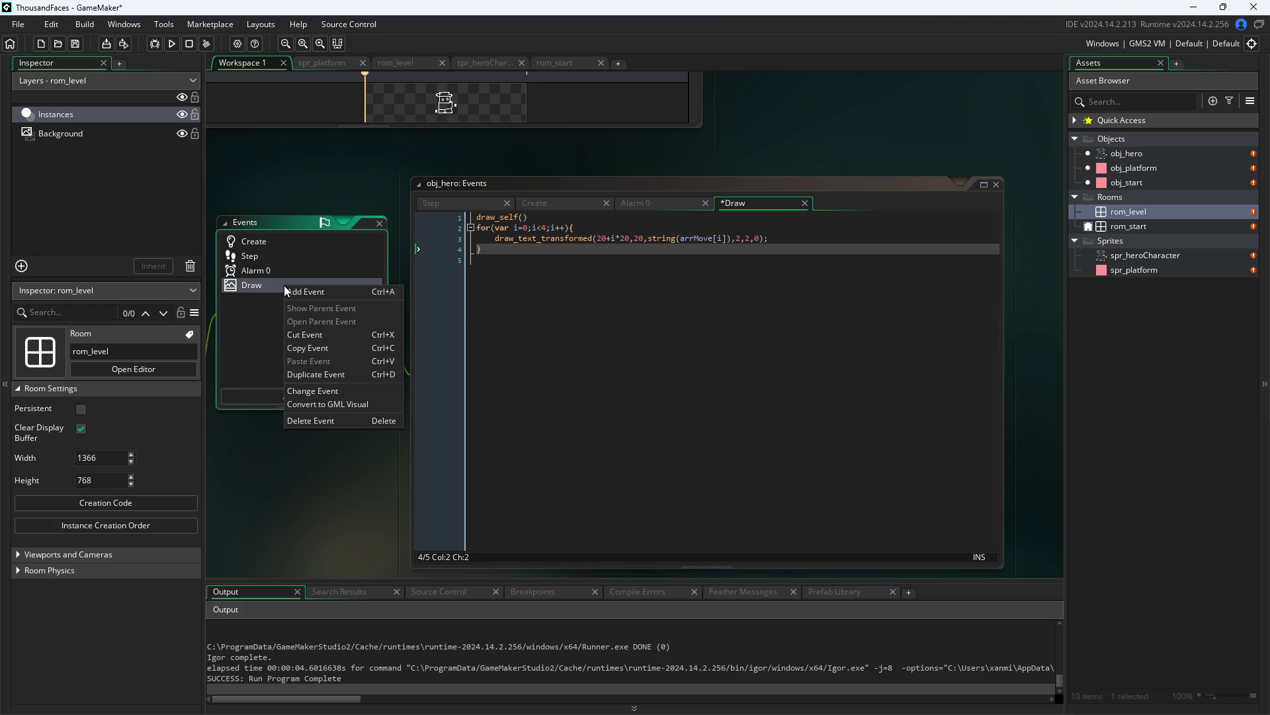
left_click(487, 319)
key("ctrl+a")
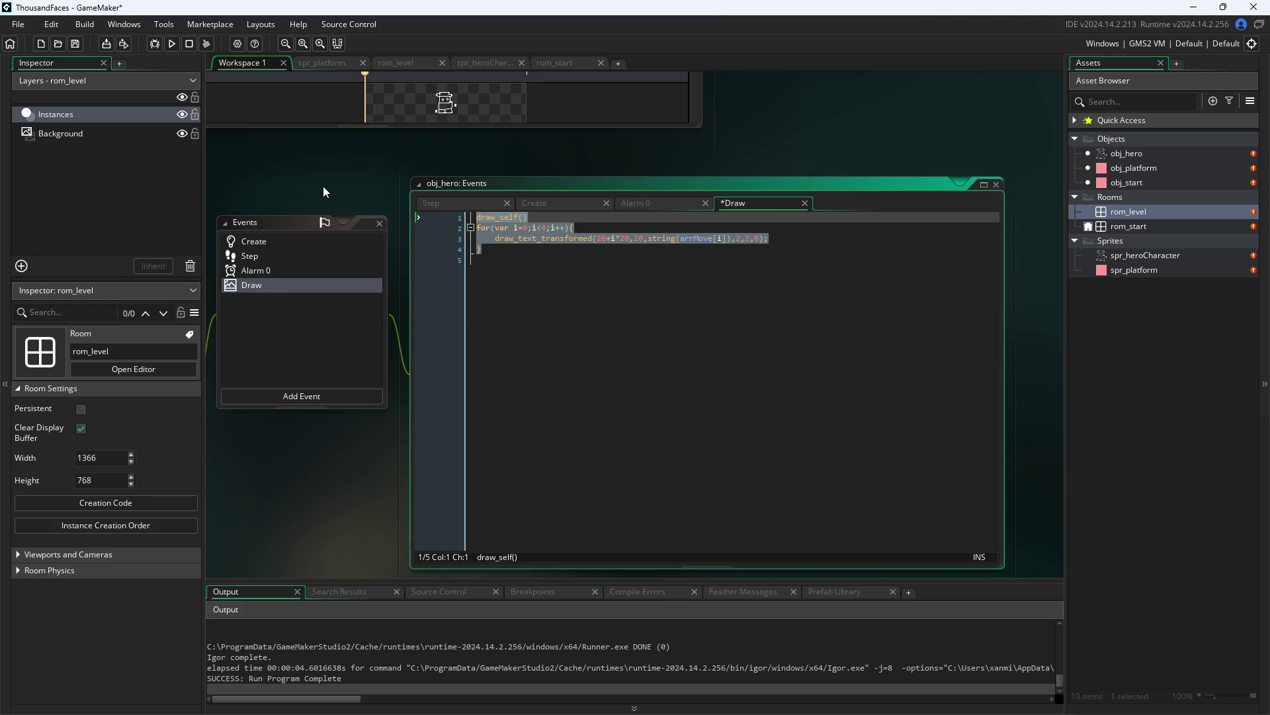
left_click(277, 490)
right_click(275, 288)
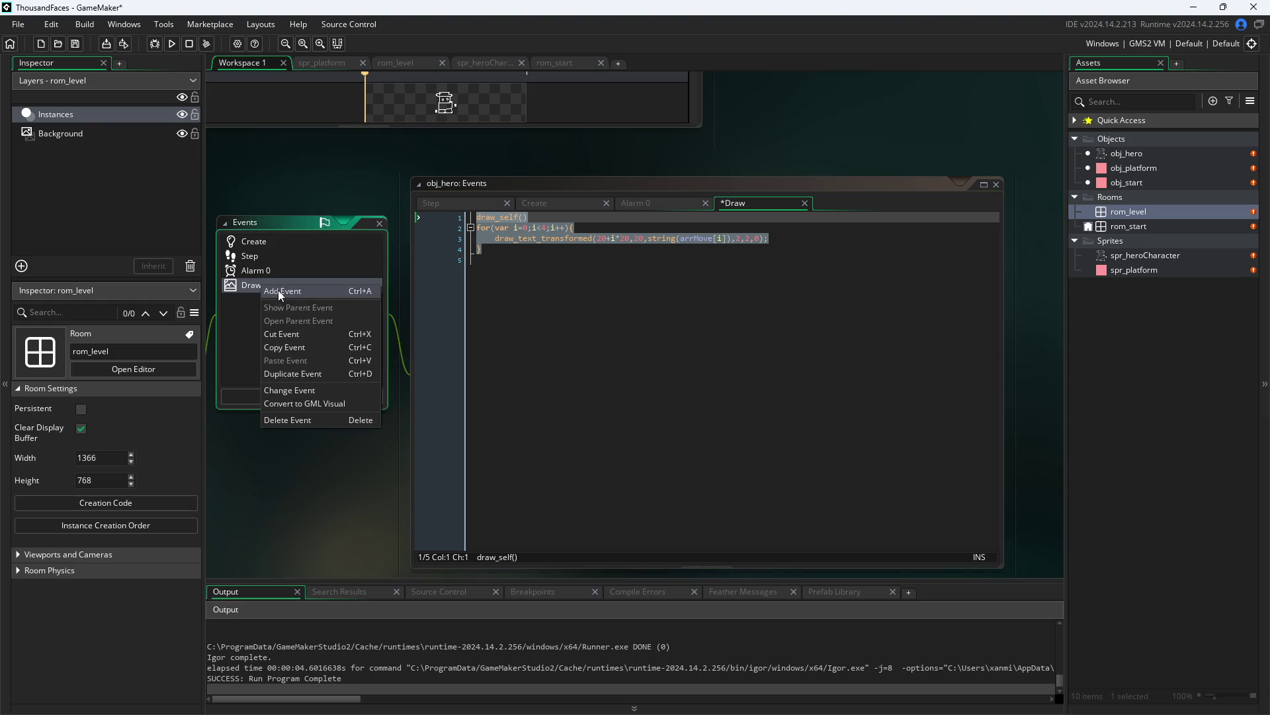
left_click(304, 335)
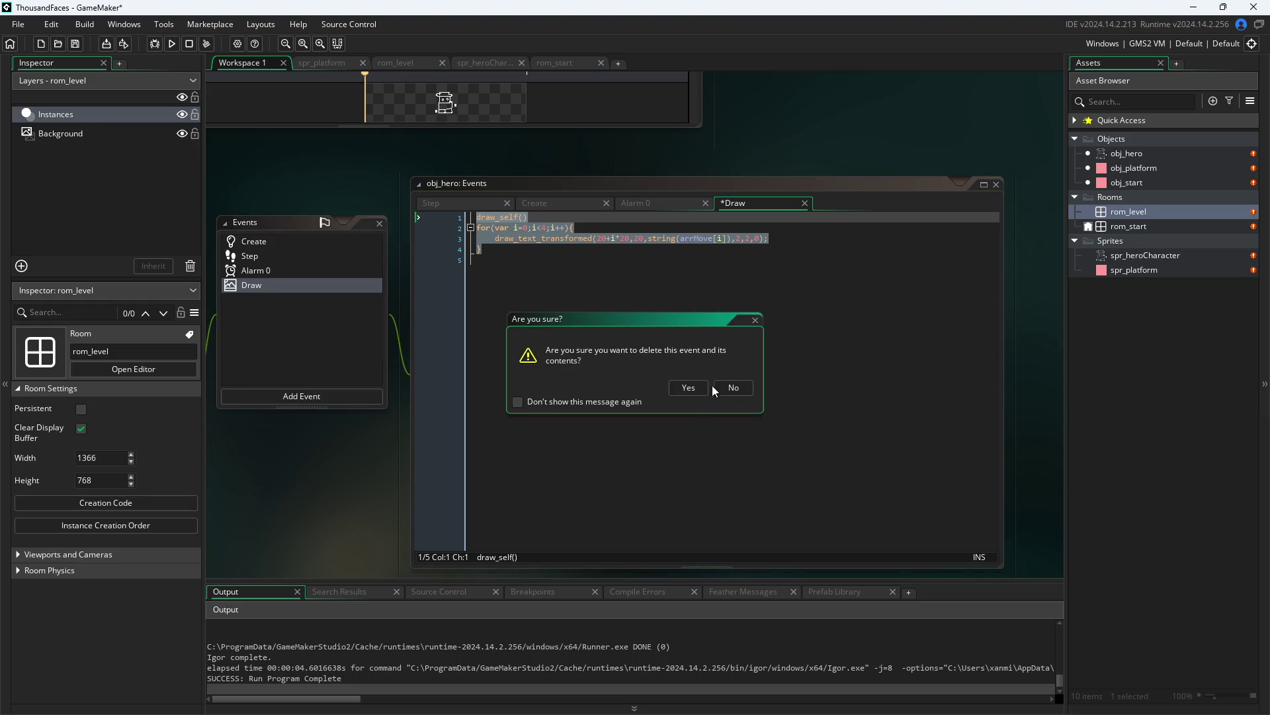
left_click(692, 390)
- Run the game, walk the hero off the platform, then close it
left_click(171, 43)
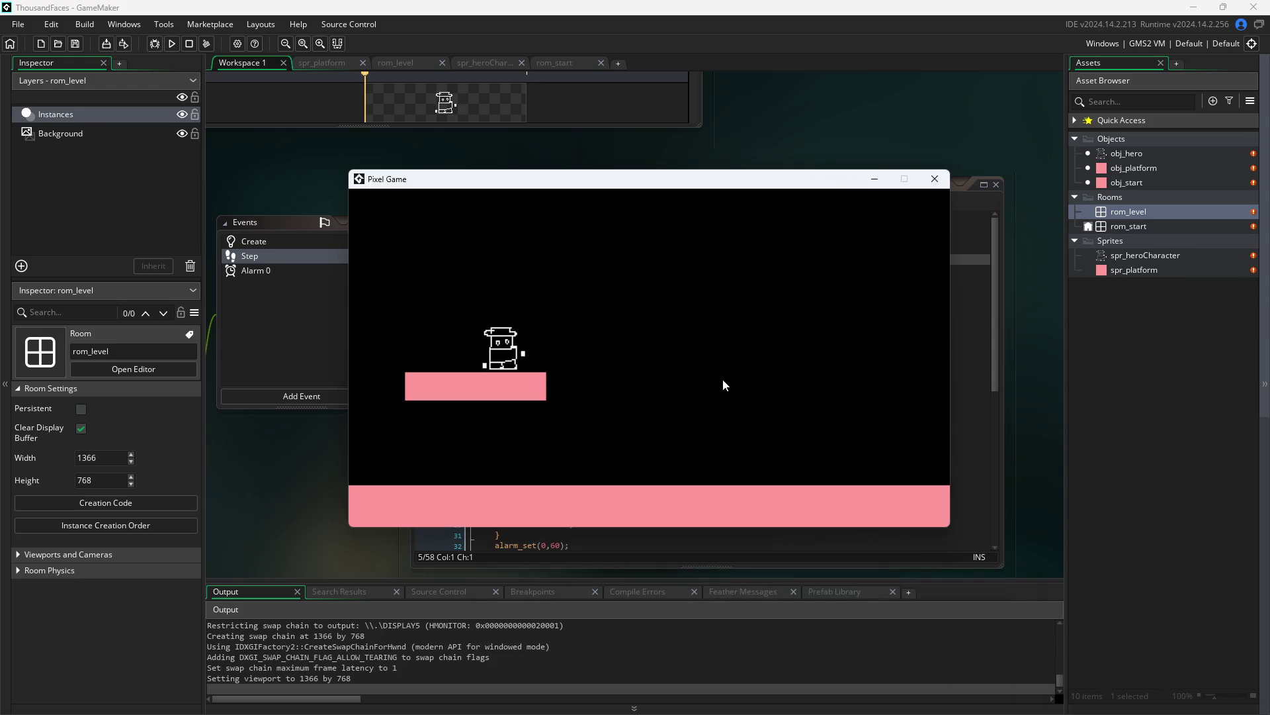
key("Right")
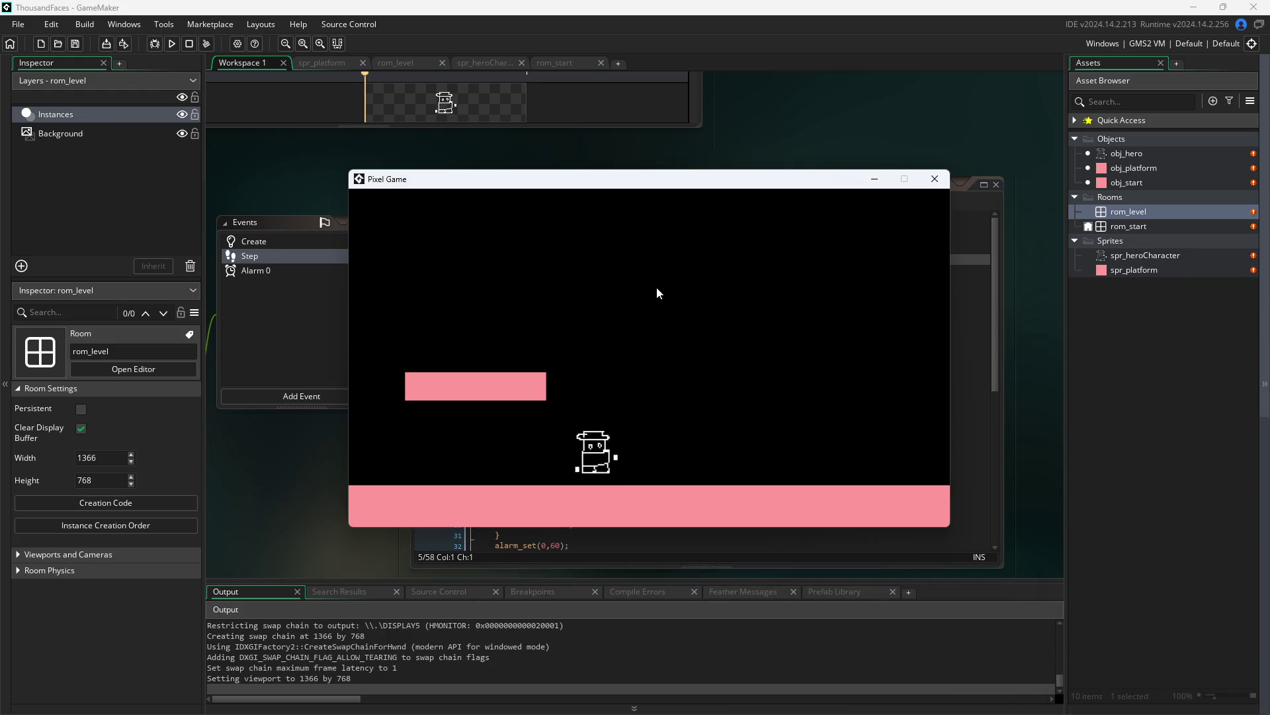
left_click(935, 178)
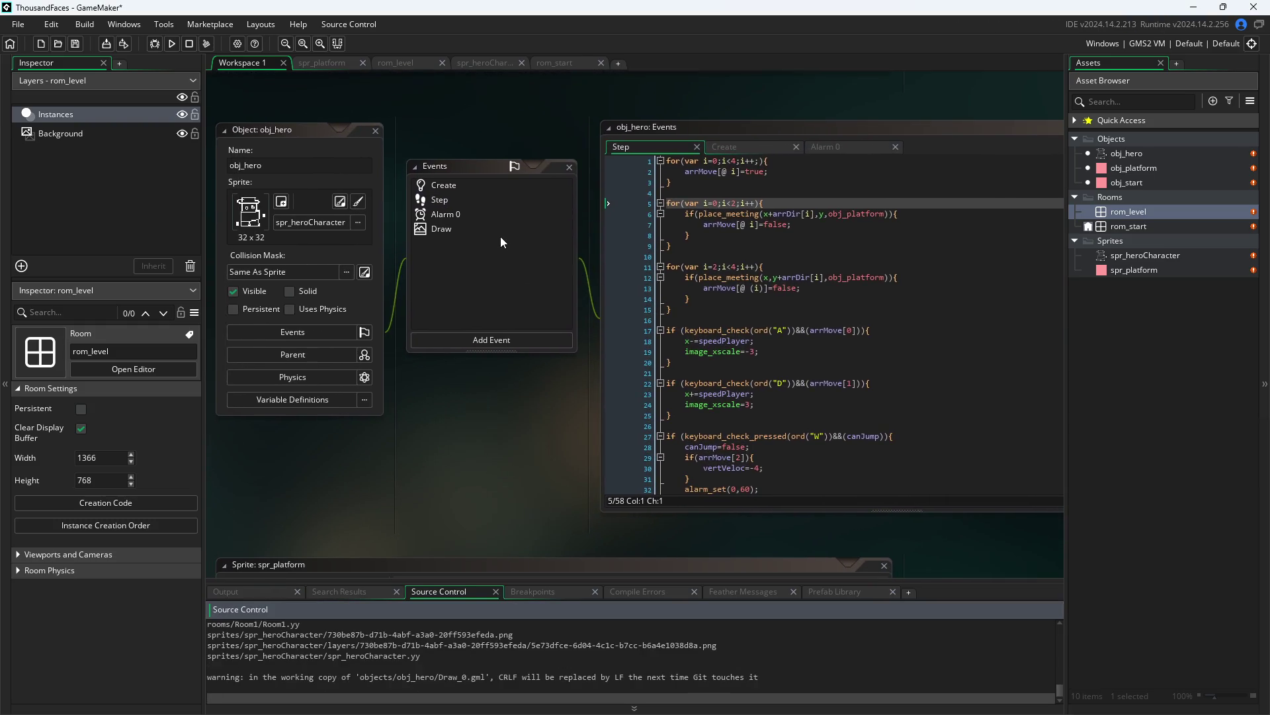
- Inspect the text position values on line 3 of the Draw code
left_click(562, 224)
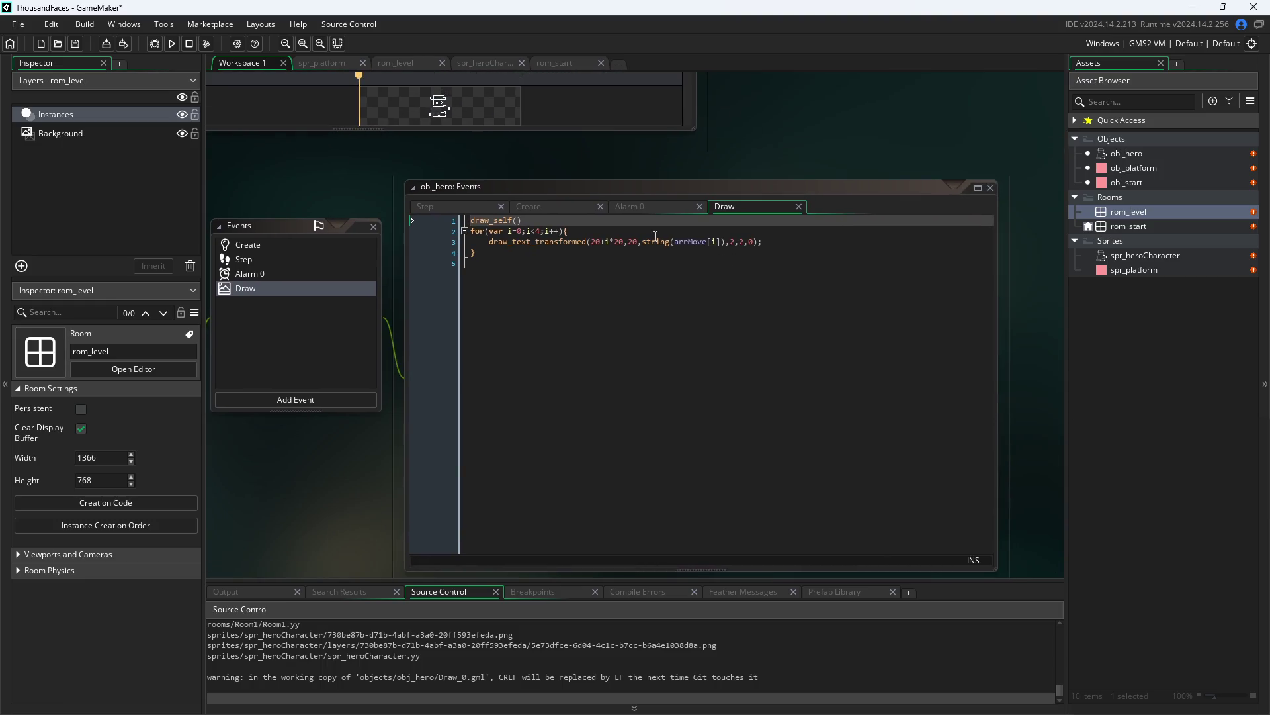
left_click(520, 255)
left_click(624, 242)
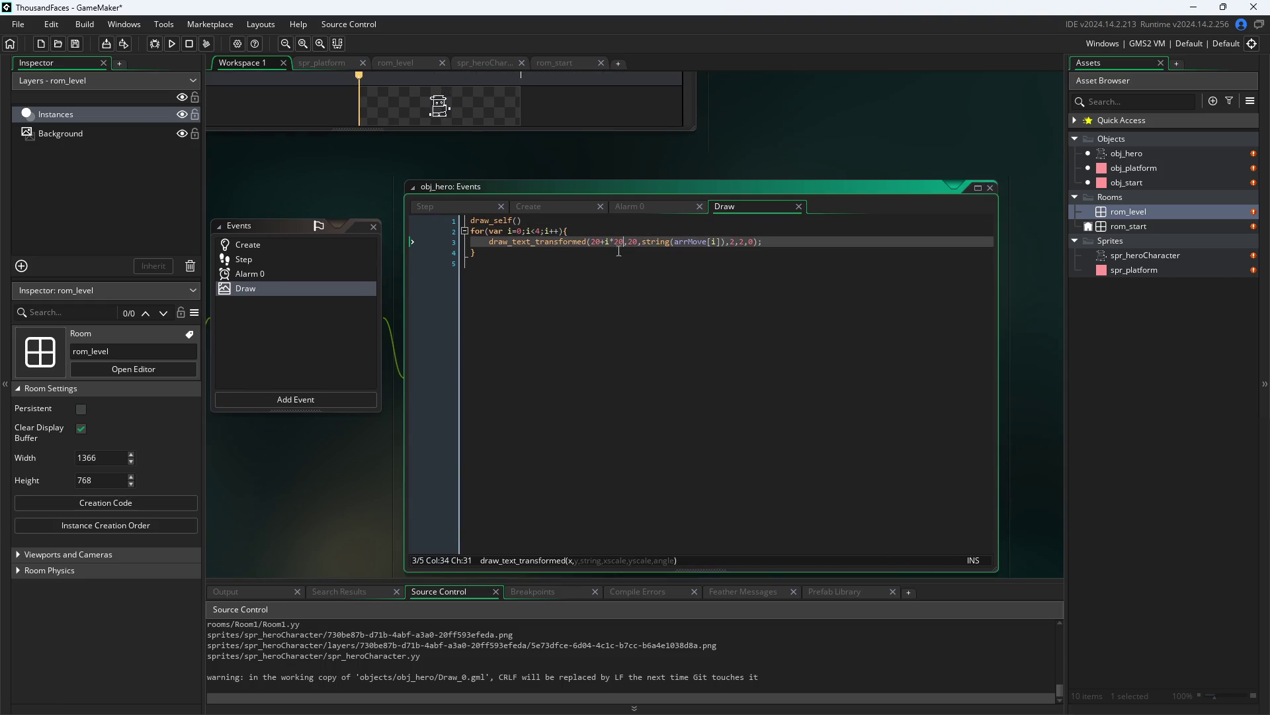
left_click(311, 471)
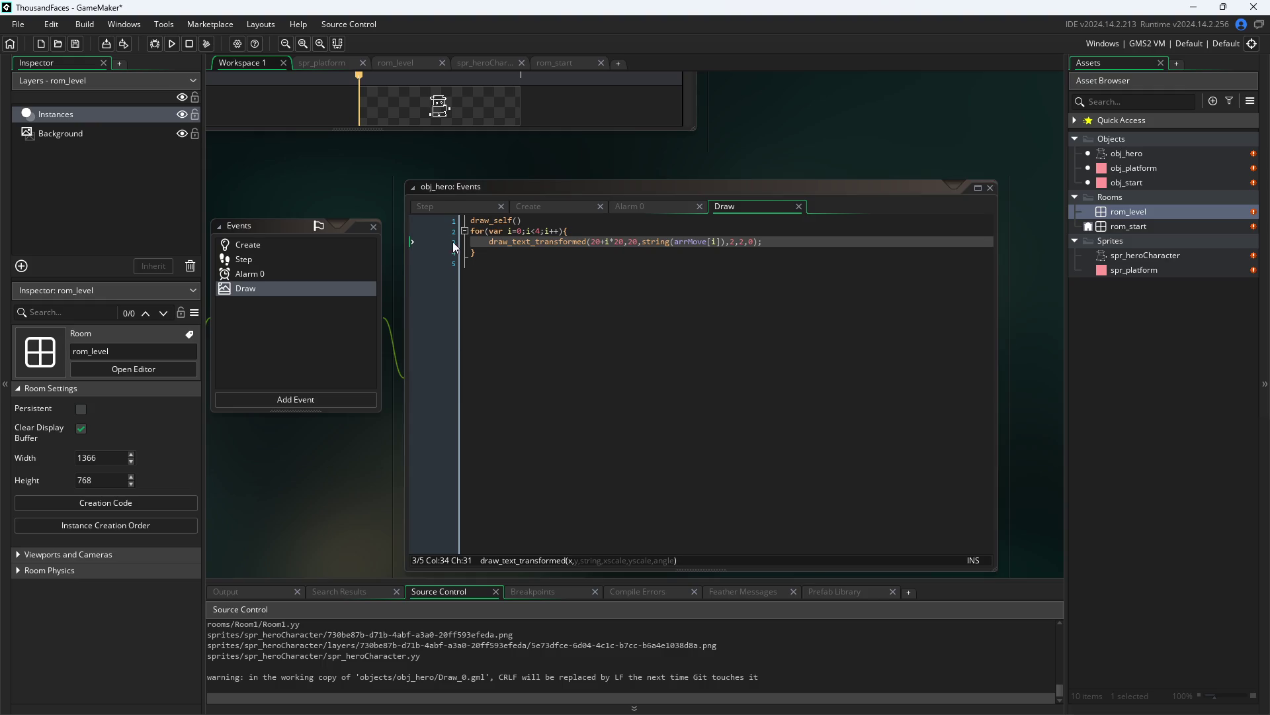
- Check the Step jump block's -4 velocity and line 27 condition, then run the game
left_click(444, 203)
scroll(463, 298, "down", 5)
scroll(279, 481, "up", 1)
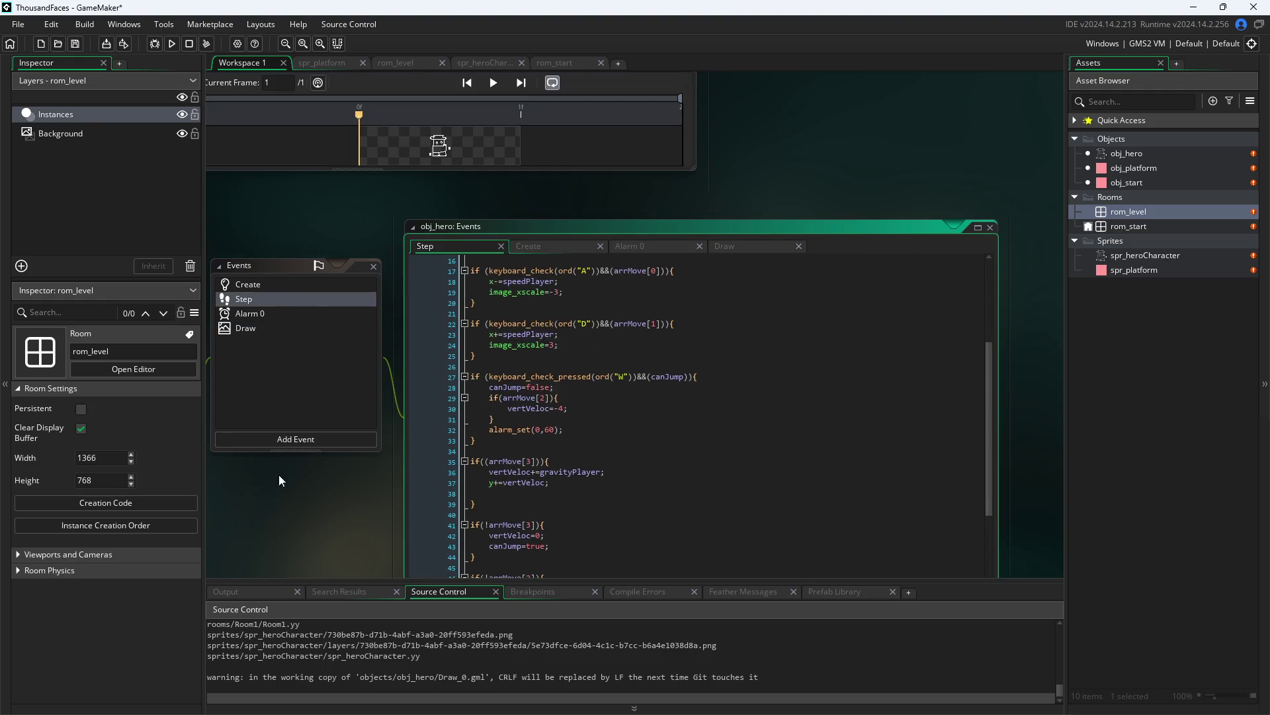
scroll(279, 474, "down", 5)
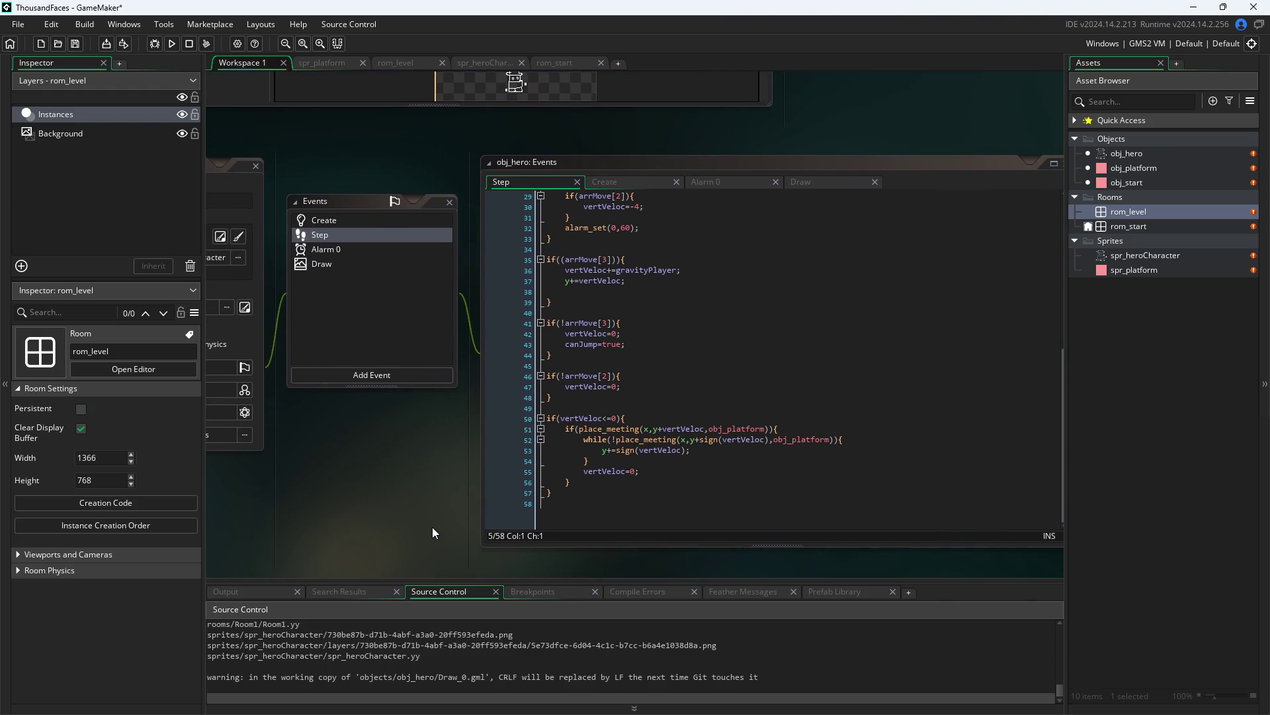
scroll(547, 484, "up", 3)
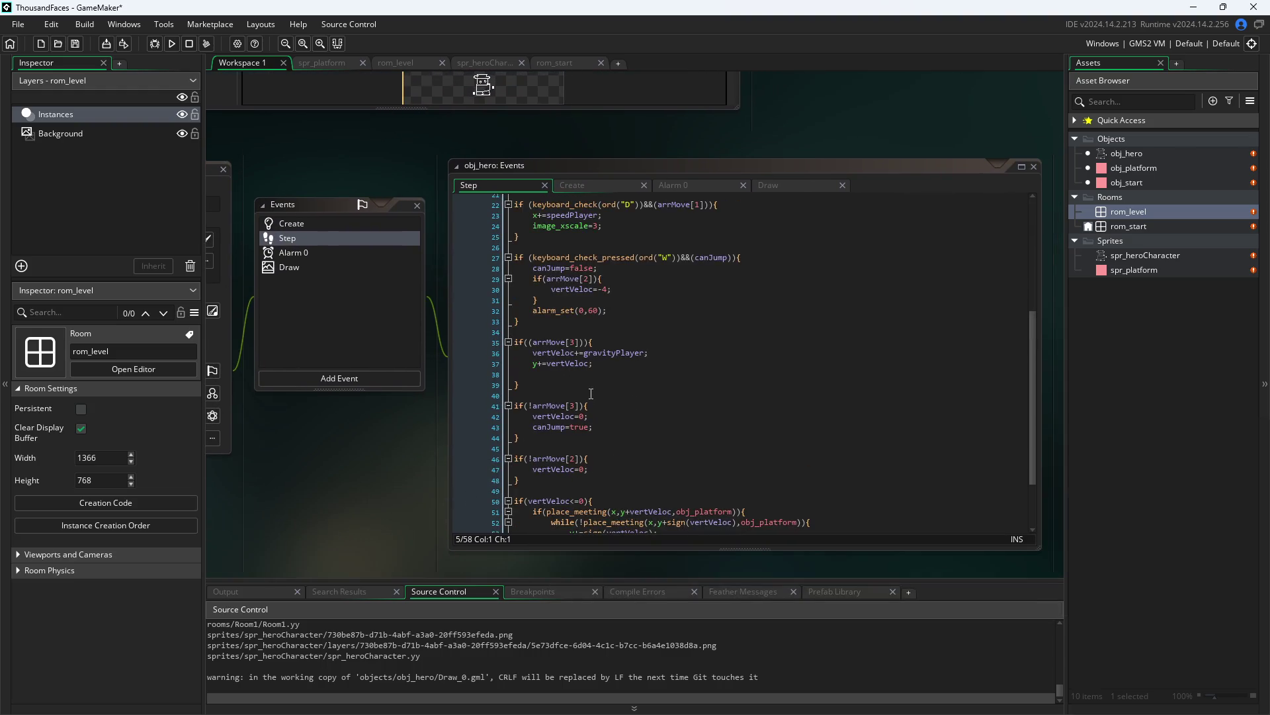
scroll(586, 342, "up", 1)
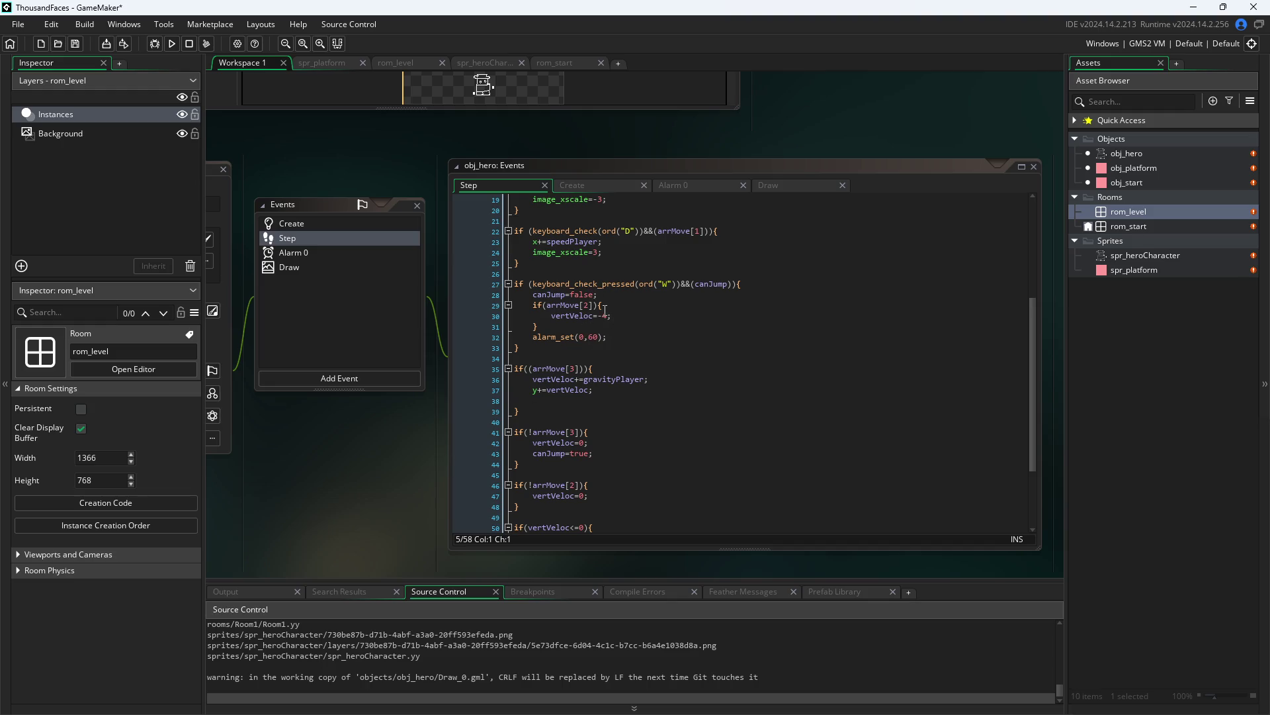
left_click(604, 316)
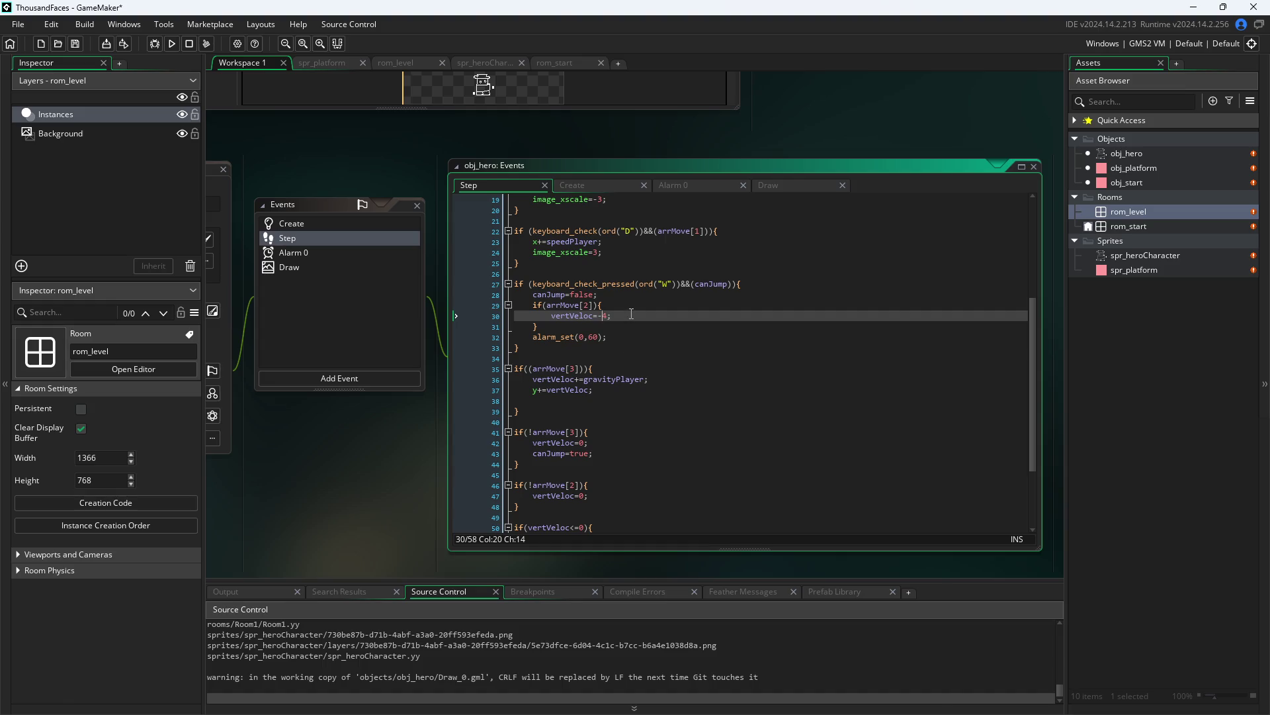
left_click(683, 284)
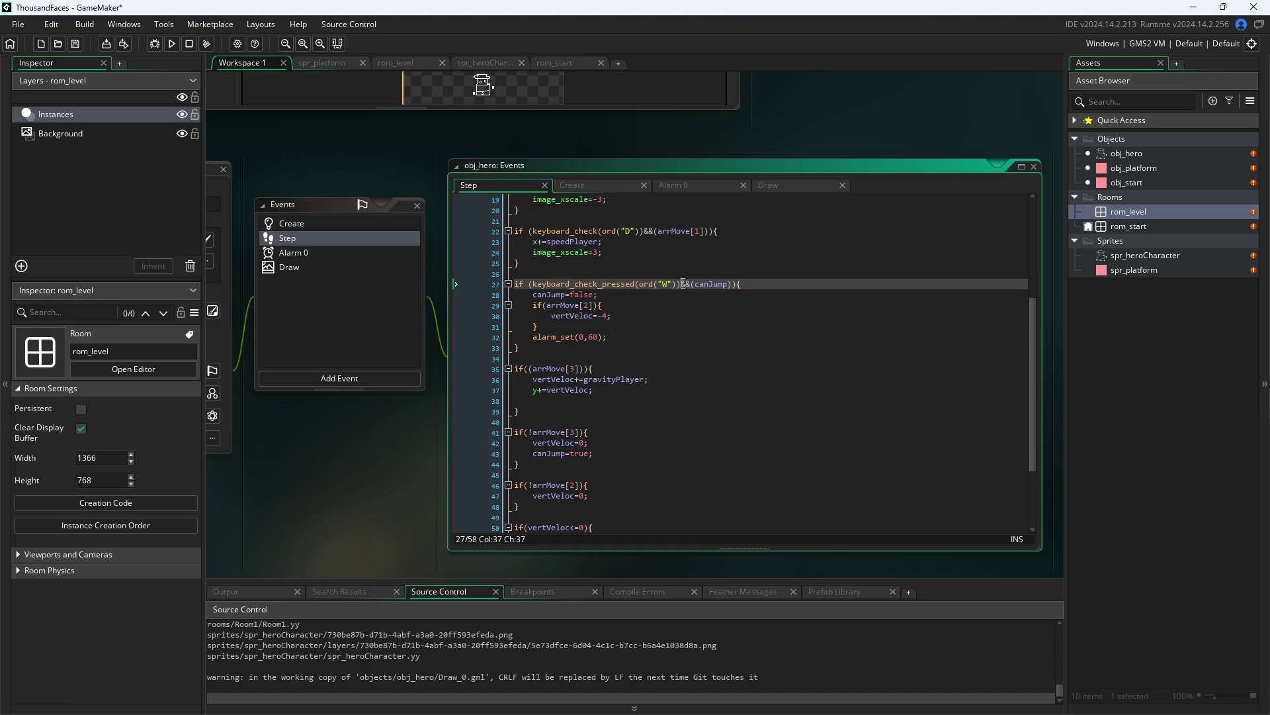
left_click(172, 43)
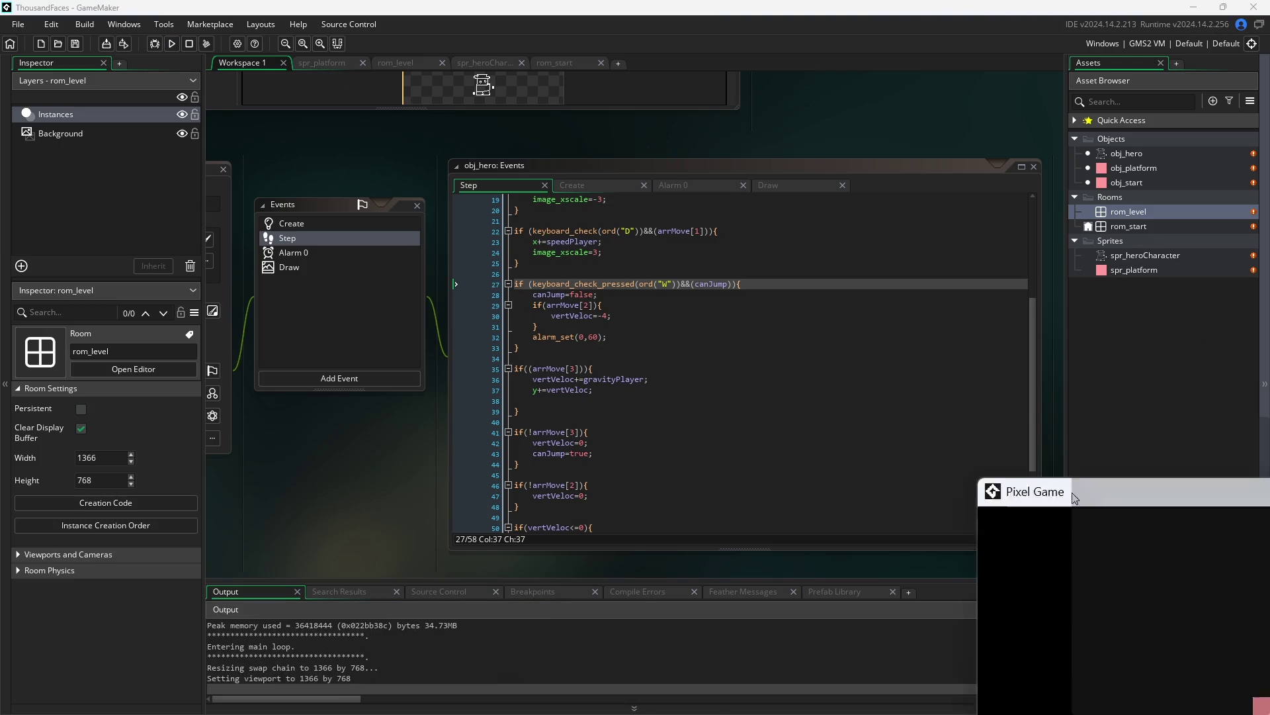
- Walk the hero with D and A off the platform, reposition the Pixel Game window, then close it
key("d")
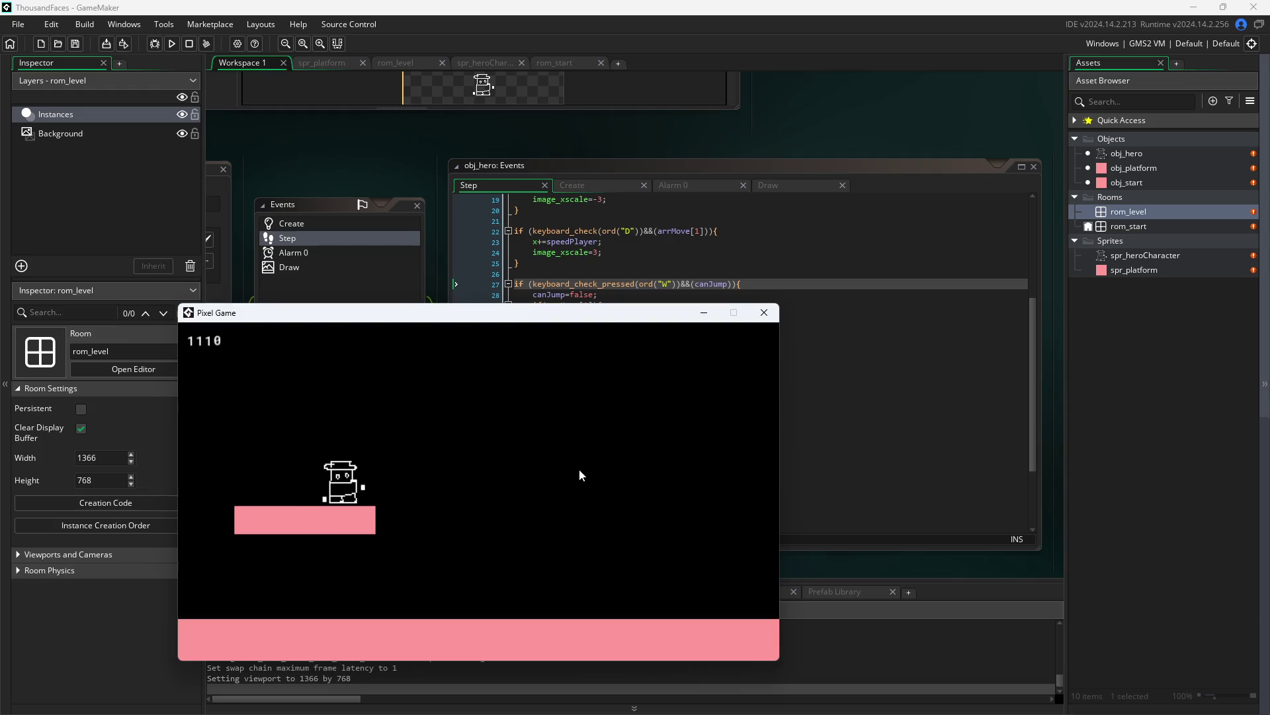
key("a")
mouse_move(625, 318)
left_mouse_down()
mouse_move(901, 374)
mouse_move(878, 384)
left_mouse_up()
left_click_drag(600, 382, 597, 361)
key("d")
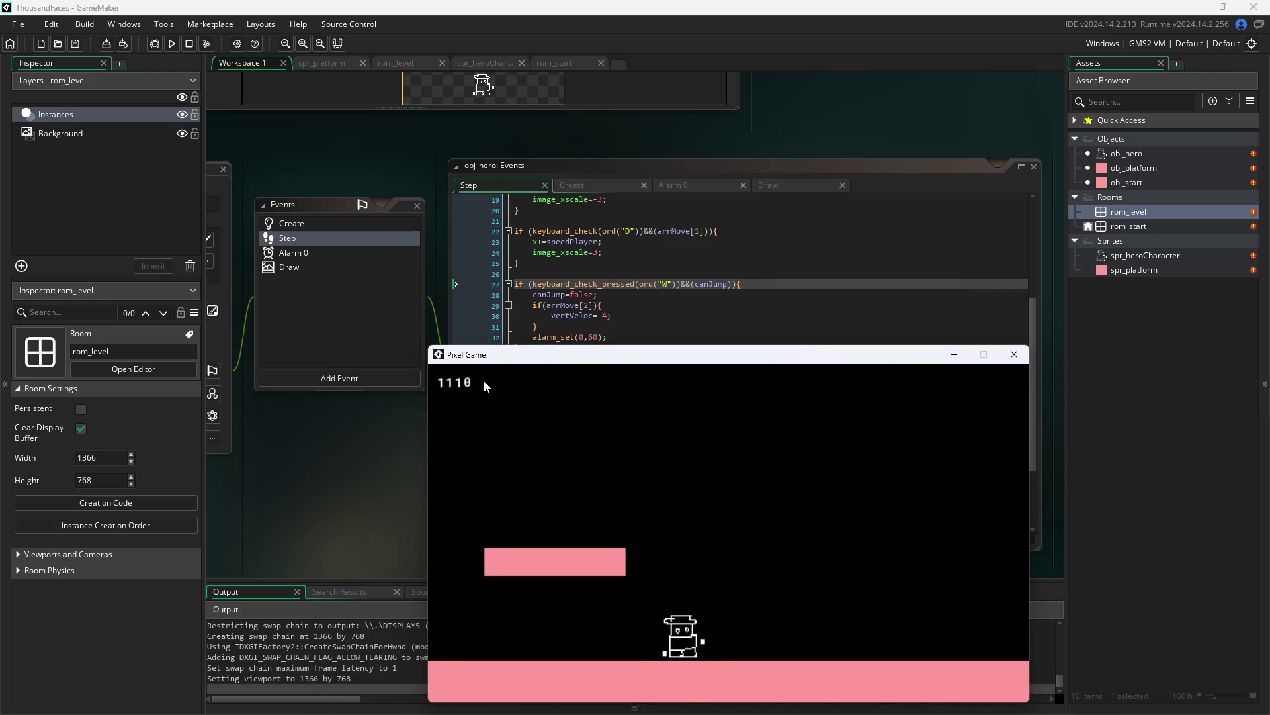
left_click(1014, 354)
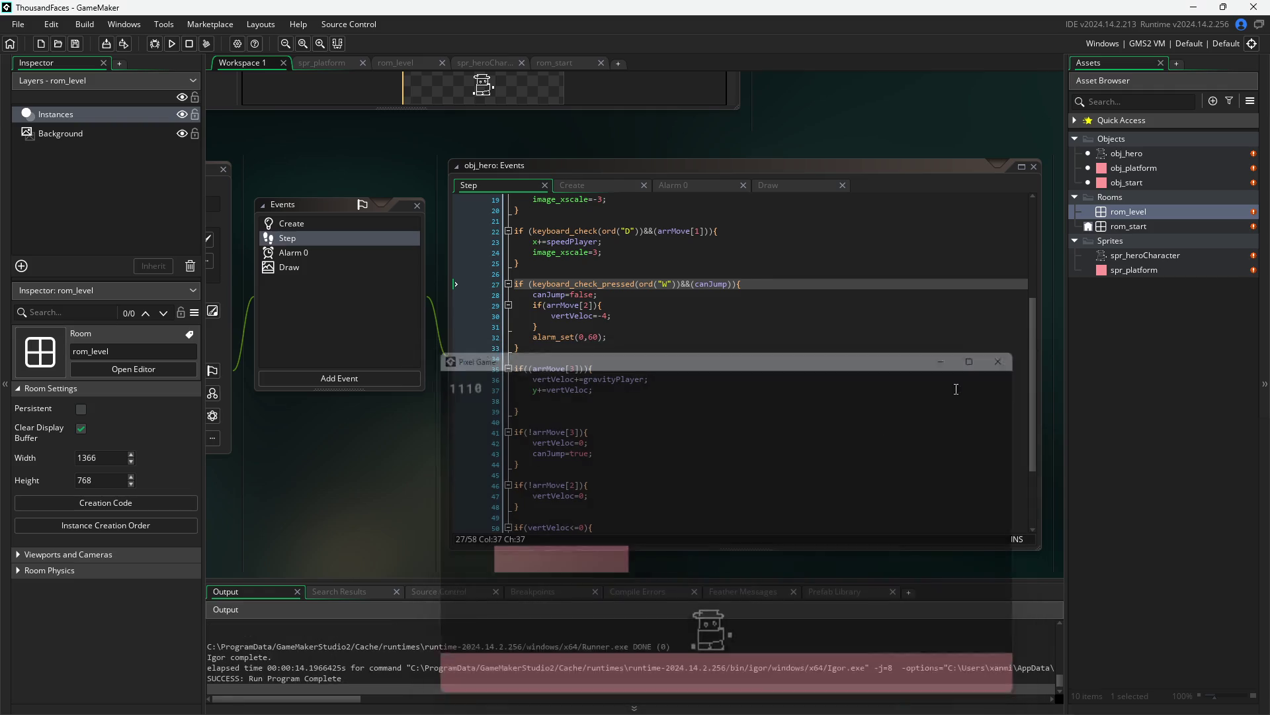
scroll(579, 443, "down", 2)
scroll(580, 443, "down", 1)
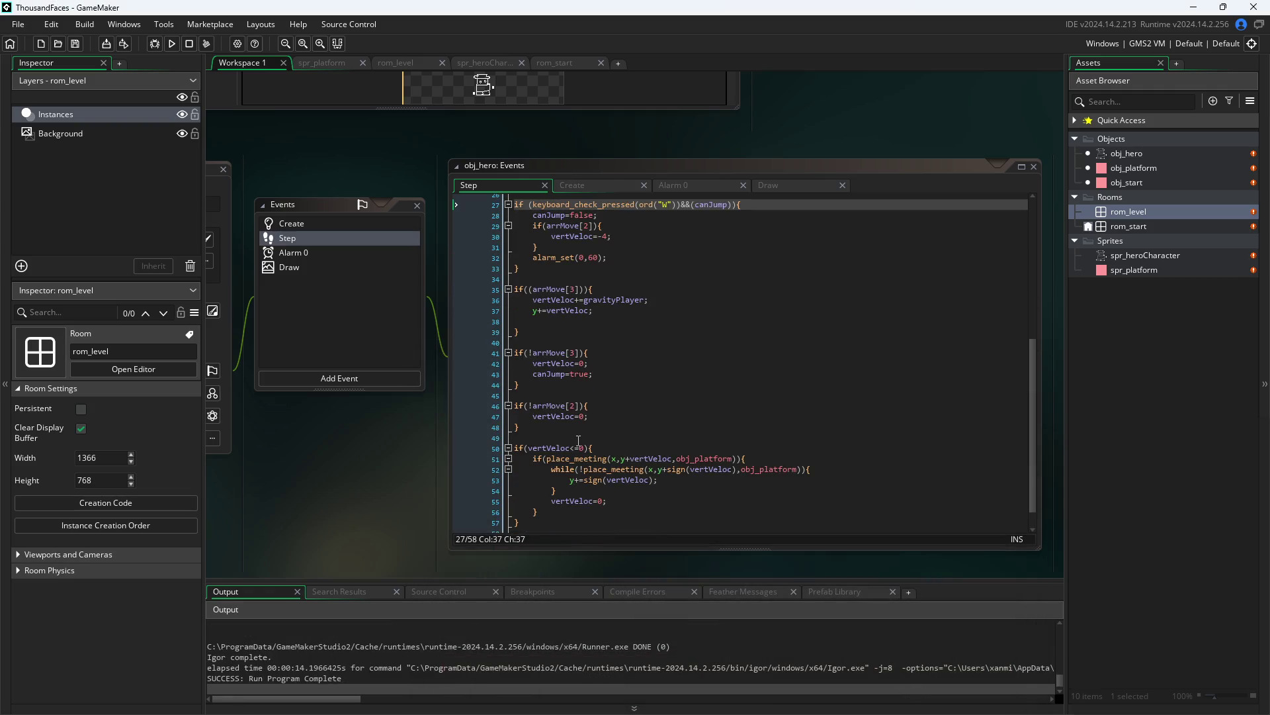
- Delete 'vertVeloc=0;' from the if(!arrMove[3]) block, then run the game and walk the hero right
left_click_drag(587, 366, 348, 367)
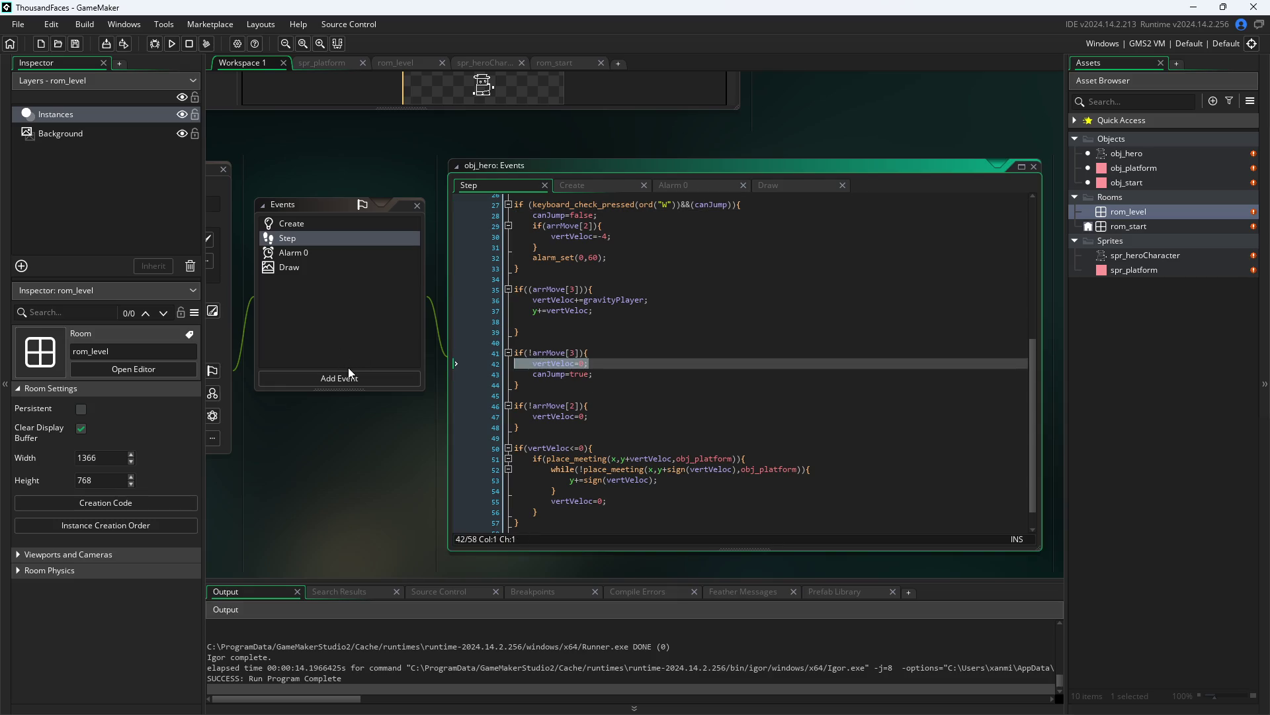
key("BackSpace")
key("BackSpace")
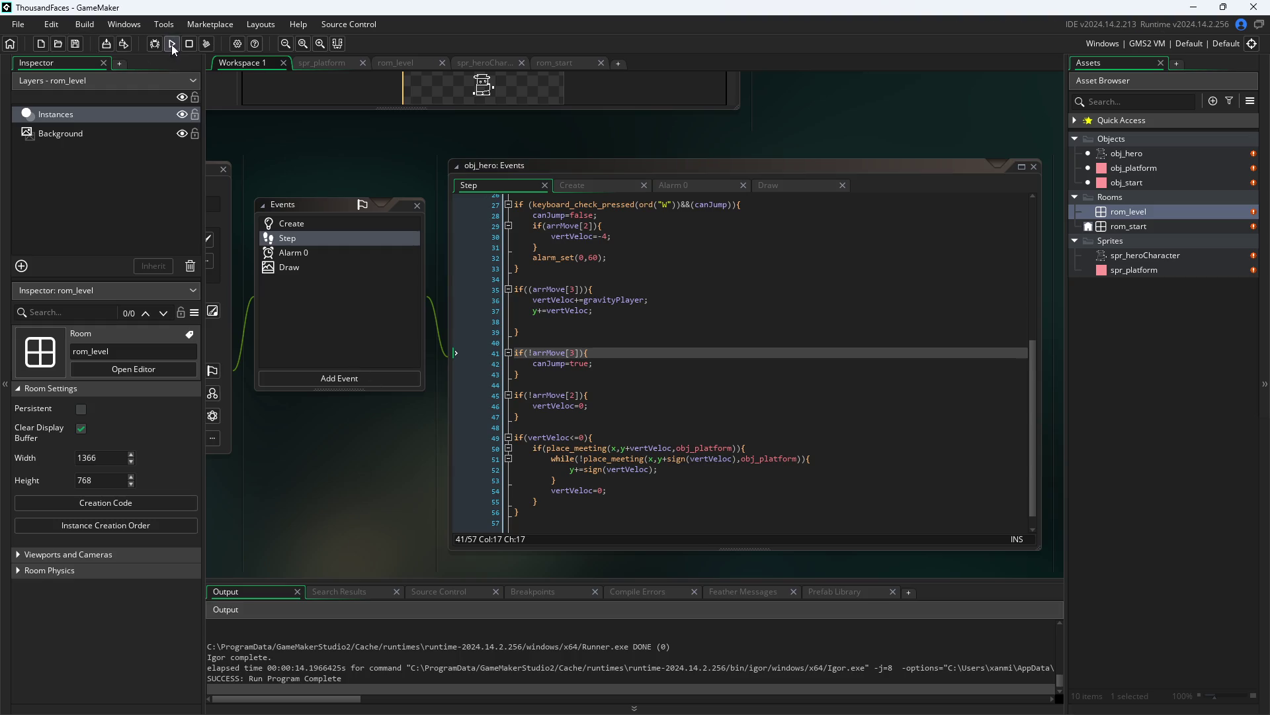
left_click(173, 45)
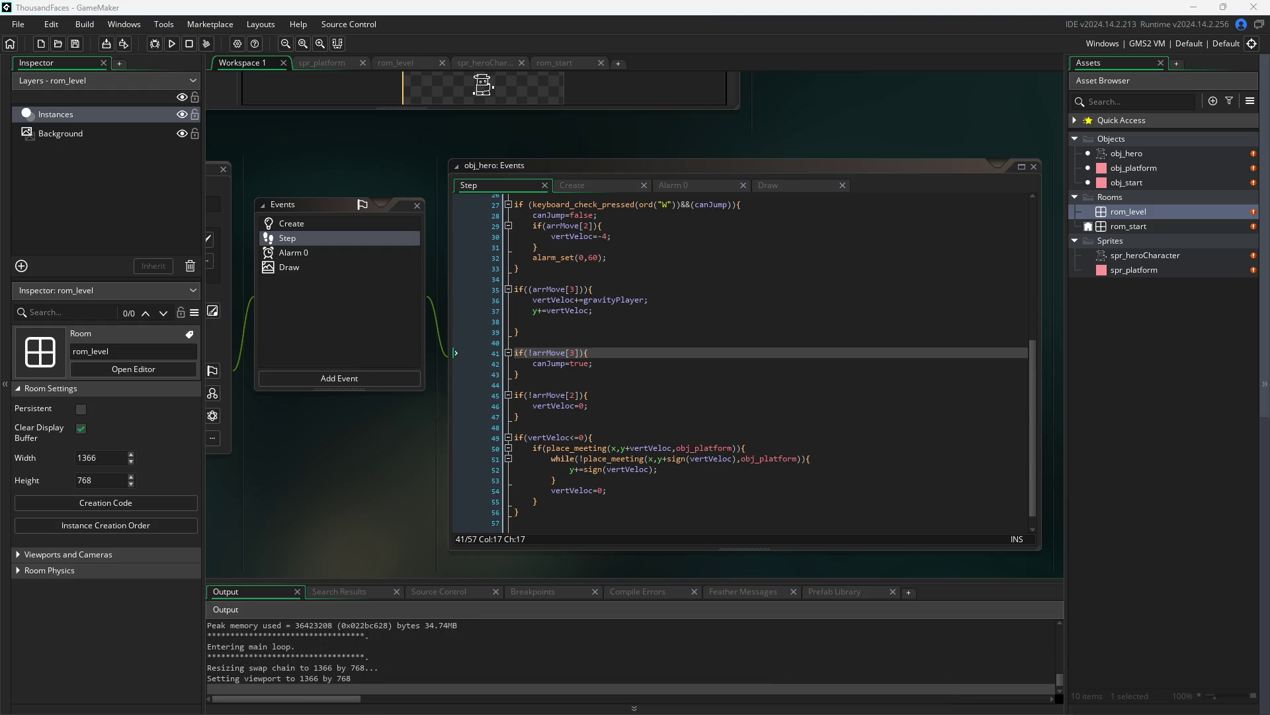
key("d")
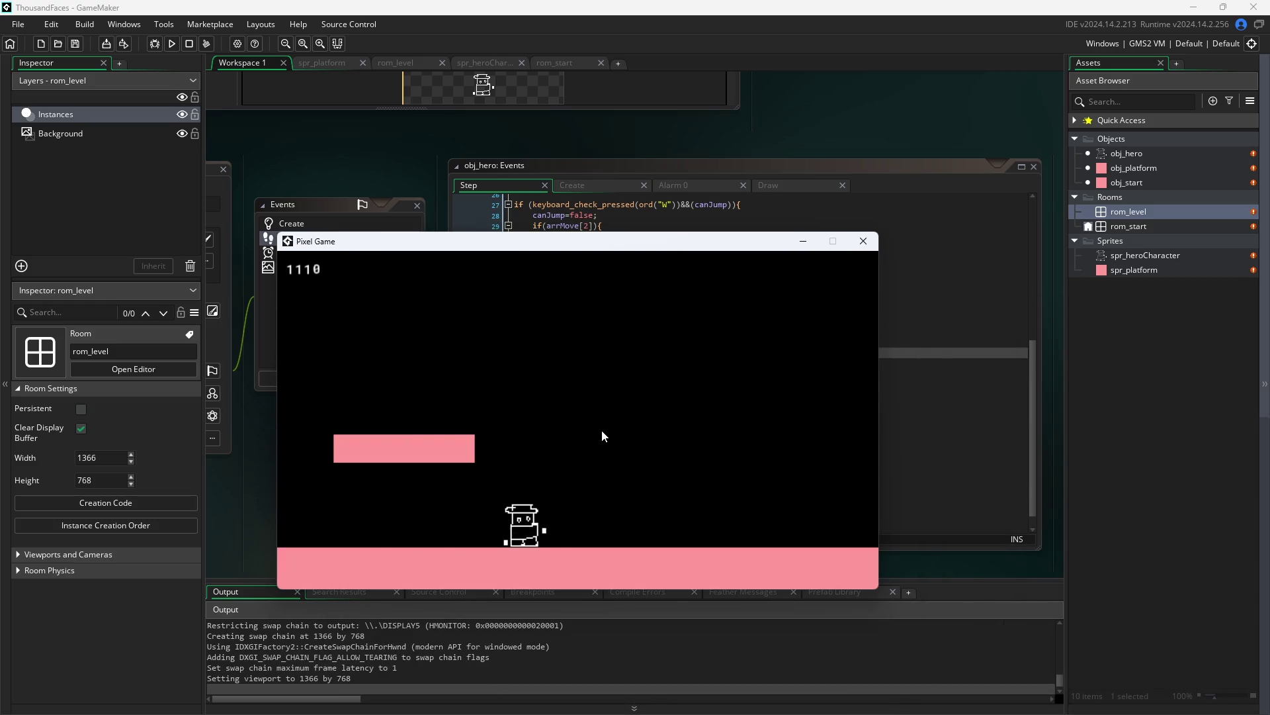
left_click(864, 240)
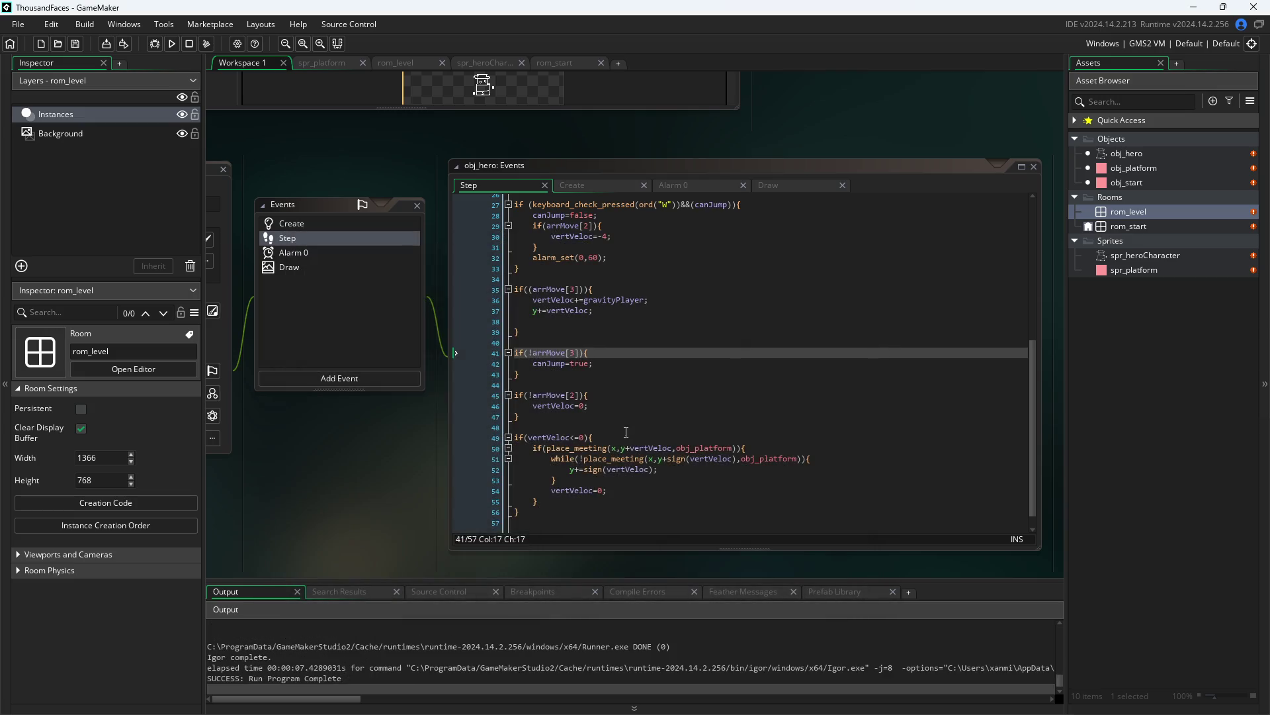
- Retype 'vertVeloc=0;' on line 42 and delete the vertVeloc=0 on line 47
key("Return")
type("vertVeloc=0;")
key("shift+Home")
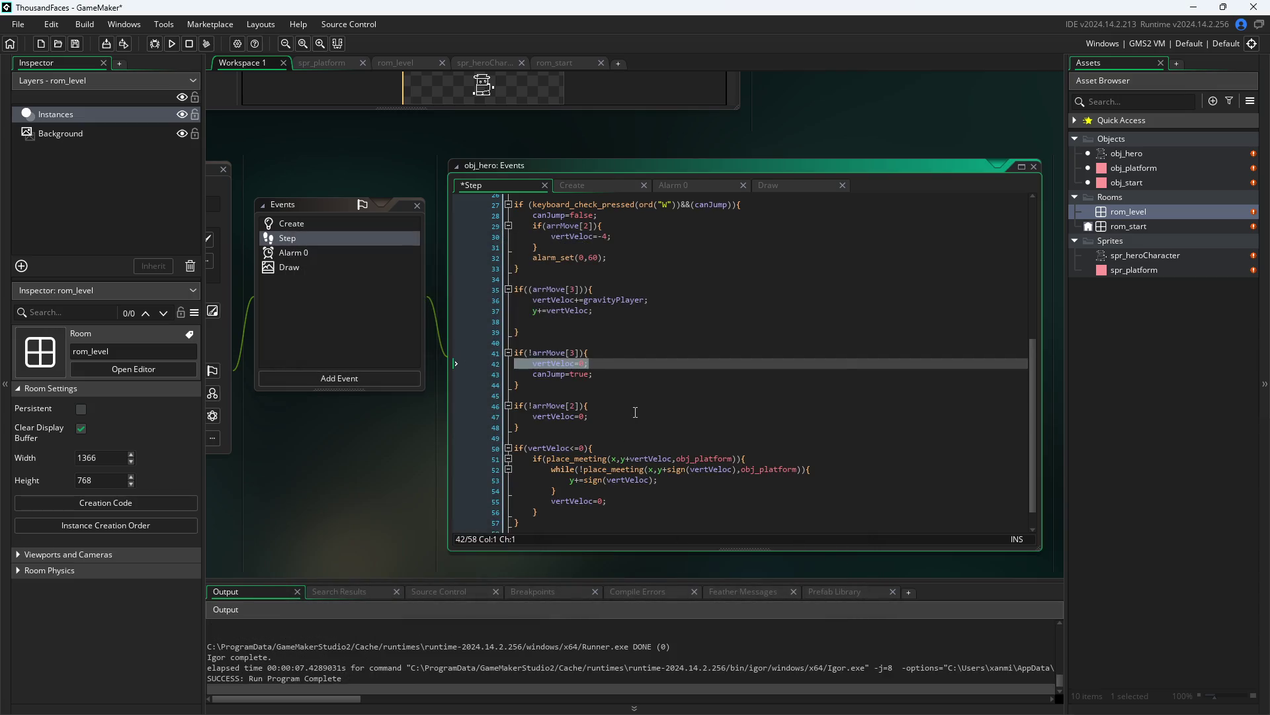
left_click(635, 413)
left_click_drag(624, 409, 471, 406)
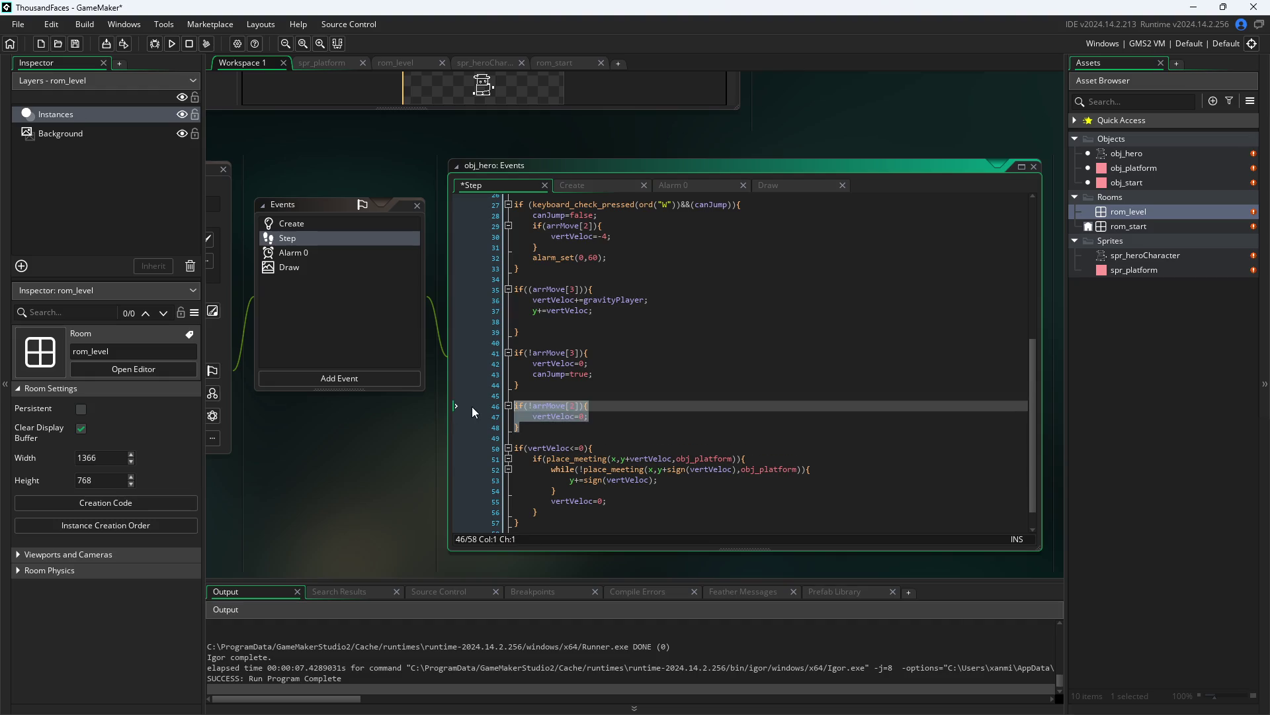
left_click(615, 417)
left_click_drag(614, 418, 430, 424)
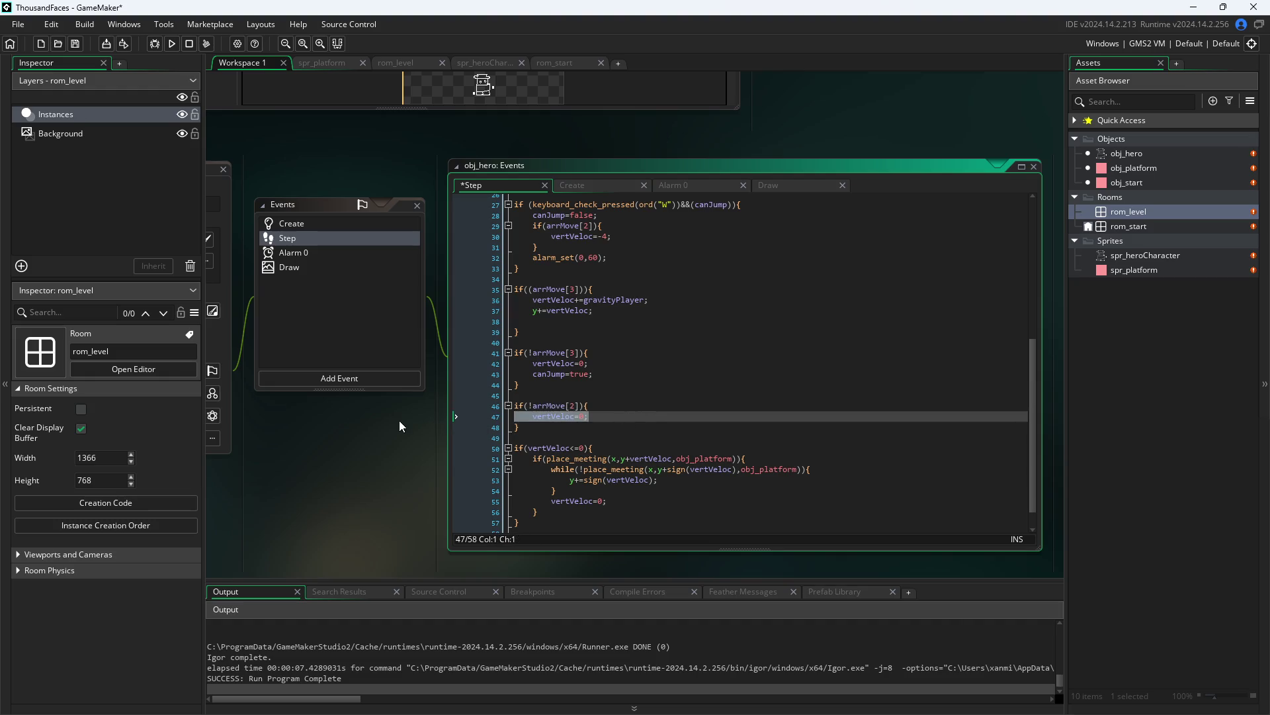
key("Delete")
key("ctrl+c")
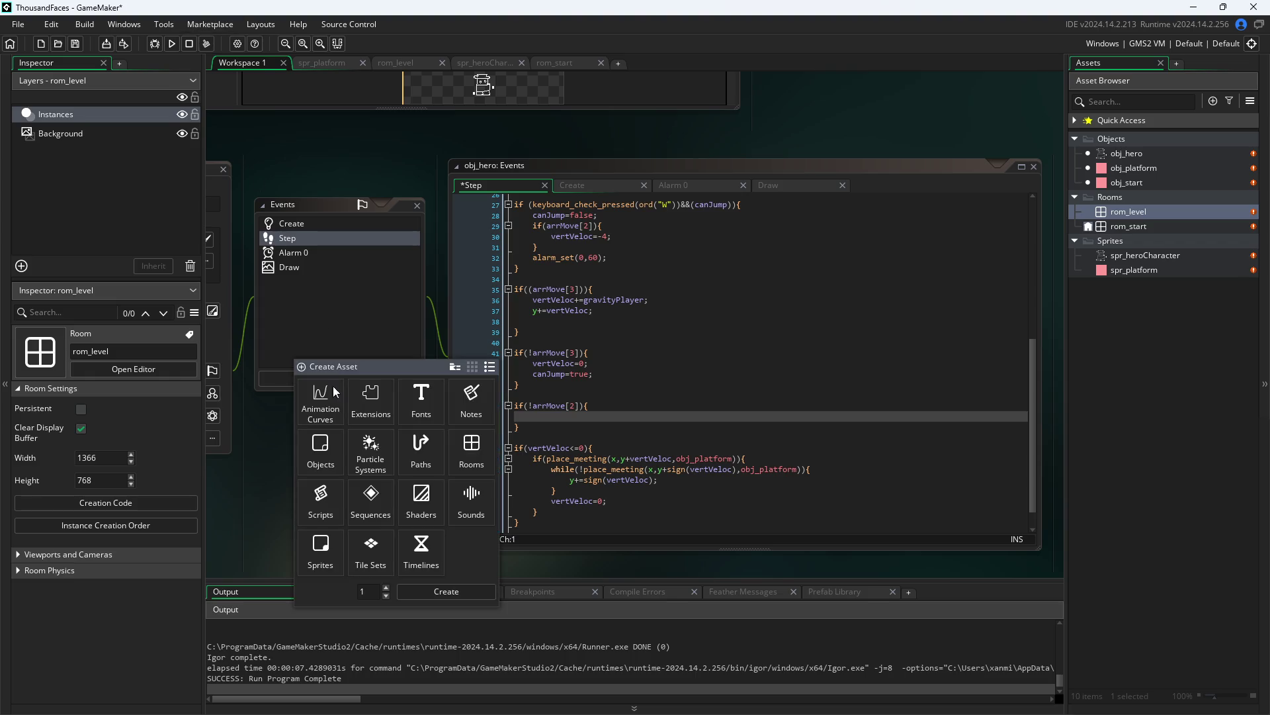
key("Escape")
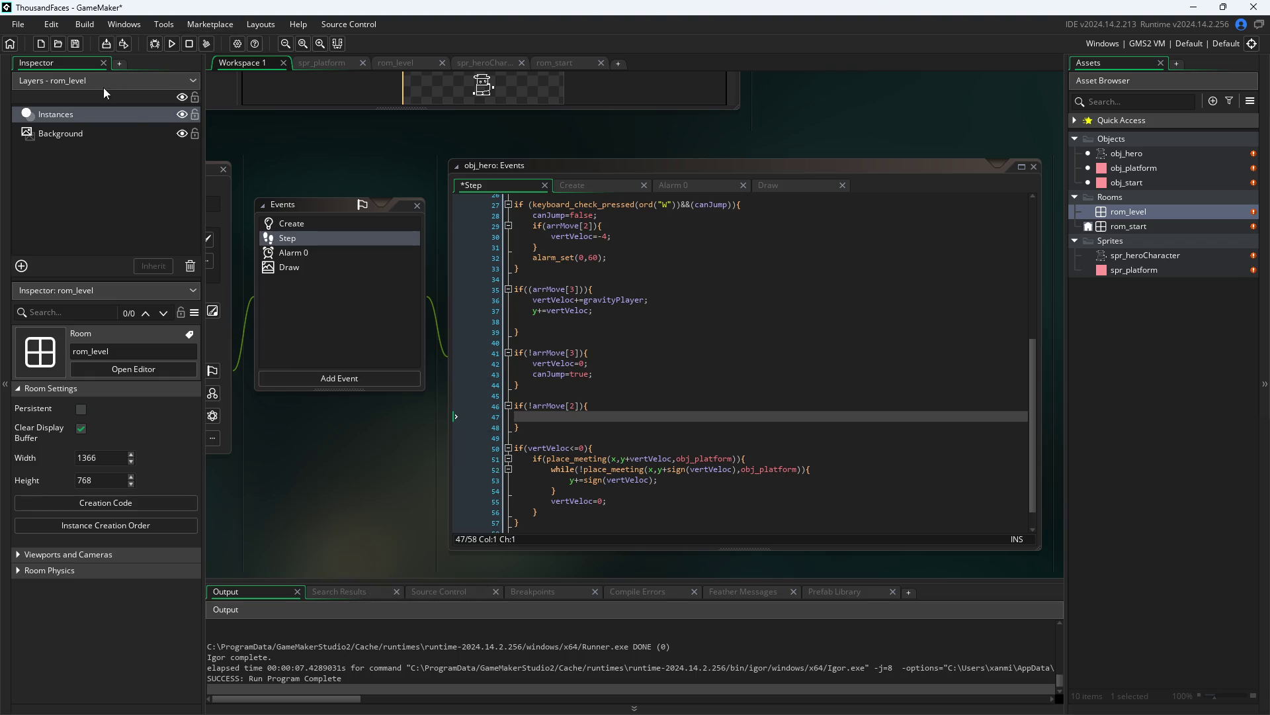
- Test-run walking the hero with D and A, close the game, then undo to restore line 47
left_click(163, 46)
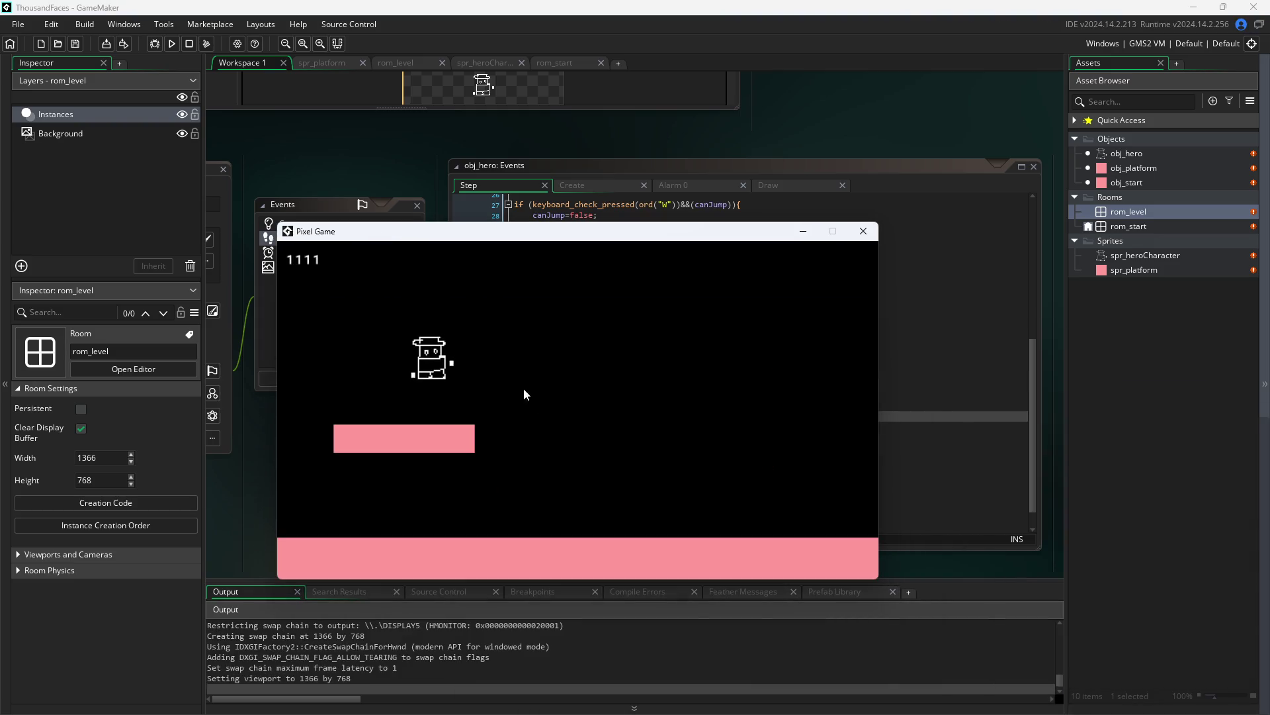
key("d")
key("a")
key("d")
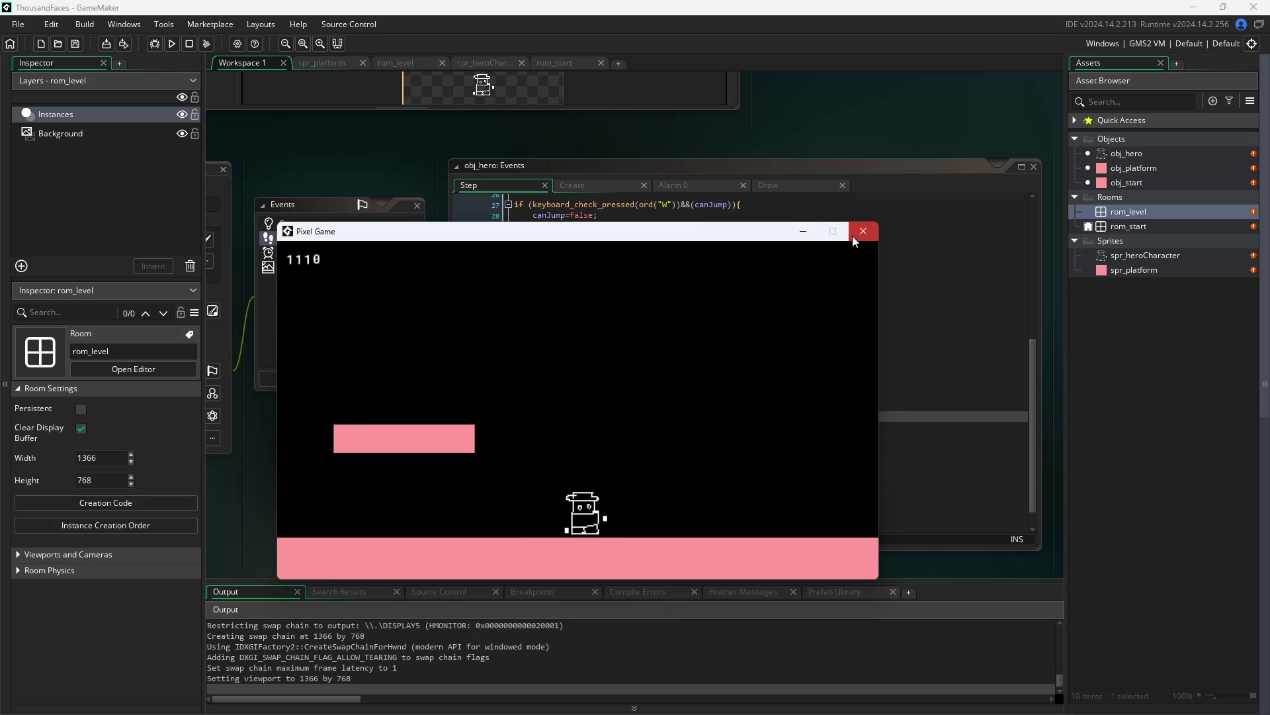
left_click(857, 232)
key("ctrl+z")
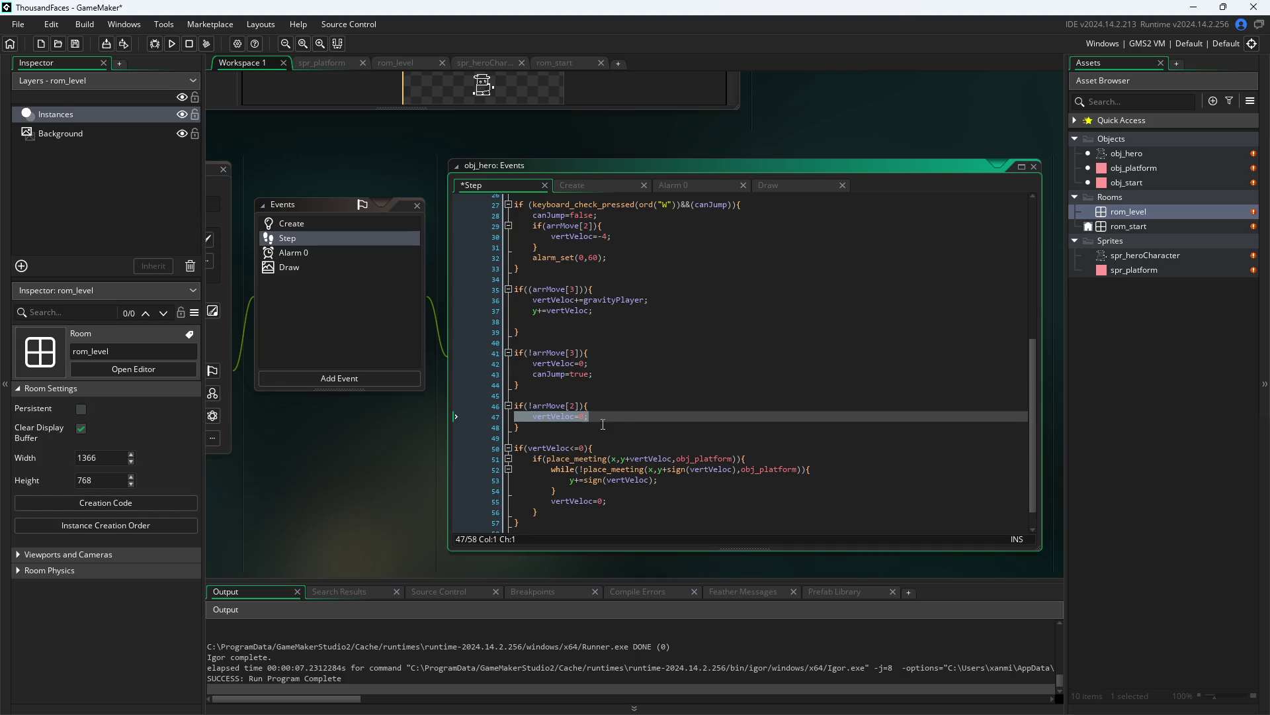
- Select Step code lines 41–57 and comment them out with Ctrl+K
left_click(624, 421)
left_click(462, 501)
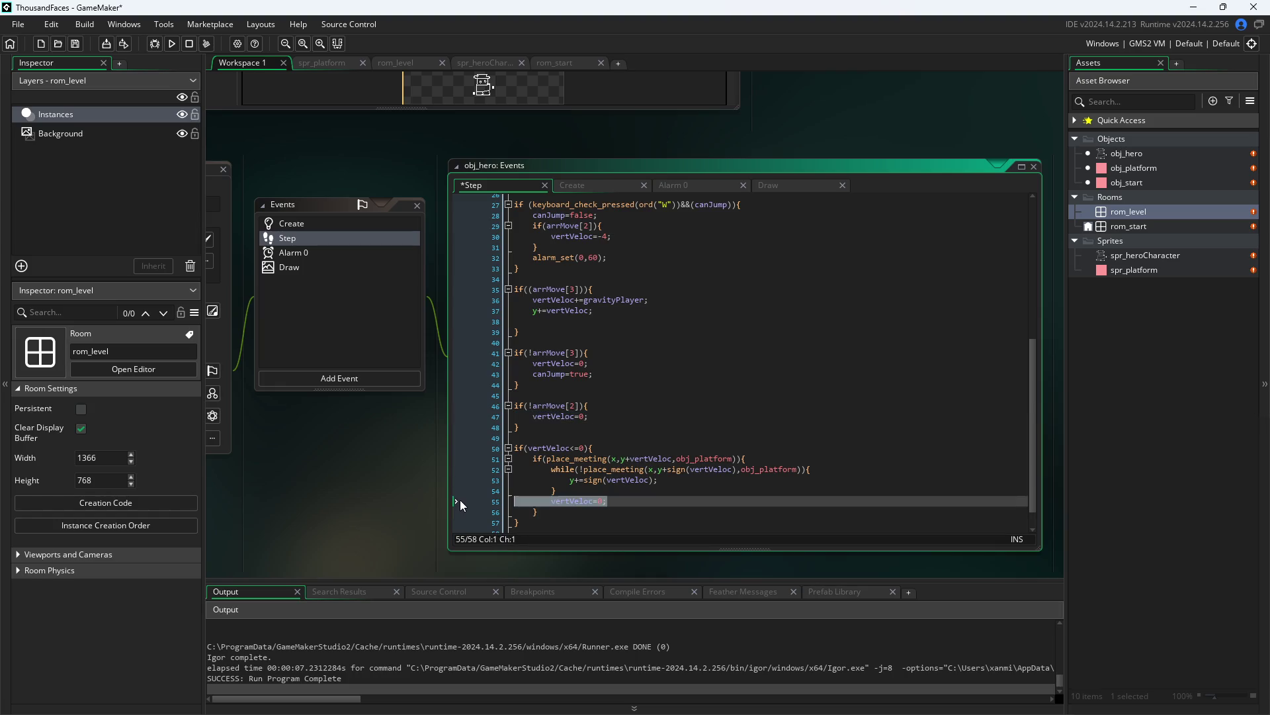
left_click(615, 531)
mouse_move(615, 530)
left_mouse_down()
mouse_move(378, 307)
mouse_move(380, 347)
left_mouse_up()
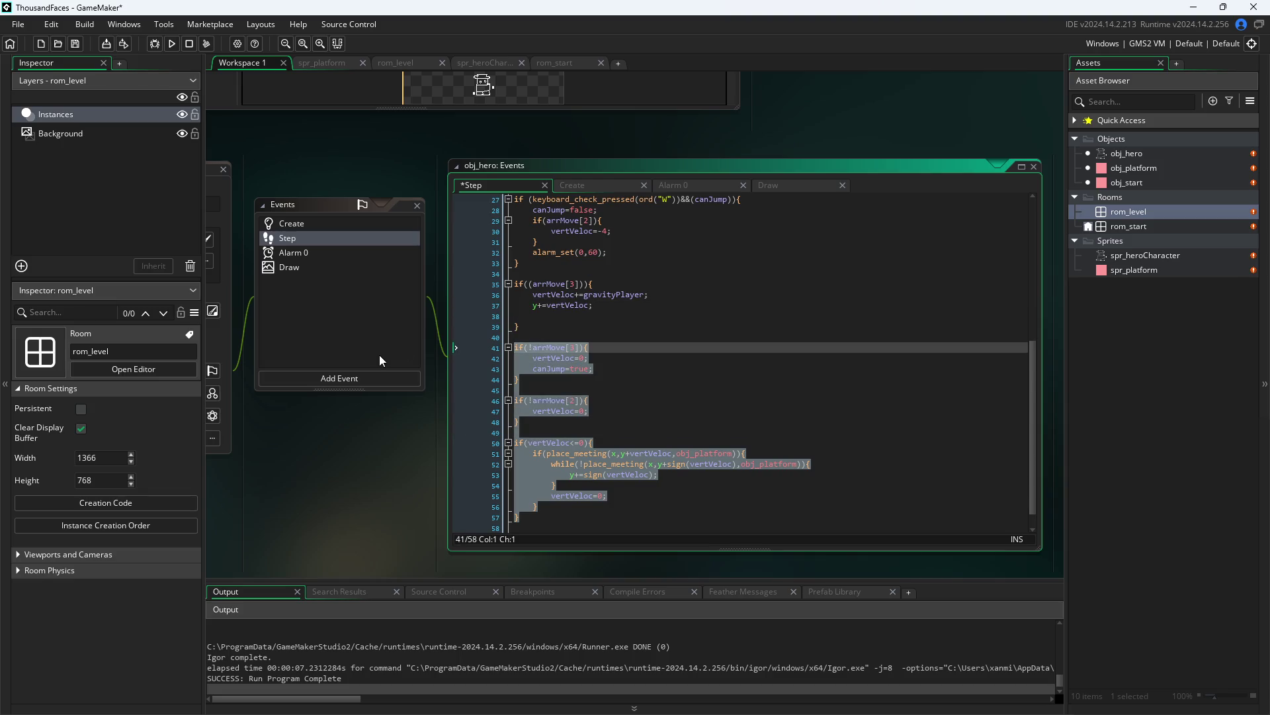
key("ctrl+k")
left_click(352, 466)
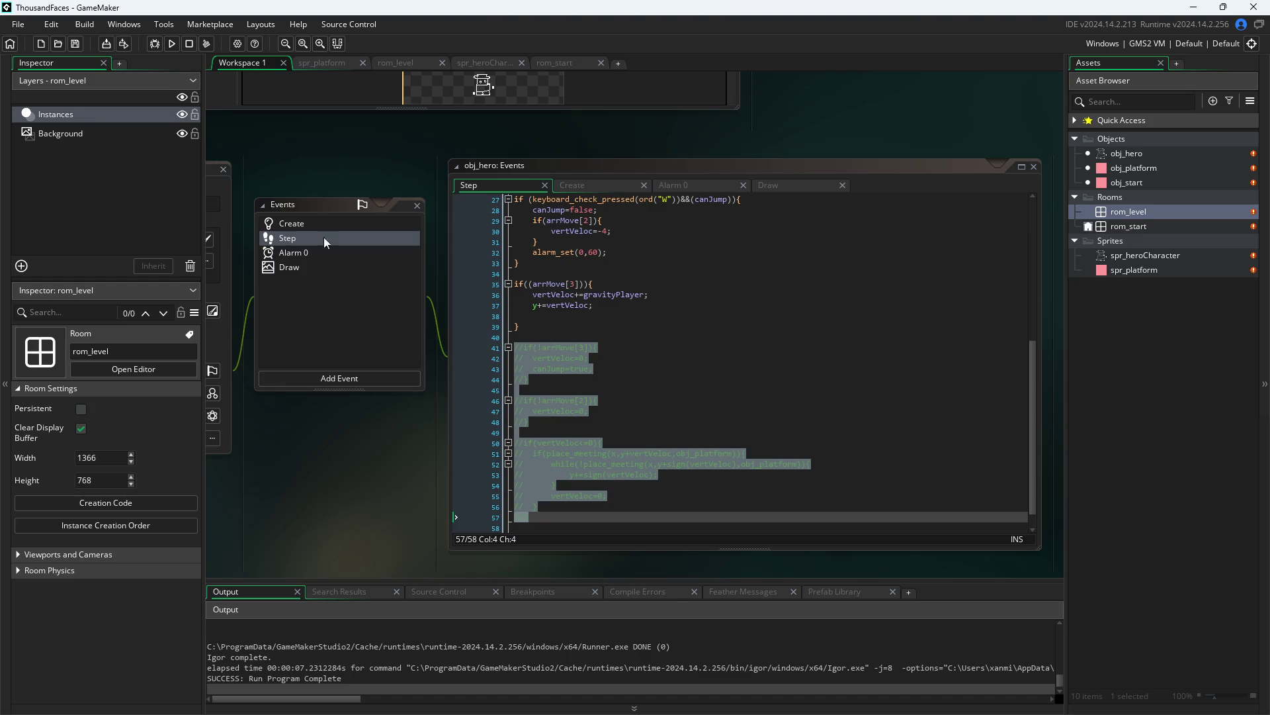
- Run the game, walk the hero right along the platform, and close it
left_click(172, 45)
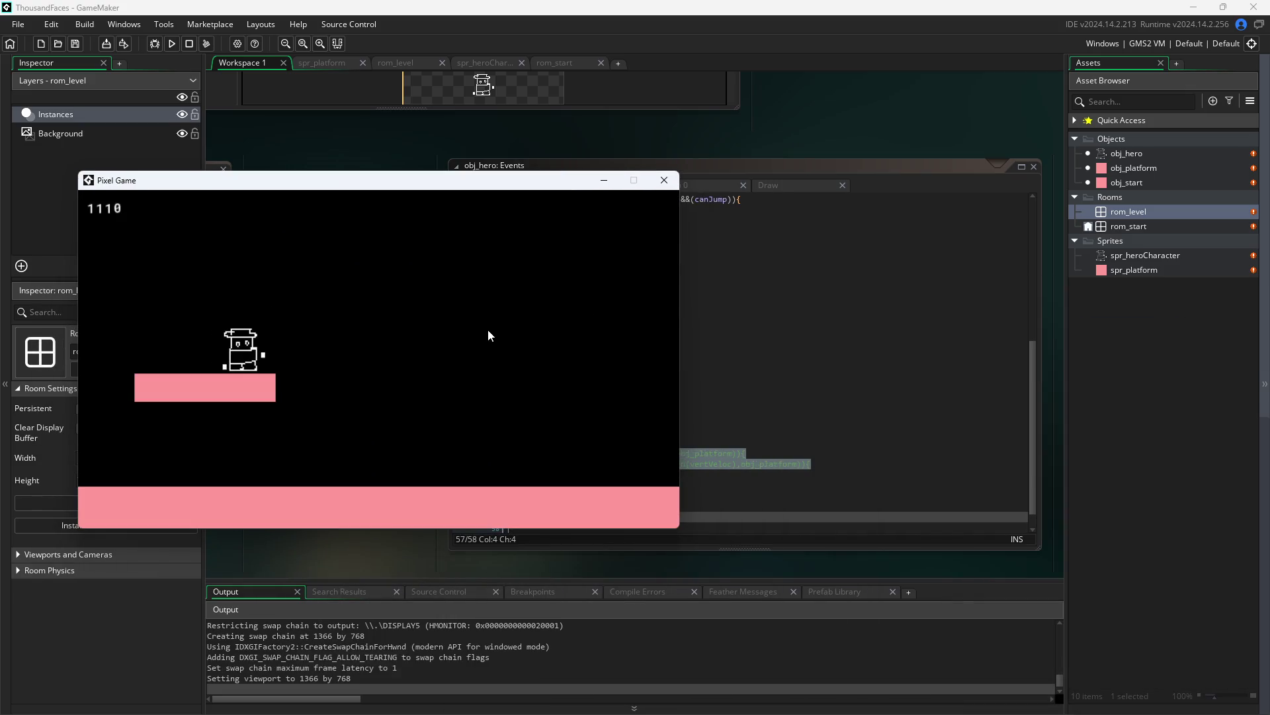
key("Right")
key("Escape")
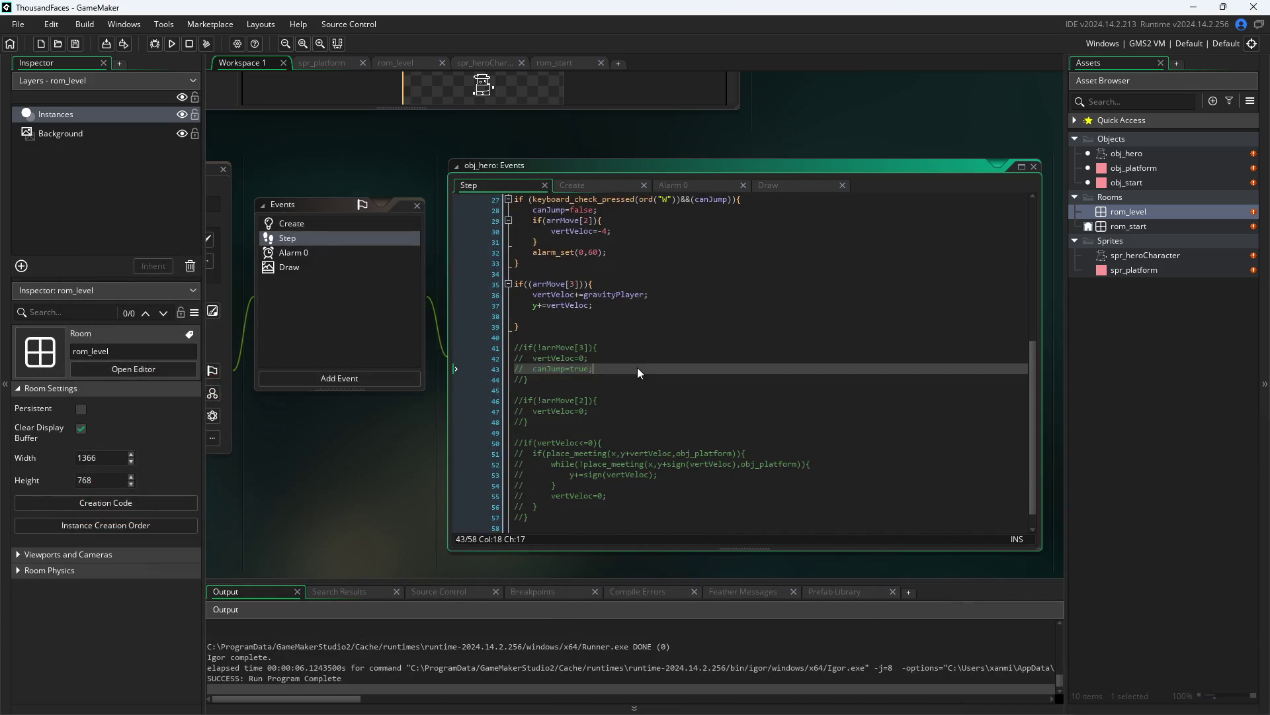
left_click(637, 367)
scroll(637, 367, "up", 5)
scroll(639, 369, "up", 2)
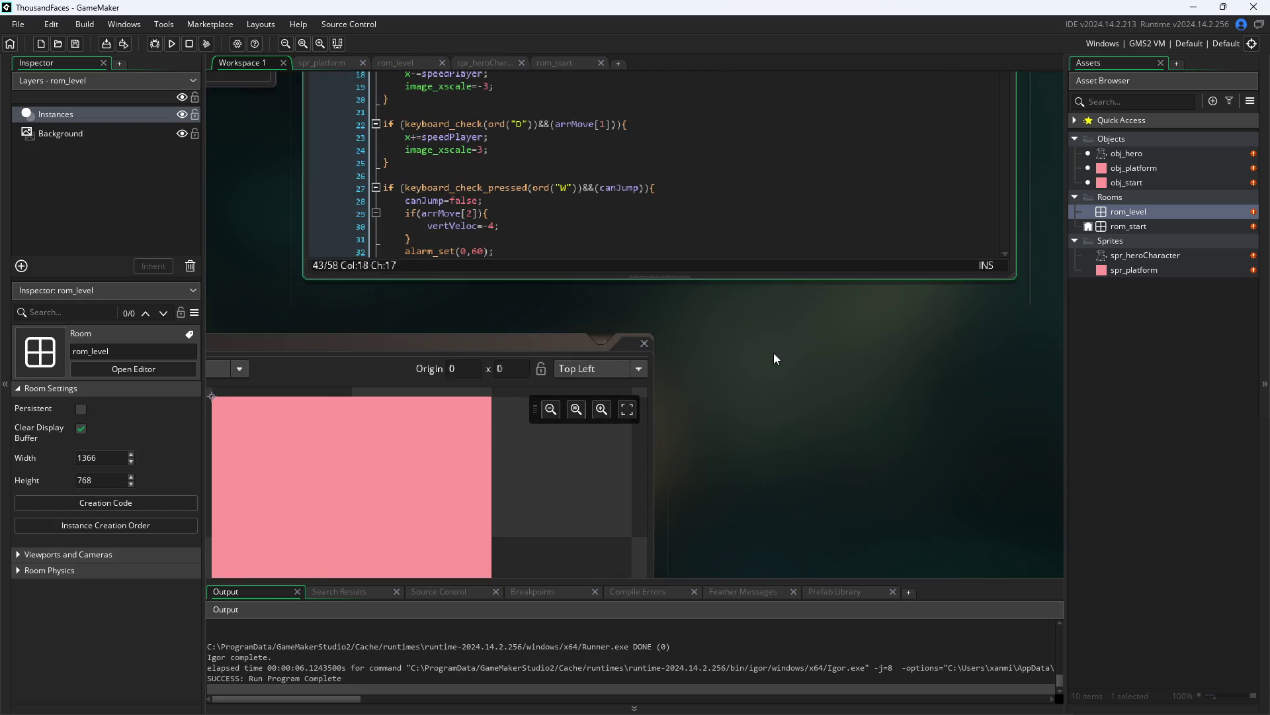
scroll(694, 342, "down", 5)
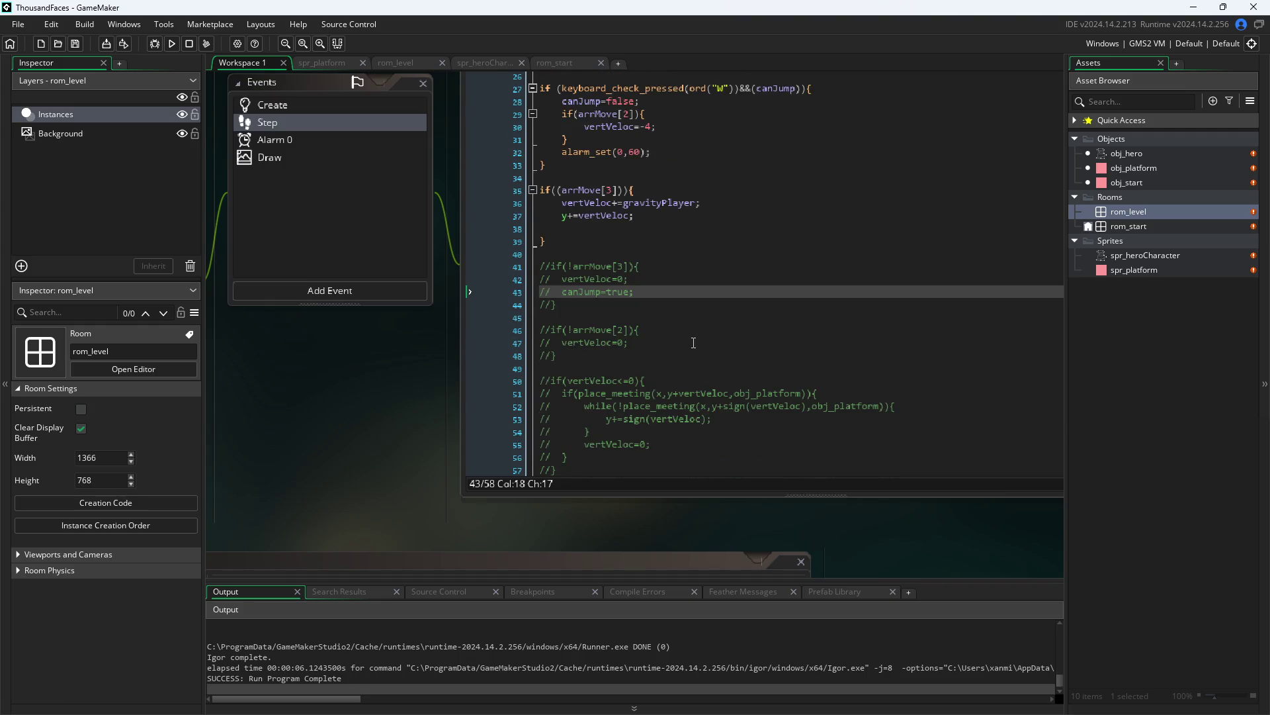
- Uncomment lines 41–57 and review the jump block's arrMove[2] check and -4 velocity
key("ctrl+shift+k")
left_click(715, 356)
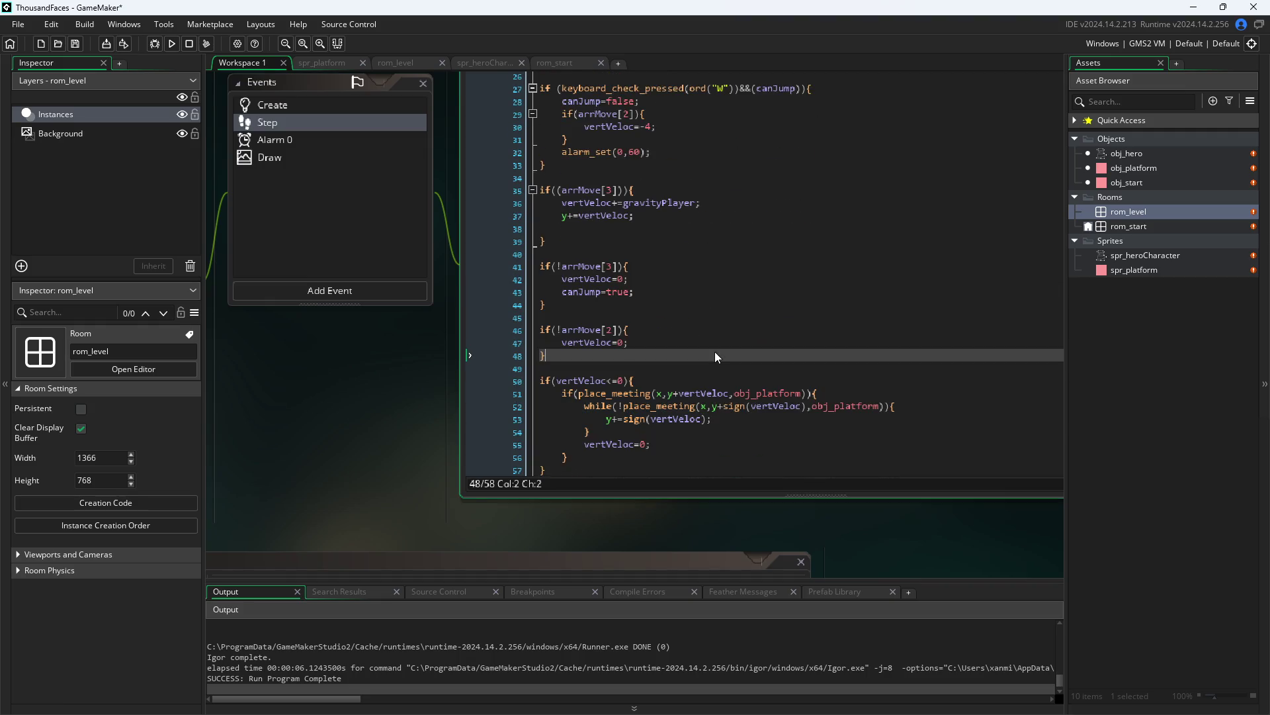
scroll(714, 356, "up", 3)
left_click(631, 209)
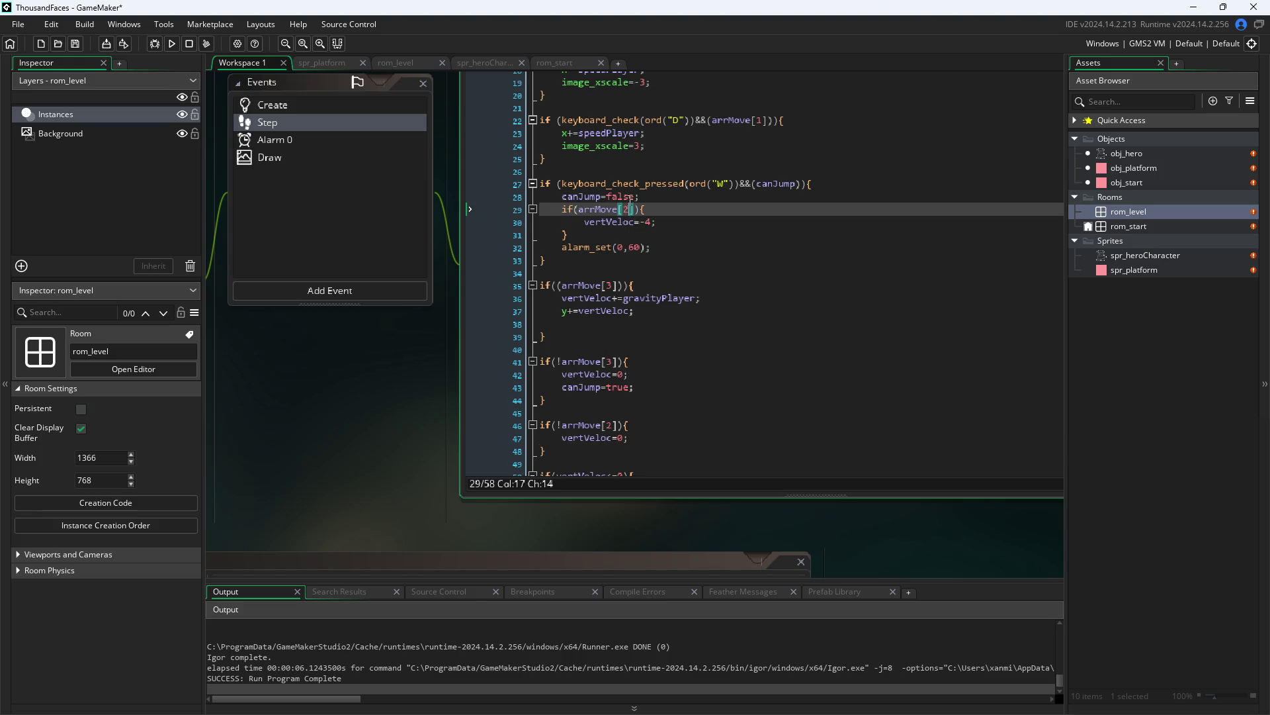
left_click(641, 221)
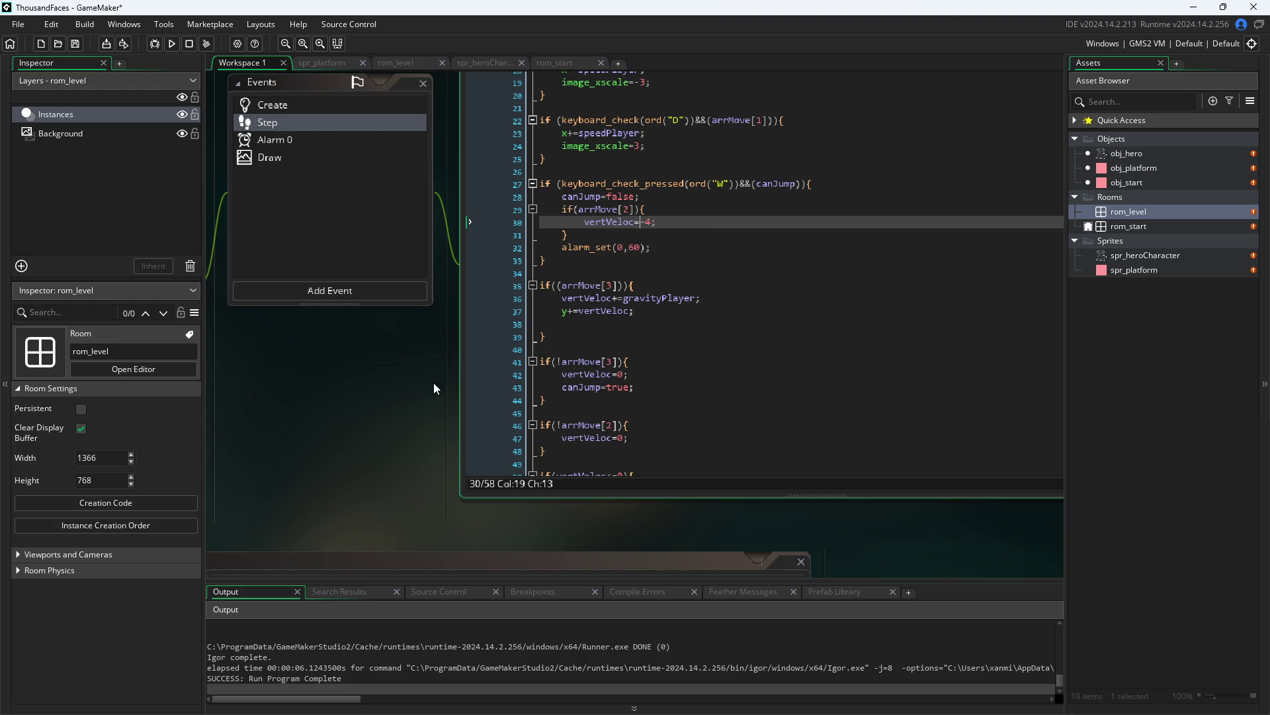
scroll(471, 453, "up", 2)
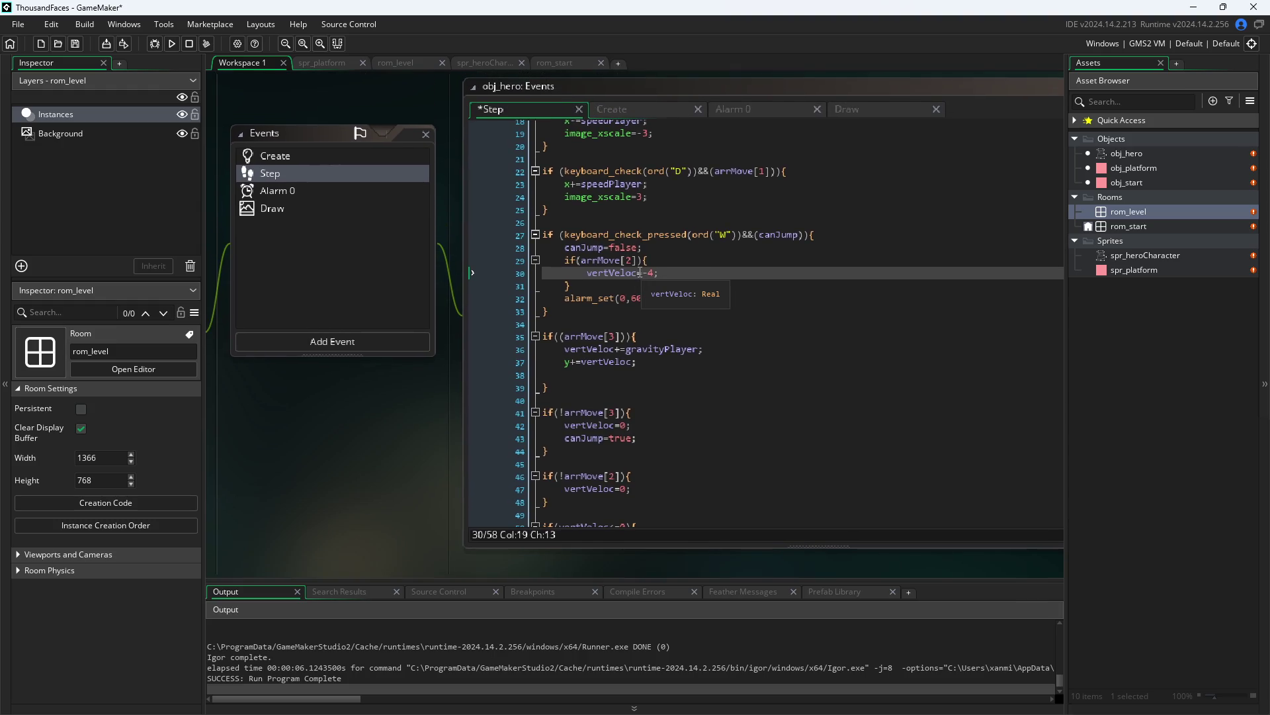
- Inspect the jump block lines, try deleting the if(arrMove[2]) block, then undo it
left_click(672, 297)
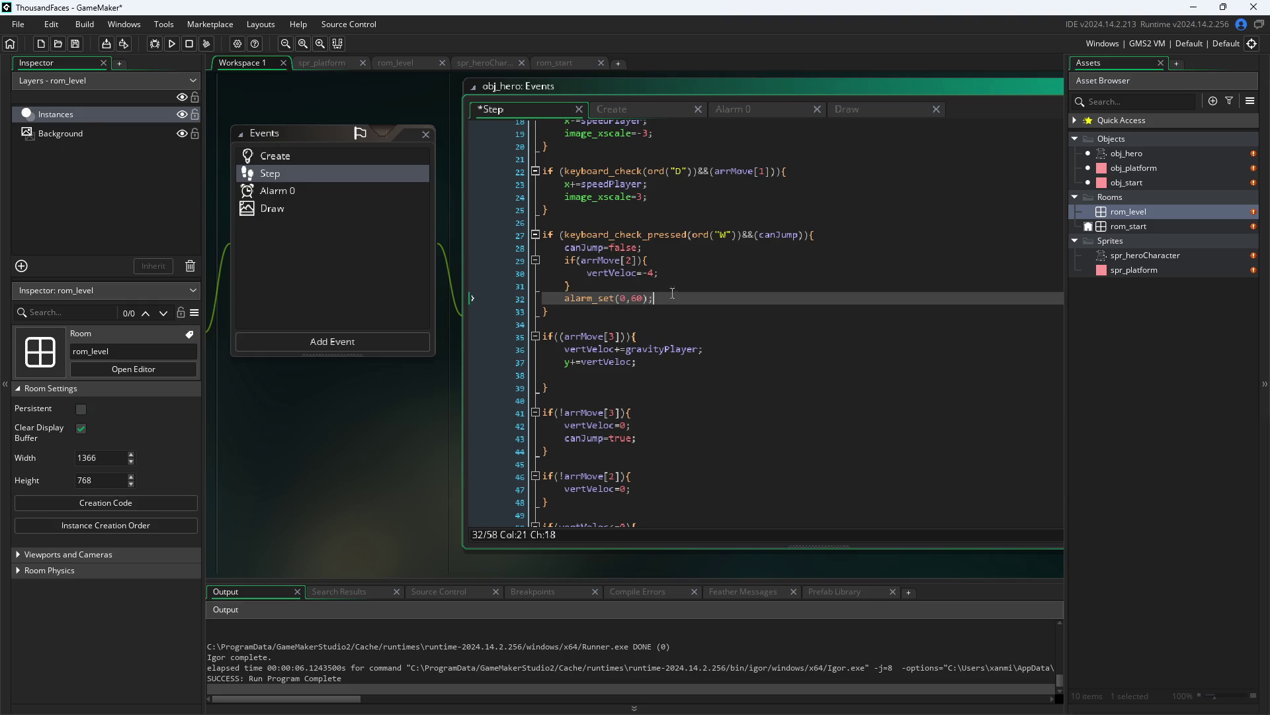
left_click(674, 276)
left_click(674, 263)
left_click(652, 249)
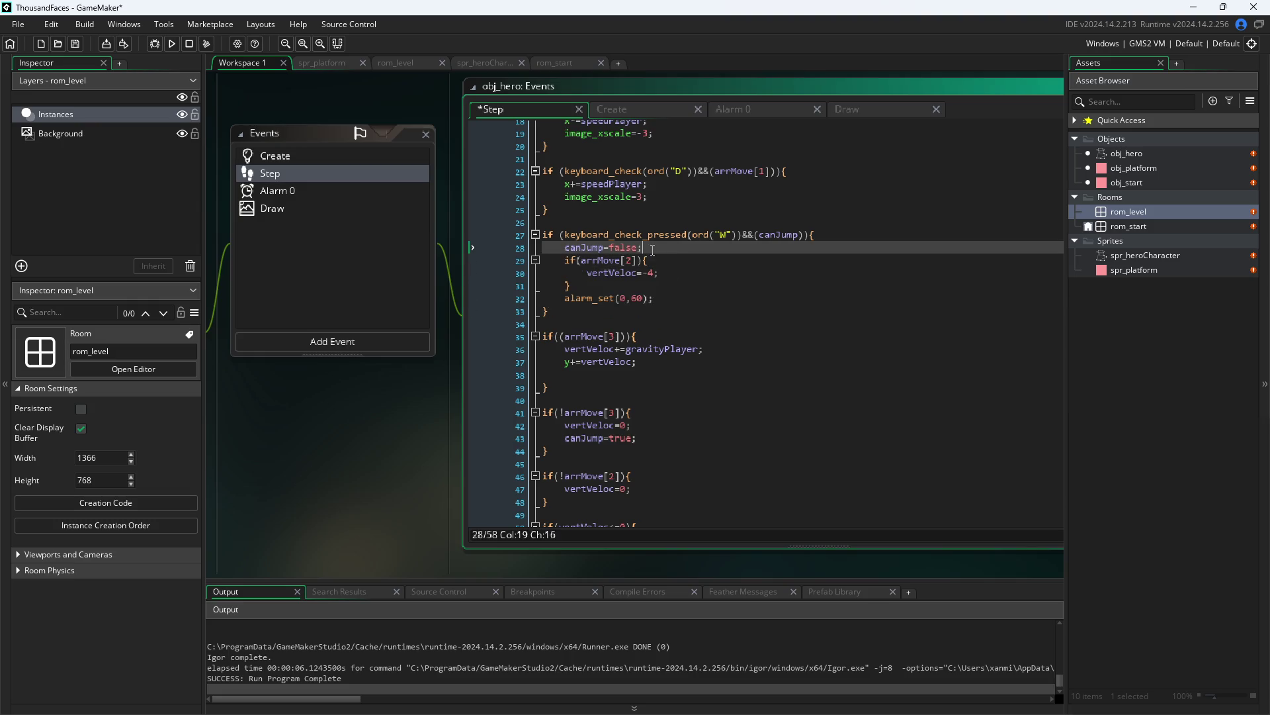
left_click_drag(672, 277, 543, 273)
left_click_drag(620, 285, 500, 258)
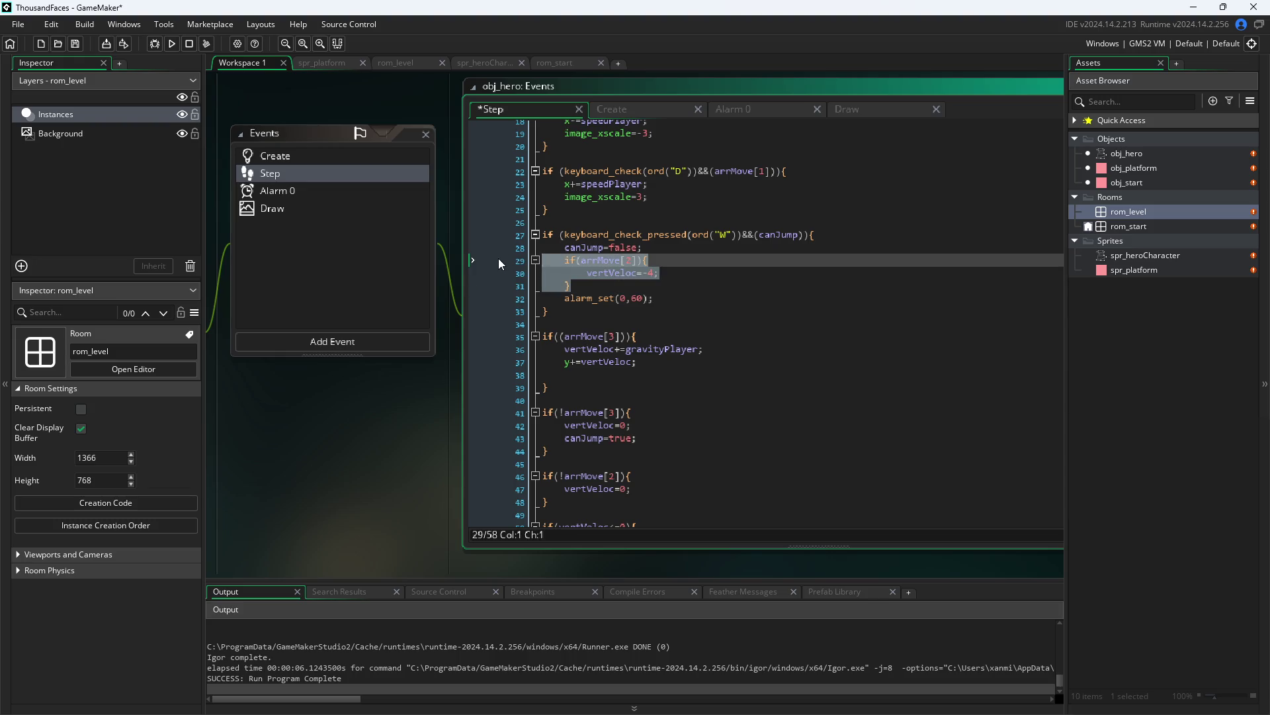
key("Delete")
key("ctrl+z")
key("ctrl+z")
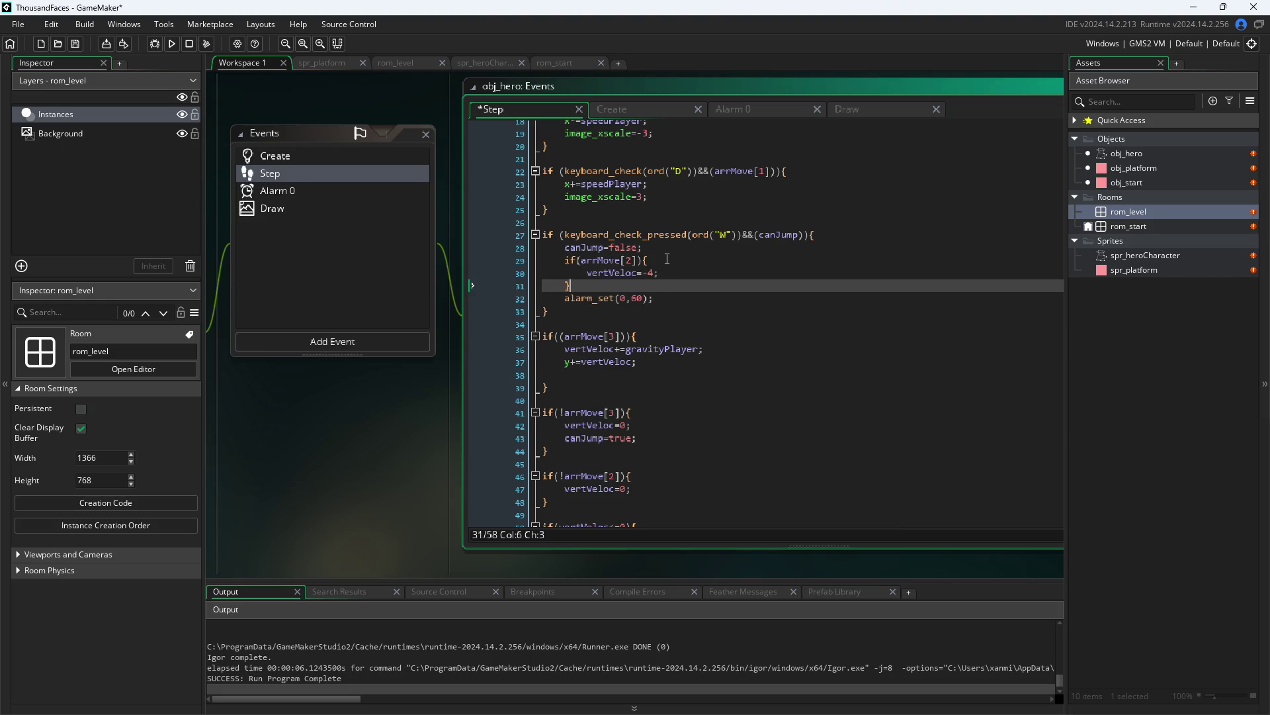
- Comment out line 29's if(arrMove[2]) and its closing brace on line 31, then save
left_click(528, 262)
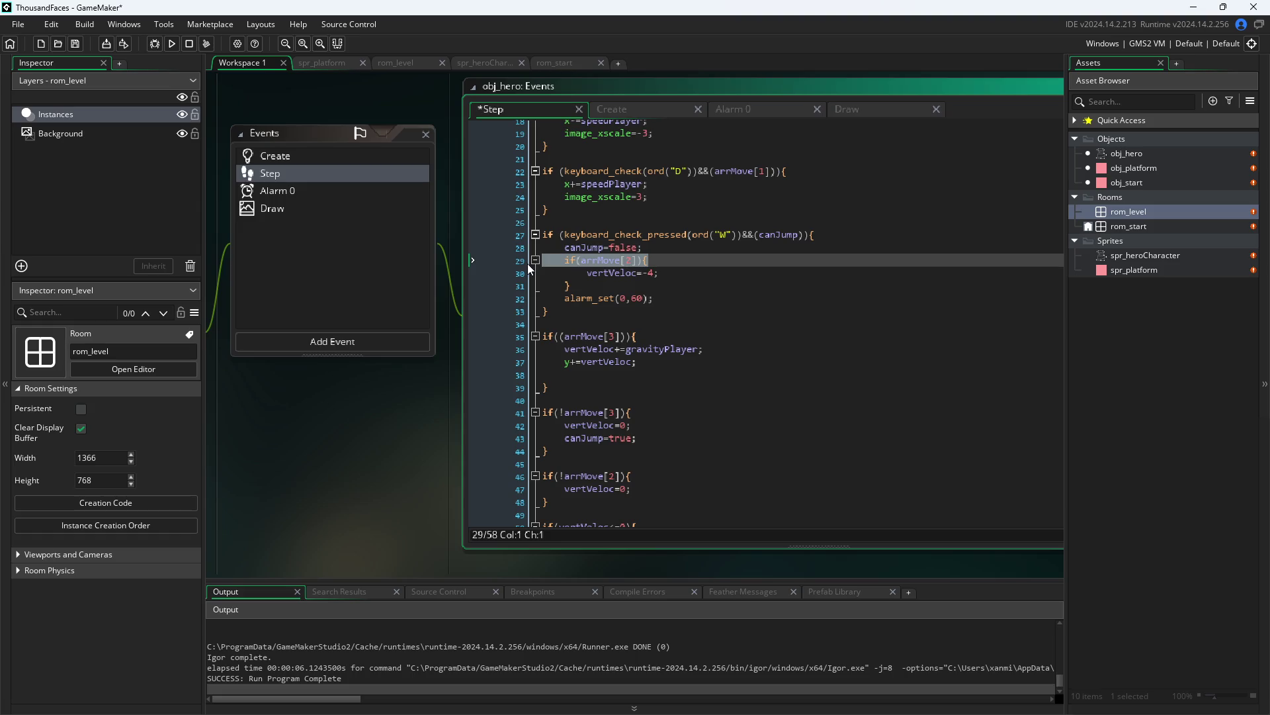
key("ctrl+k")
key("Down")
key("Down")
key("ctrl+k")
left_click(486, 468)
key("ctrl+s")
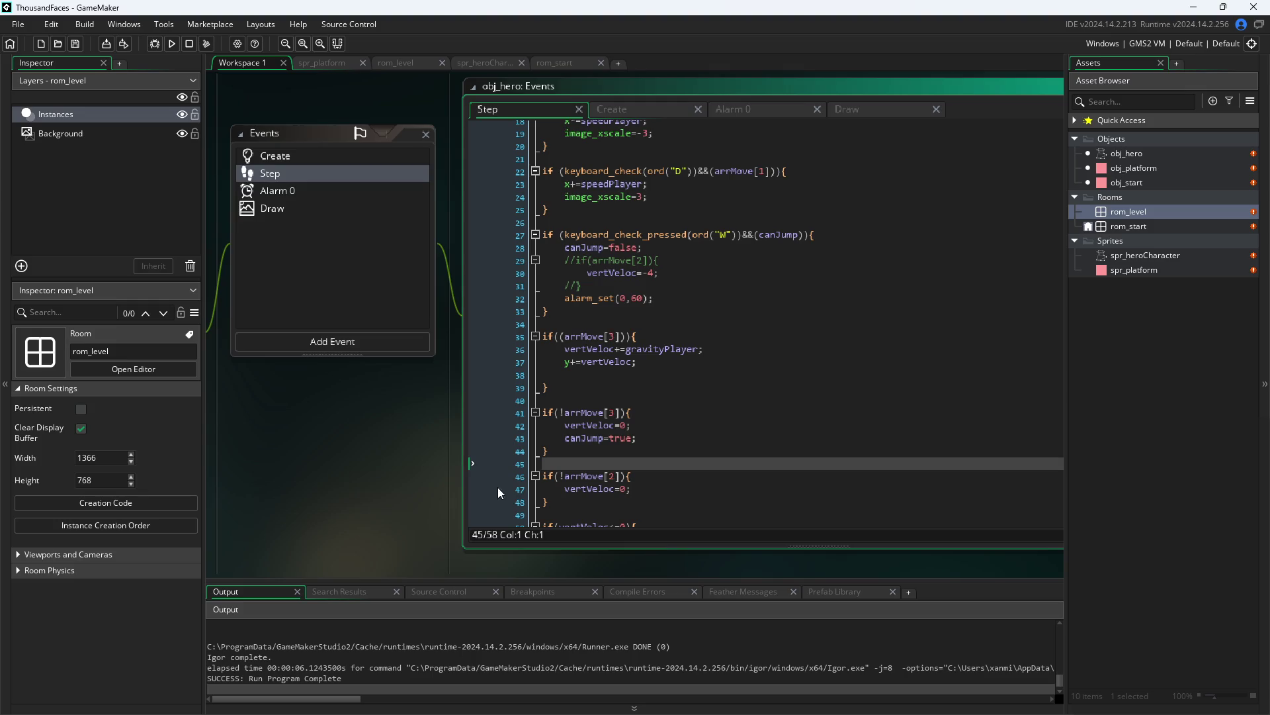
- Run the game, walk the hero off the platform, close it, and open the Draw event
left_click(172, 43)
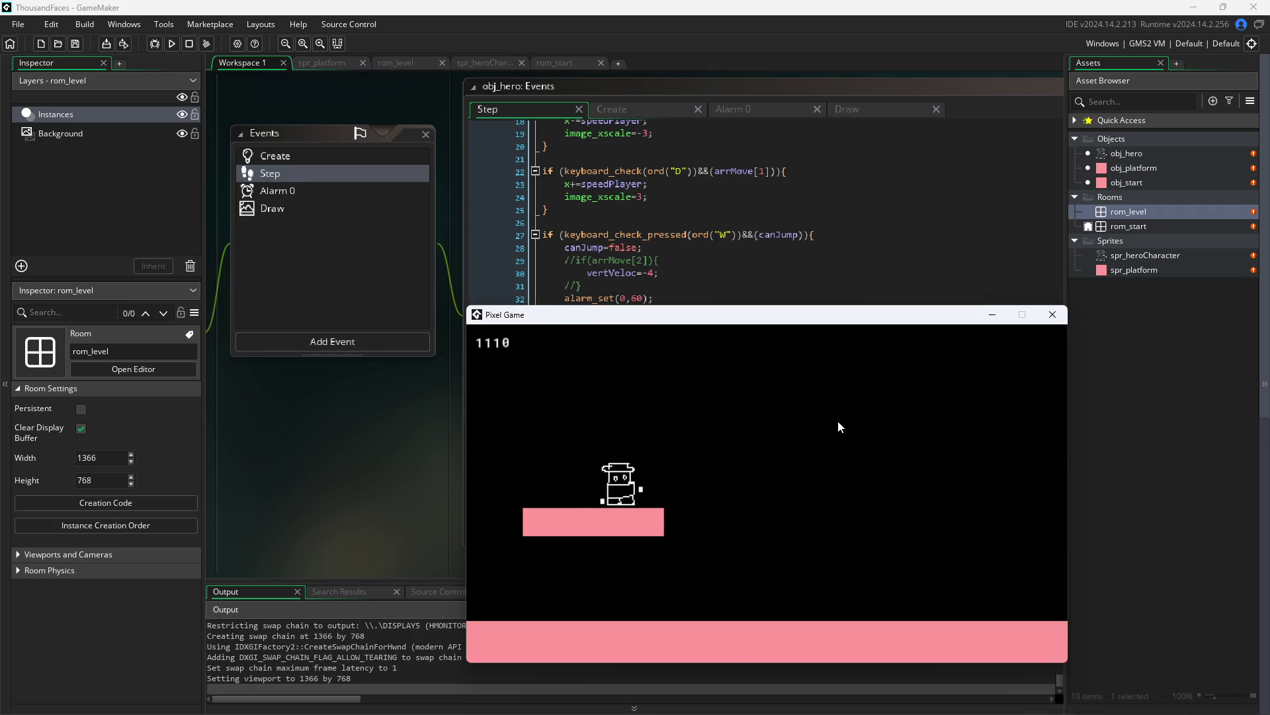
key("d")
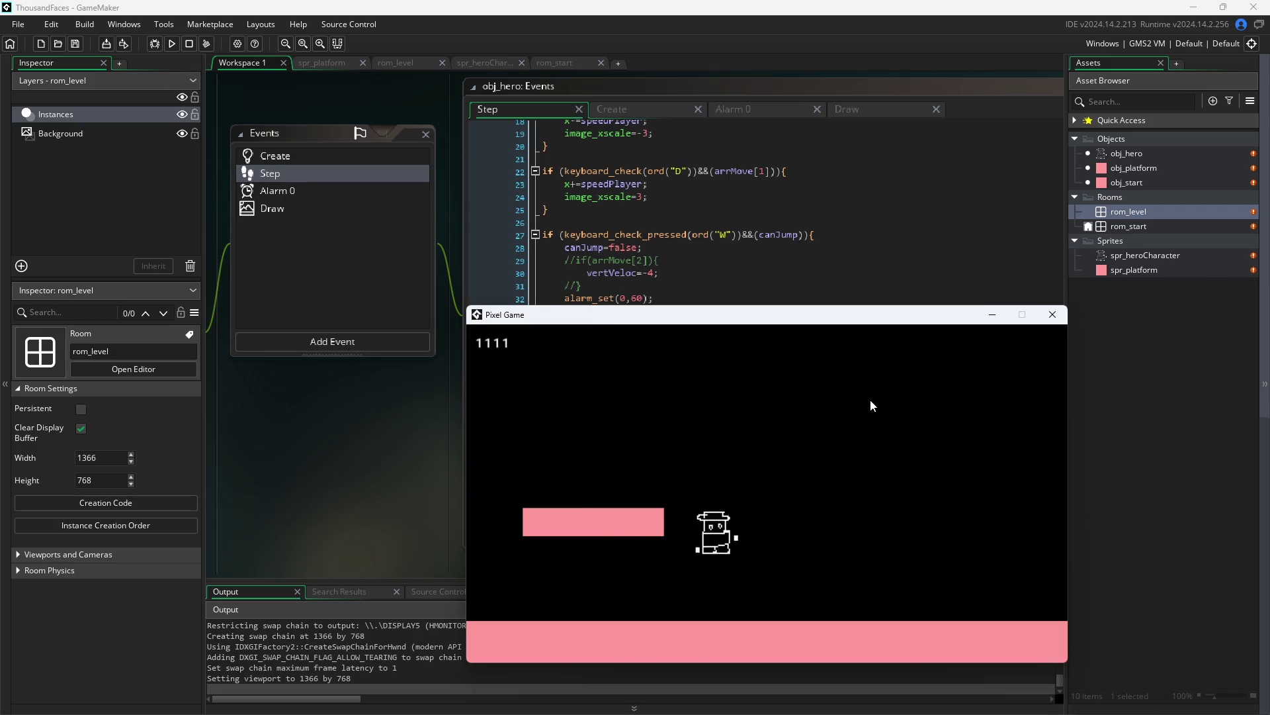
left_click(1059, 318)
left_click(847, 109)
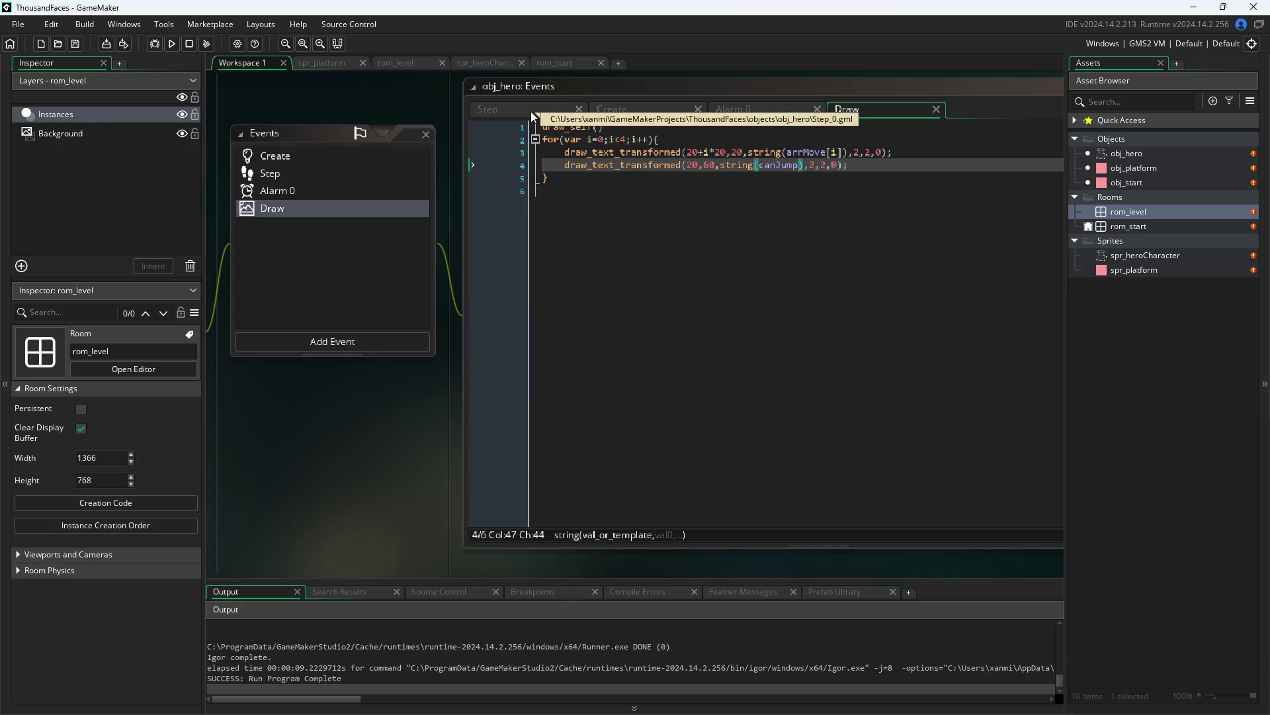
- Duplicate the canJump debug line 4 with Ctrl+D and delete the extra copy
mouse_move(849, 165)
left_mouse_down()
mouse_move(539, 158)
mouse_move(561, 170)
left_mouse_up()
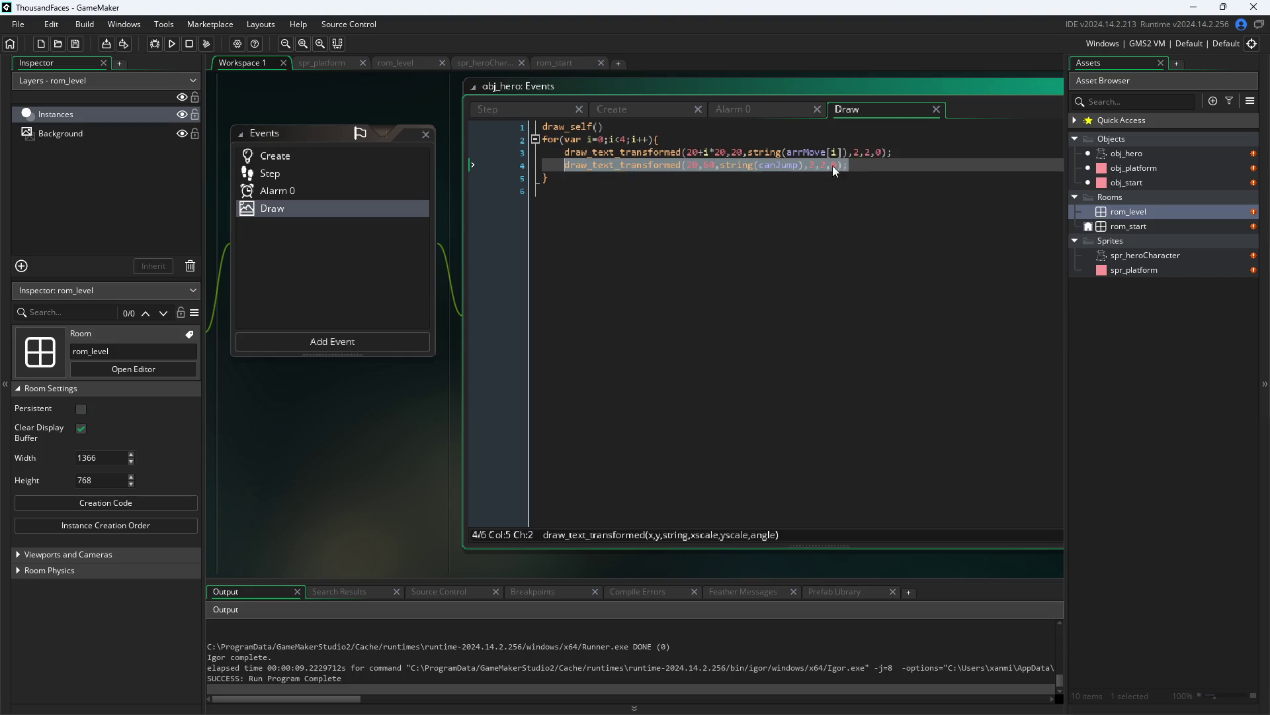
left_click(858, 168)
key("ctrl+d")
key("ctrl+d")
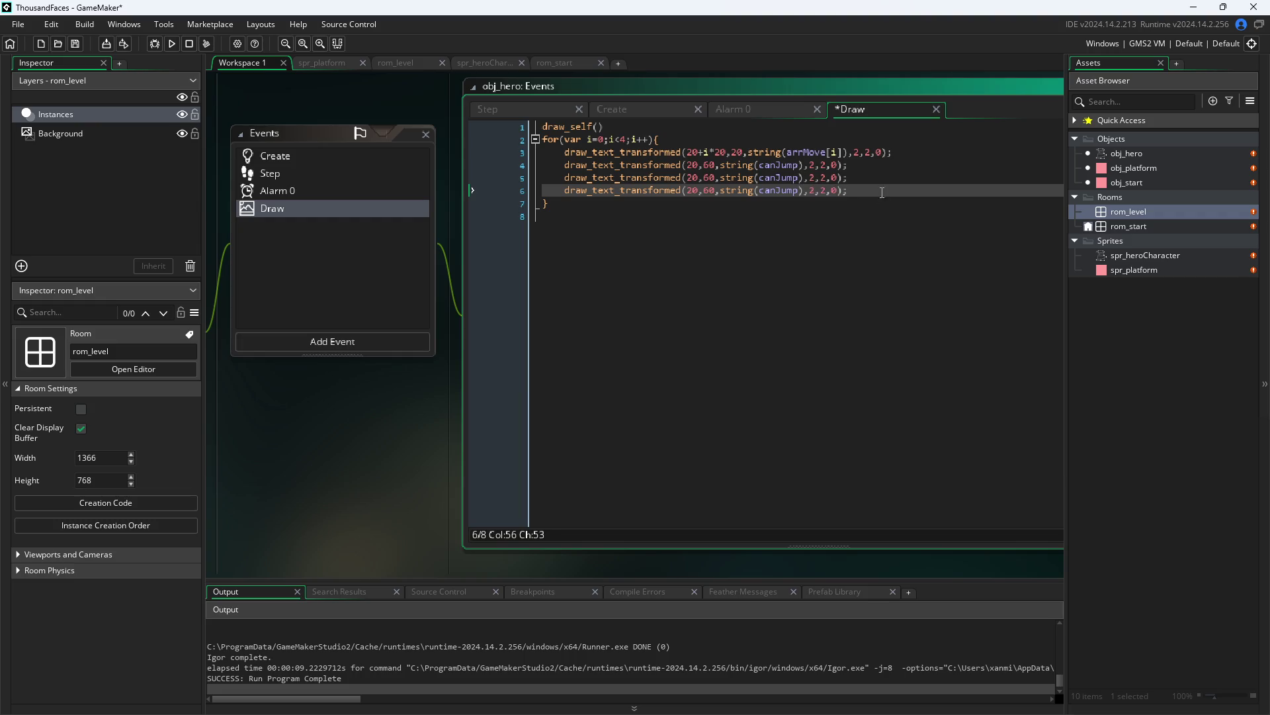
left_click_drag(849, 191, 289, 192)
key("BackSpace")
key("BackSpace")
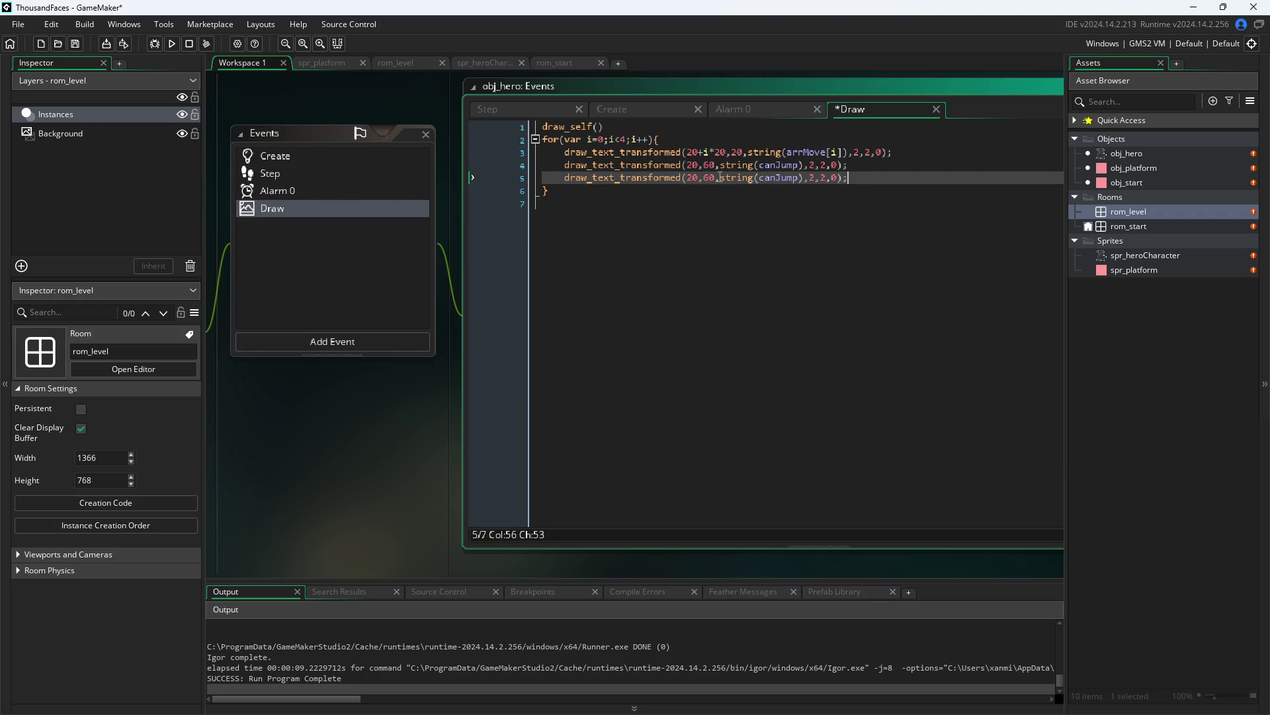
- Replace canJump with vertVeloc on line 5, save, and run the game
left_click(760, 178)
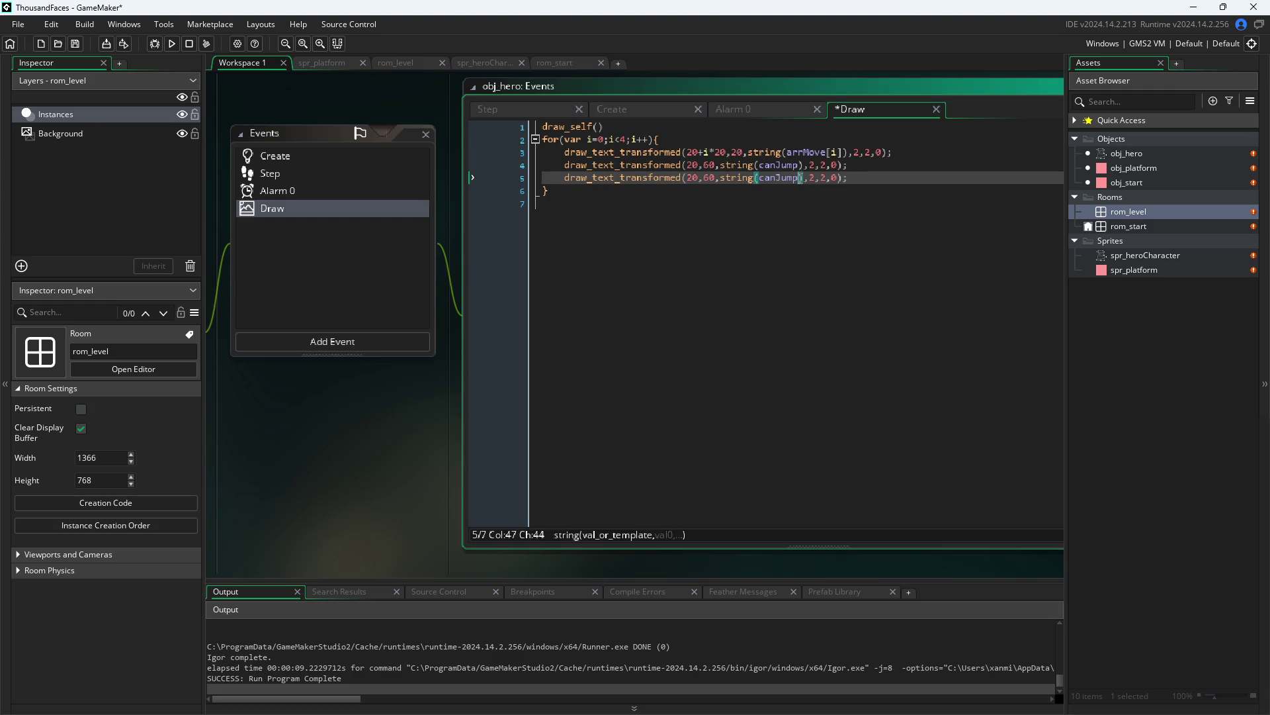
double_click(761, 178)
type("down")
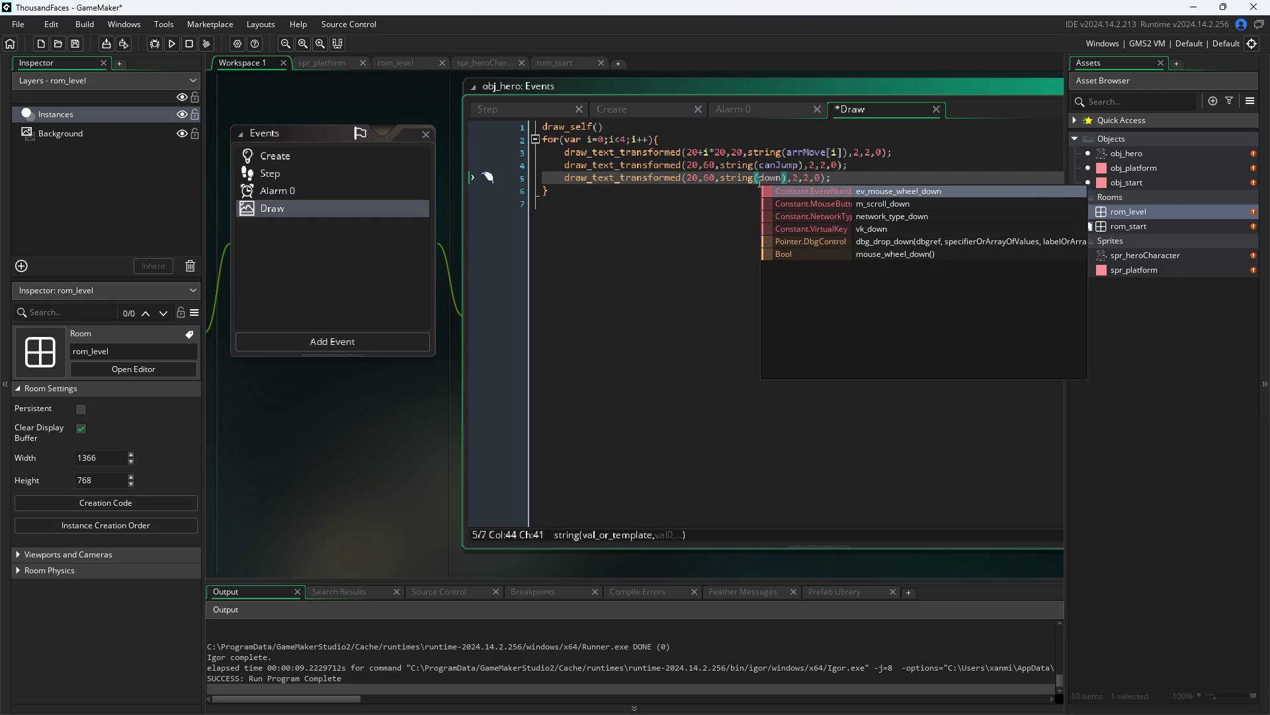
key("BackSpace")
key("BackSpace")
key("BackSpace")
type("vert")
key("Return")
key("ctrl+s")
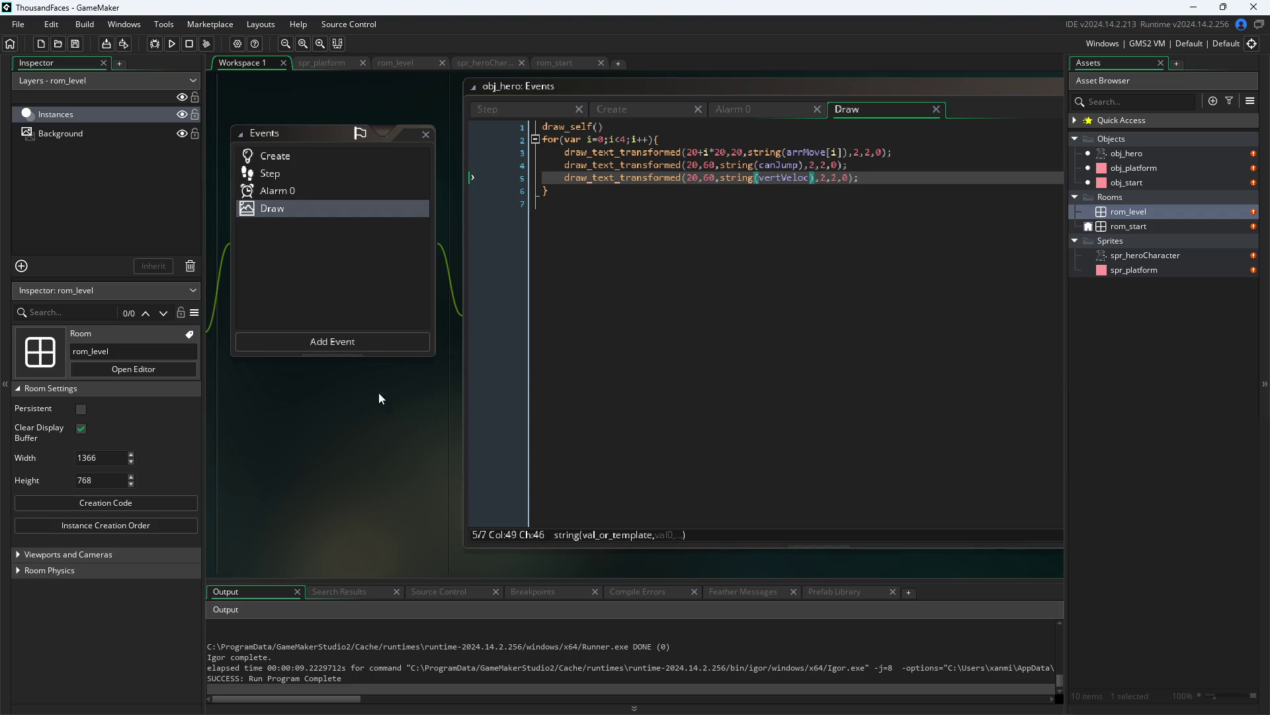
left_click(172, 44)
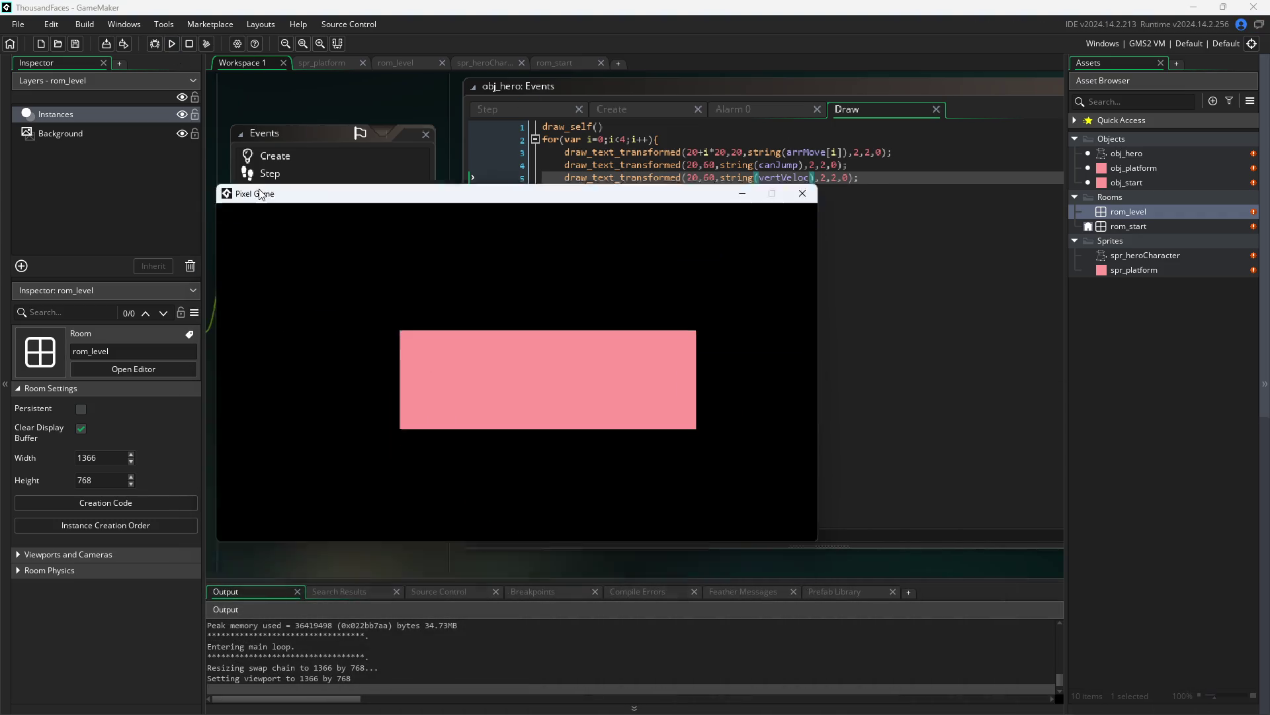
- Walk the hero right, jump with Space, move left and right along the floor, then close the game
key("Right")
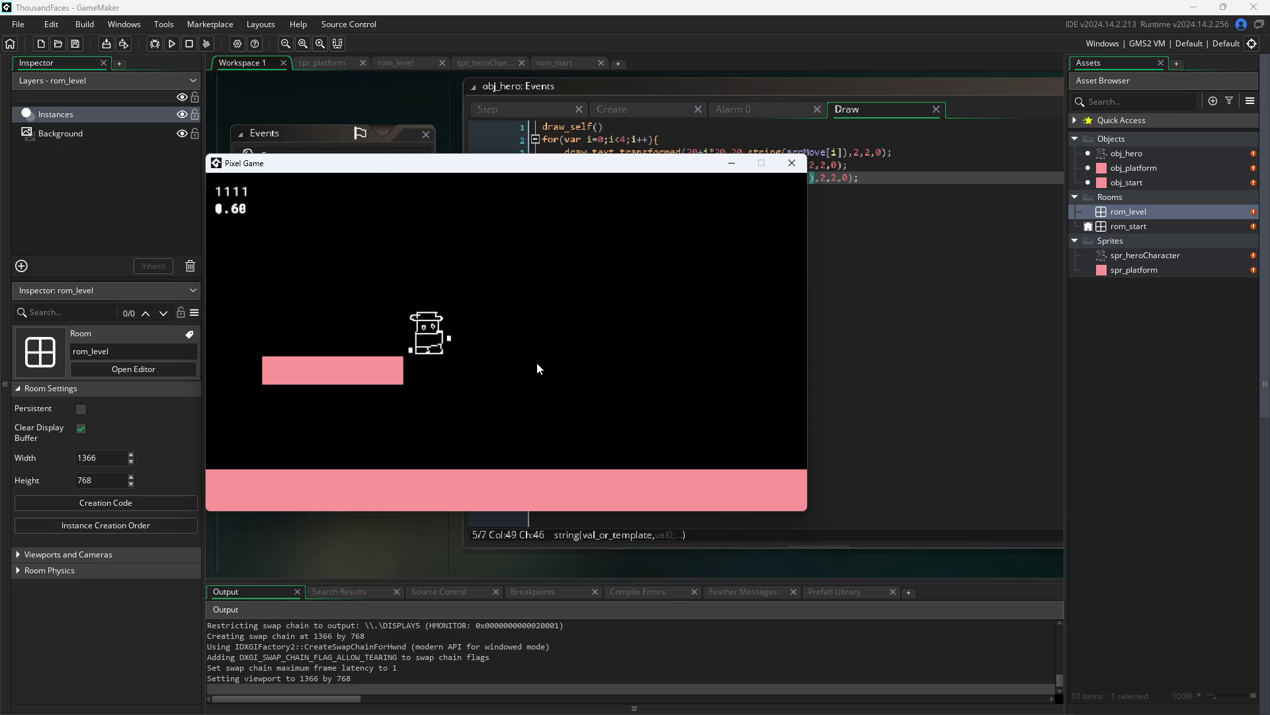
key("space")
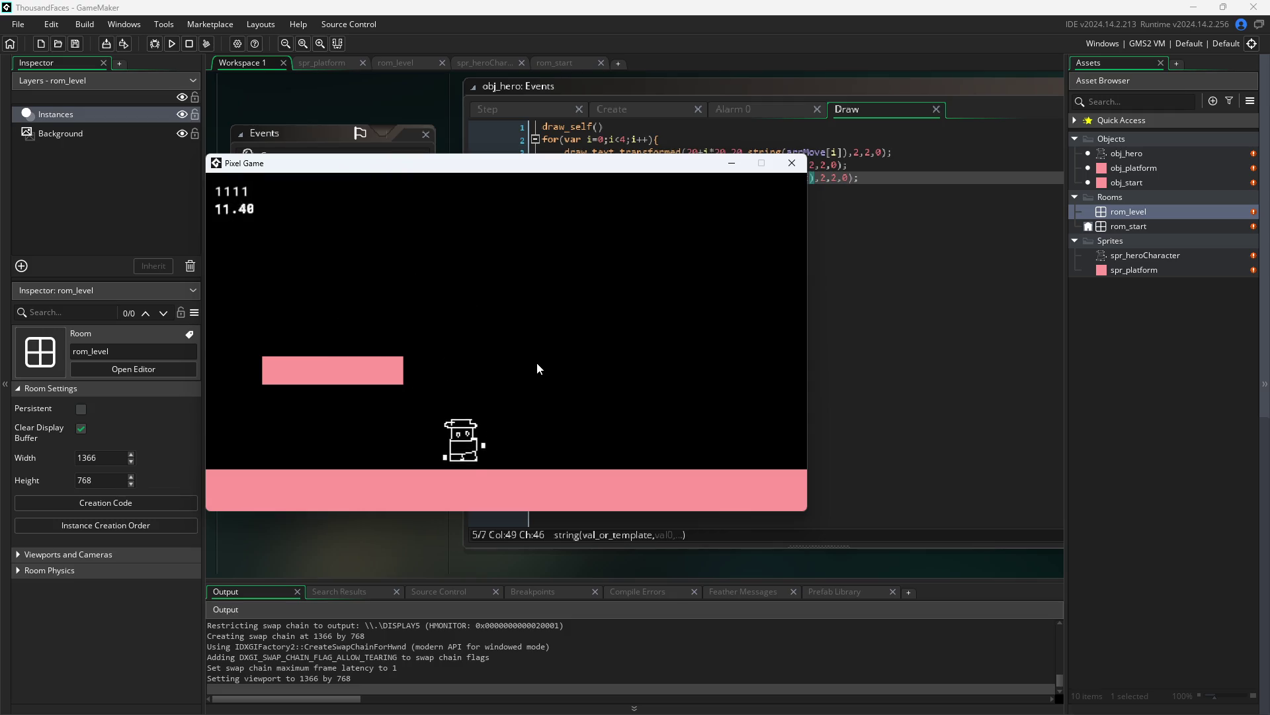
key("Right")
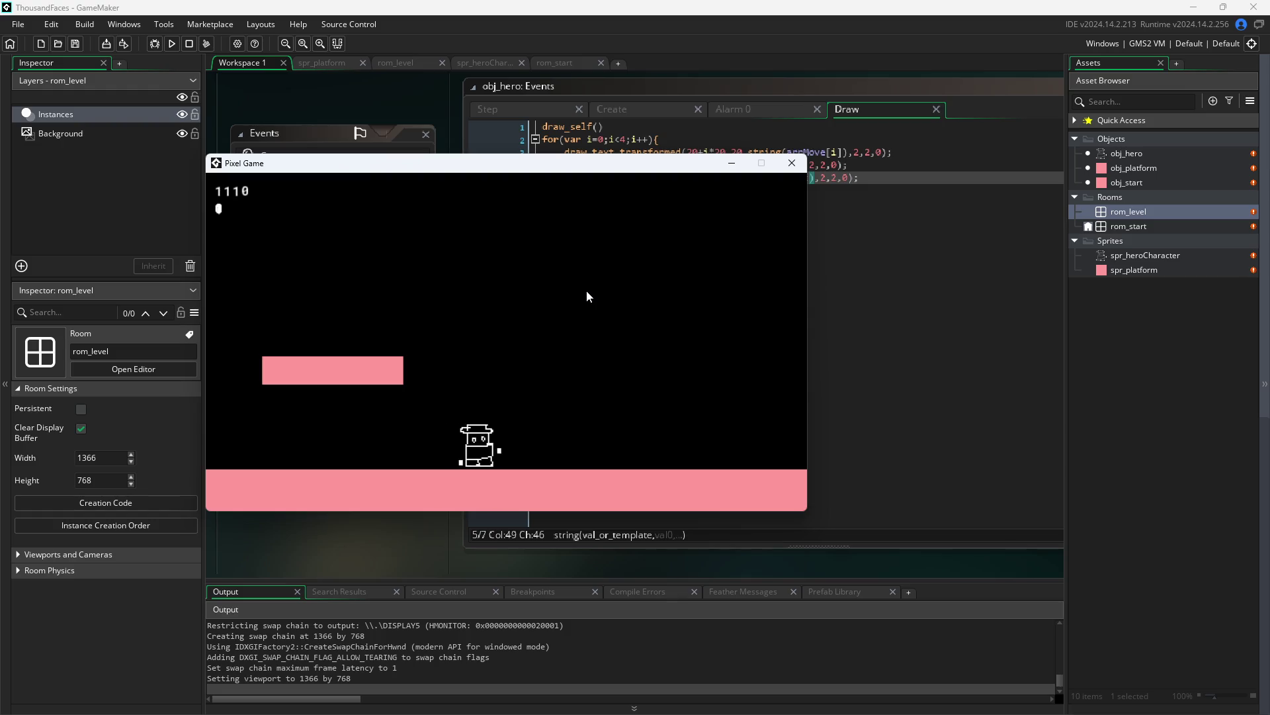
key("Left")
key("Right")
key("Left")
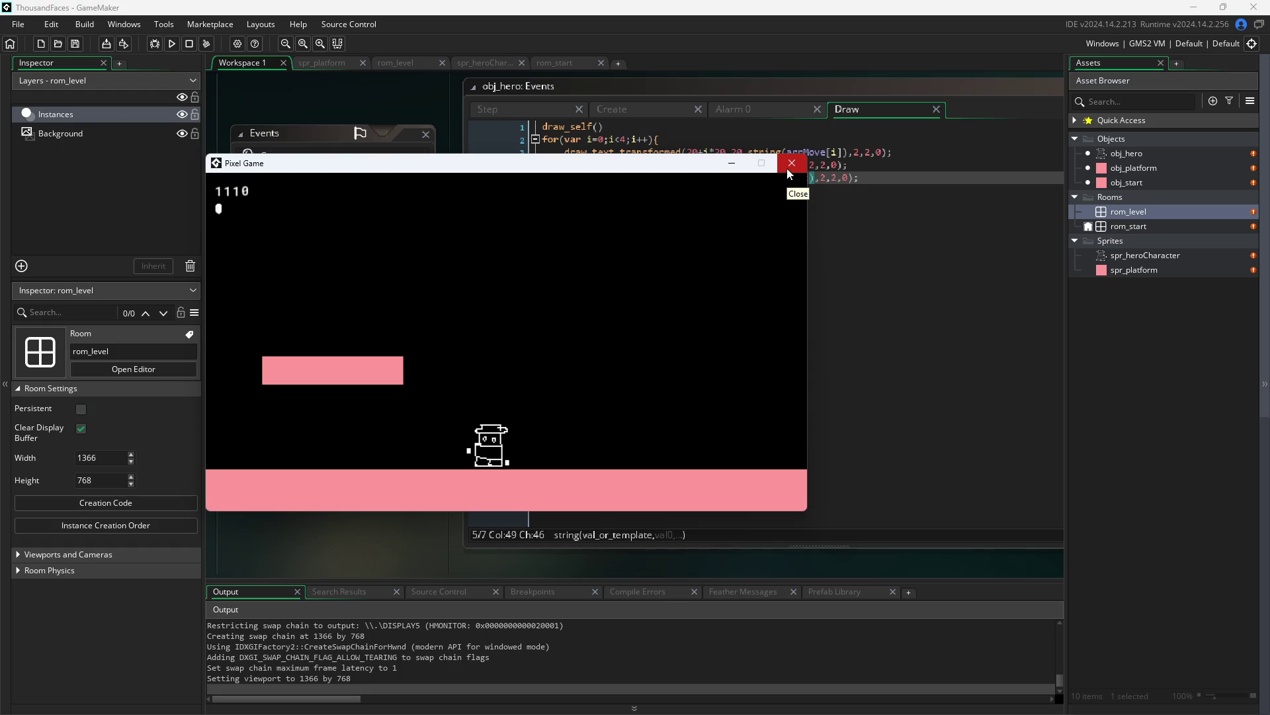
left_click(787, 168)
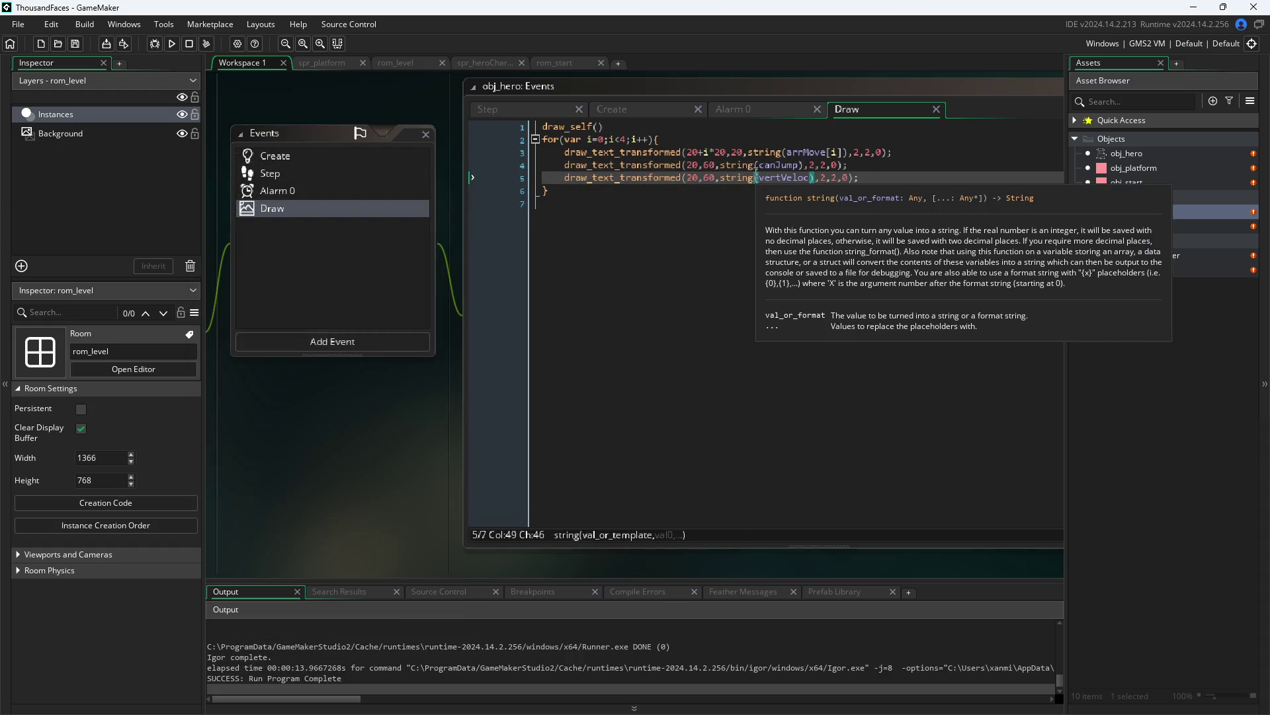
- Change the vertVeloc readout's y on line 5 to 90 and save
left_click(830, 178)
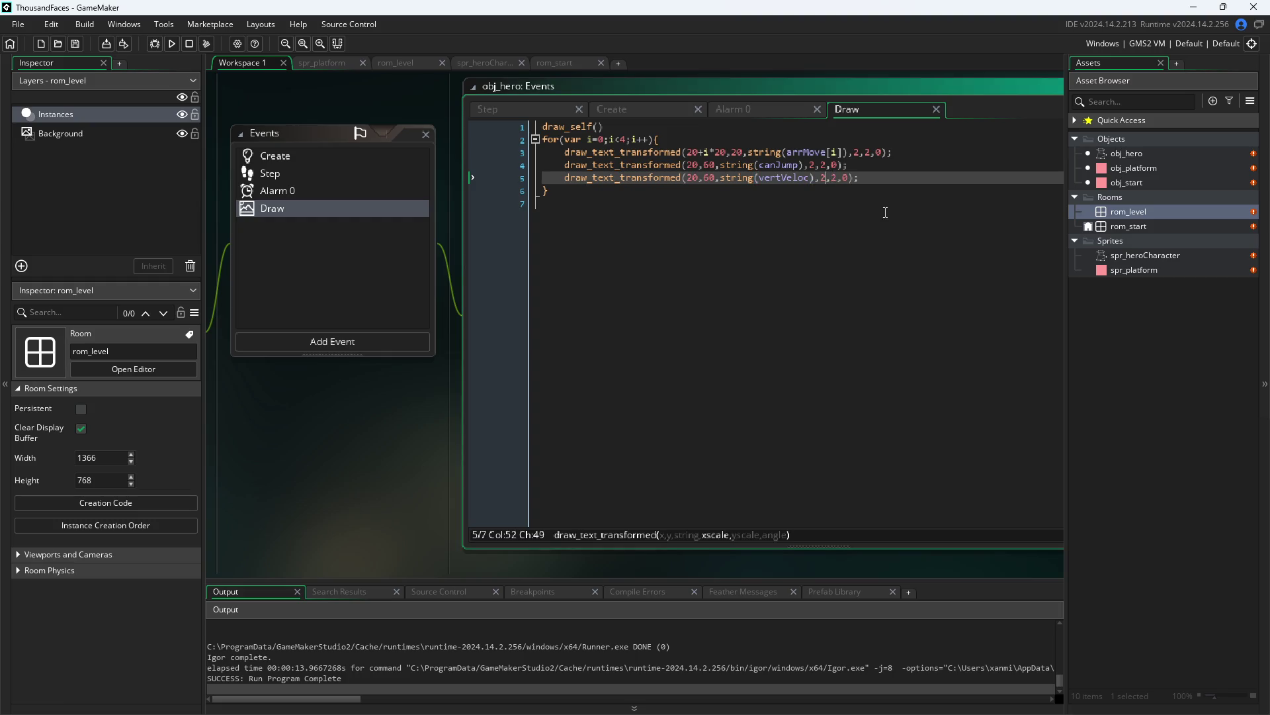
mouse_move(618, 182)
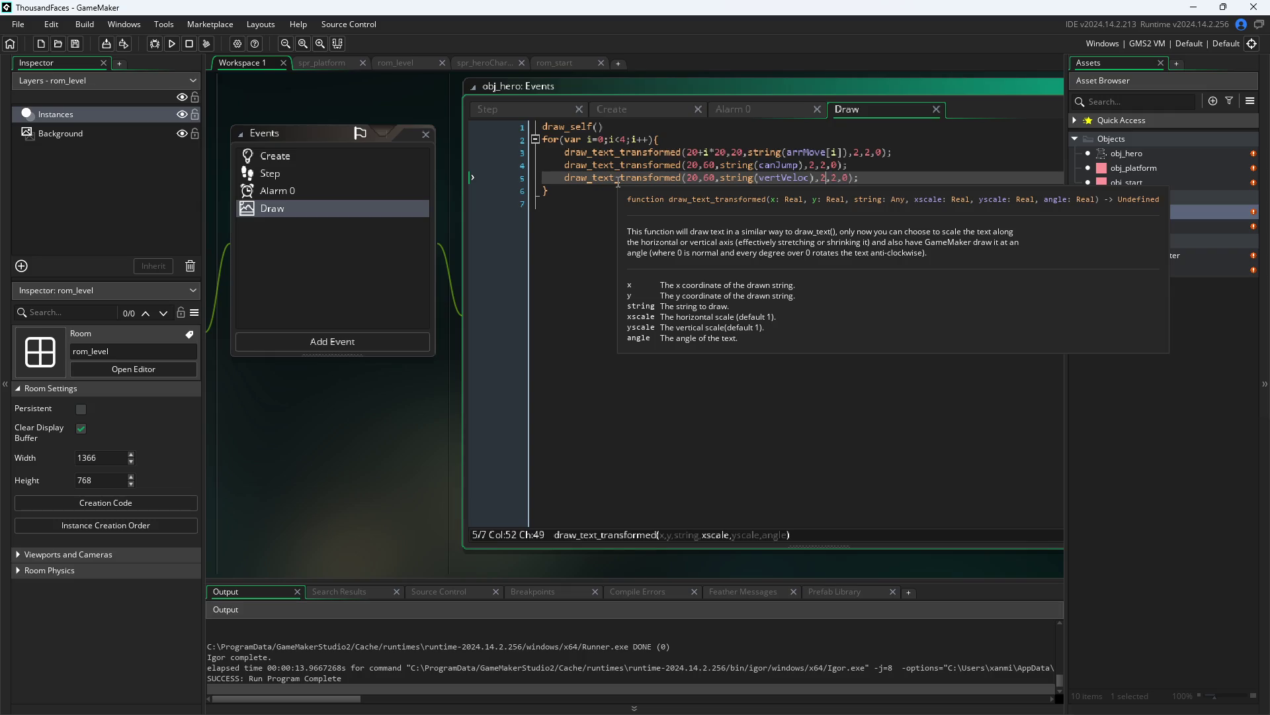
key("End")
key("shift+Left")
key("shift+Left")
key("shift+Left")
key("shift+Home")
mouse_move(560, 180)
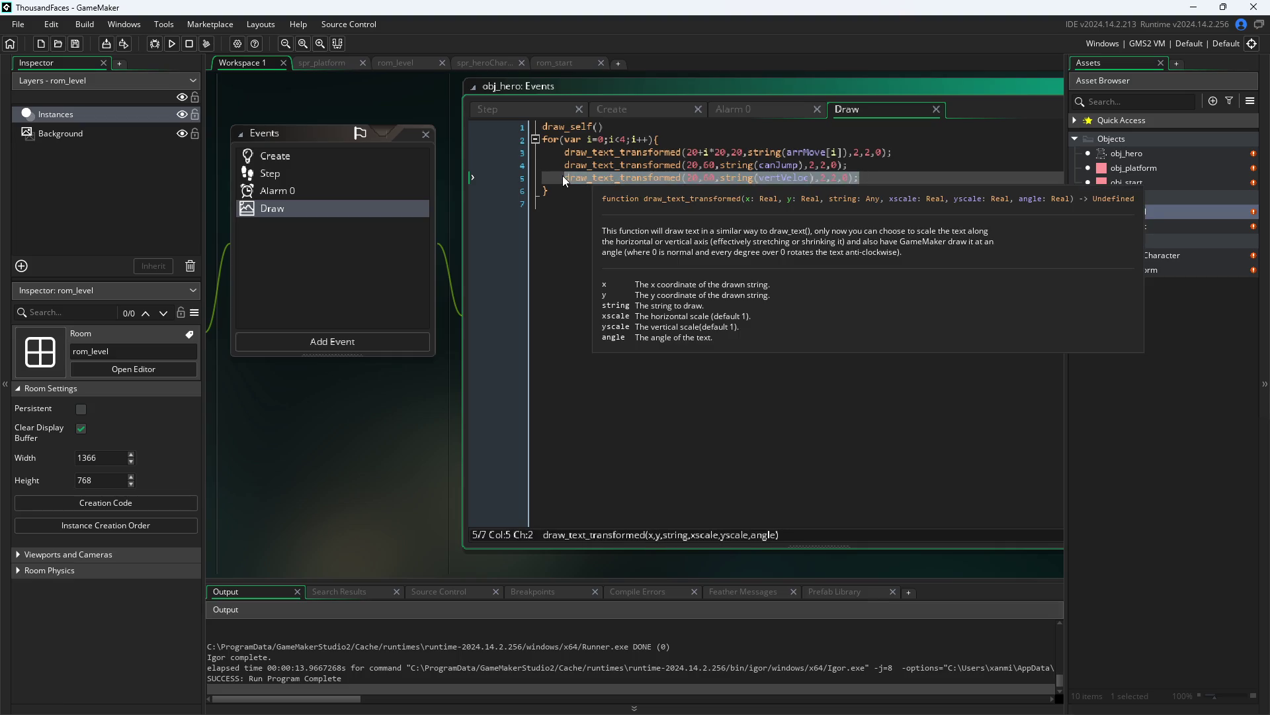
left_click(709, 176)
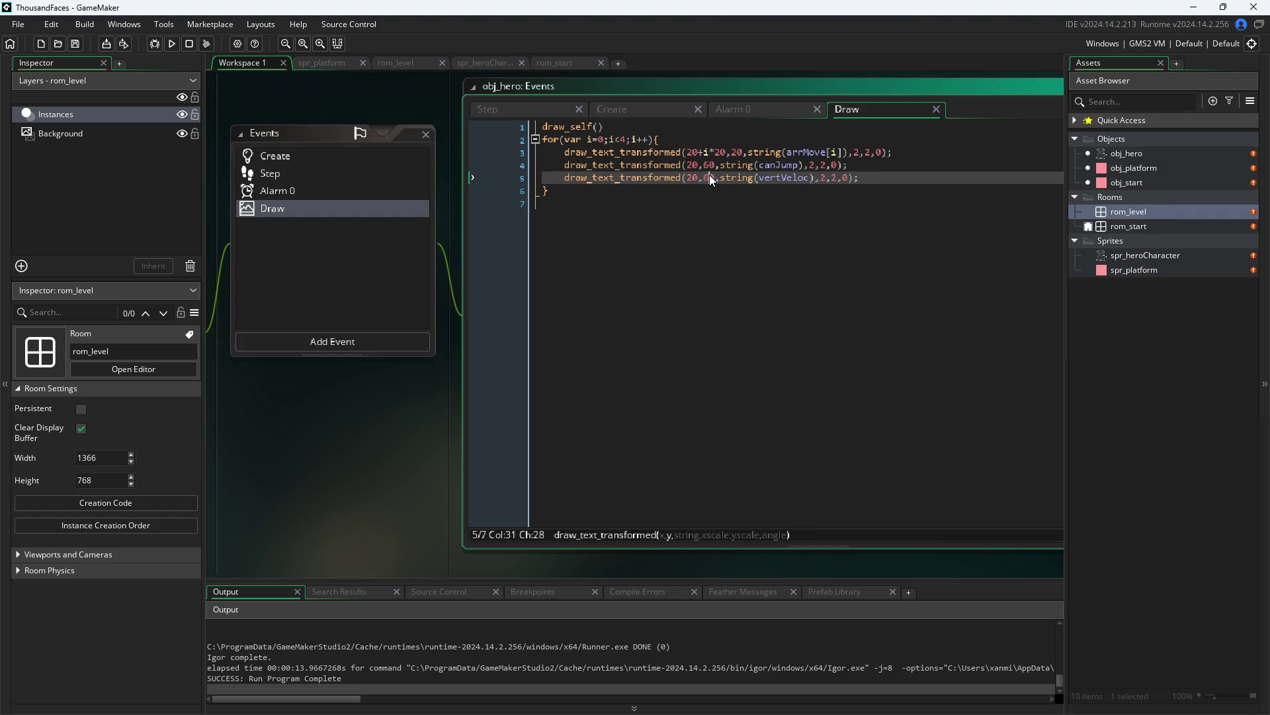
key("BackSpace")
type("9")
key("ctrl+s")
- Set the canJump readout's y to 40 and vertVeloc's back to 60, save, and test-run
left_click(702, 165)
key("BackSpace")
type("4")
key("Down")
key("BackSpace")
type("6")
left_click(276, 216)
key("ctrl+s")
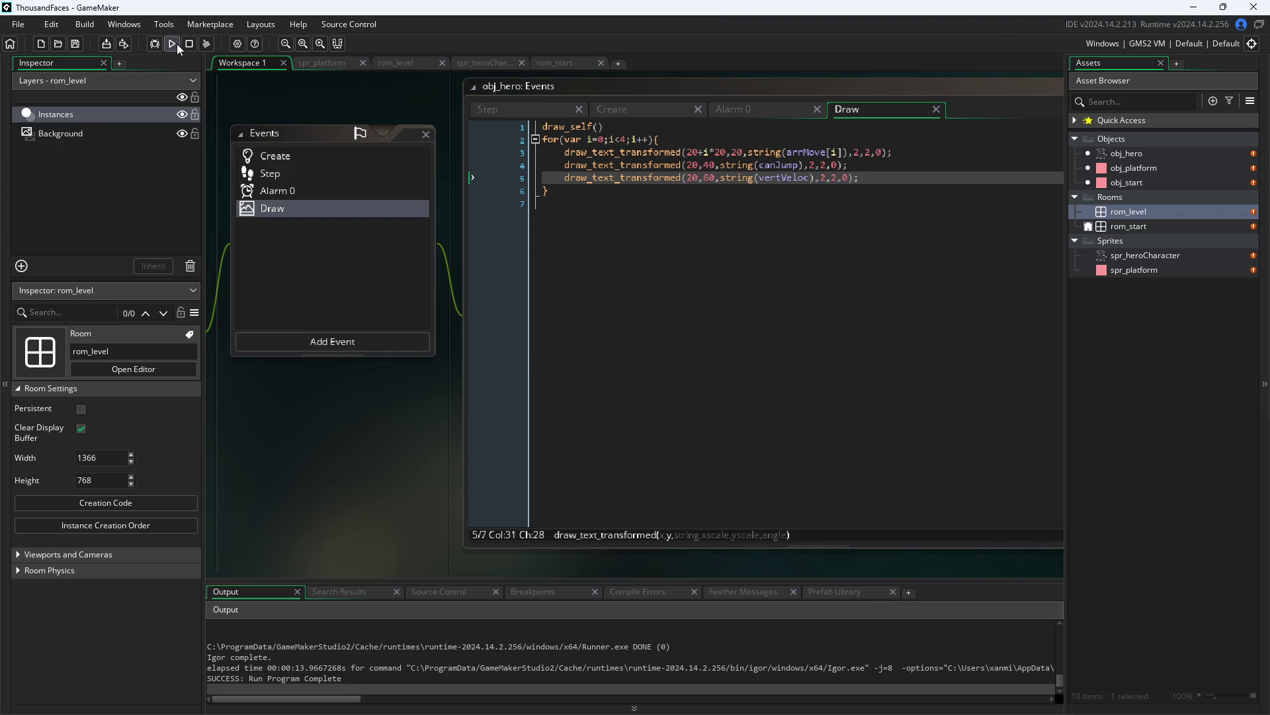
left_click(177, 45)
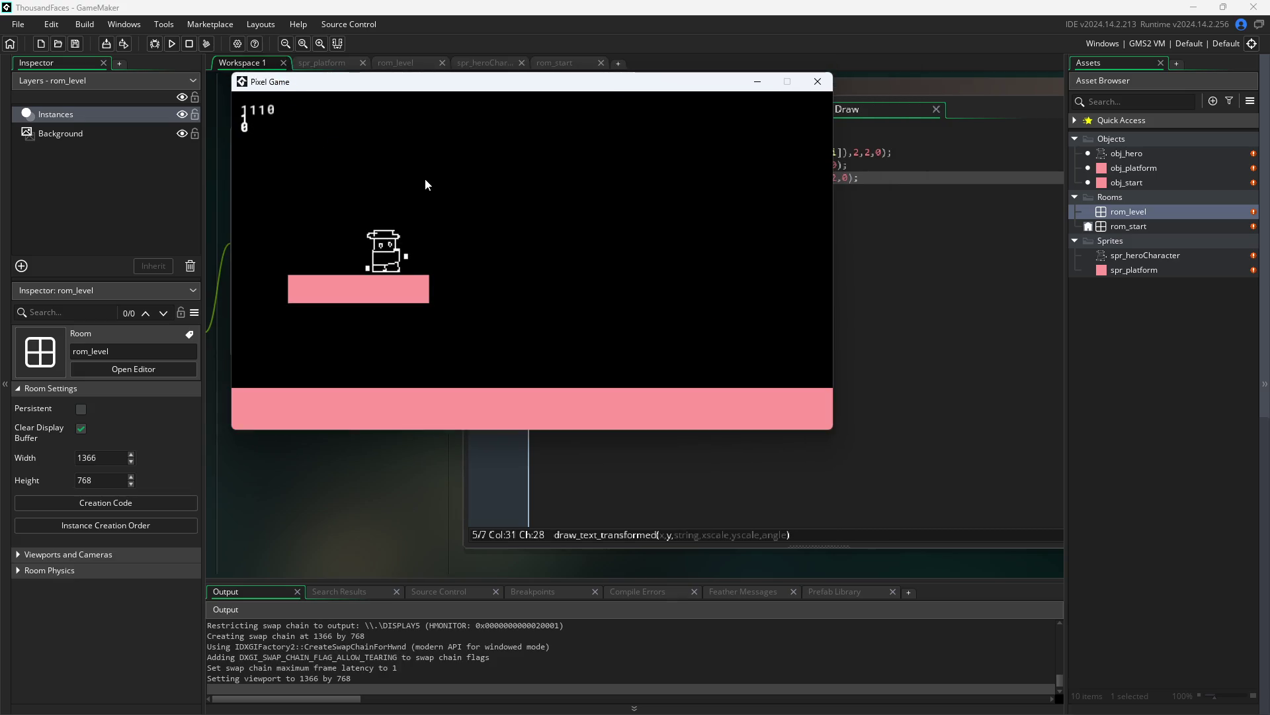
left_click(818, 81)
- Set canJump's y to 50 and vertVeloc's y to 80 in the Draw code, save, and run
left_click(711, 164)
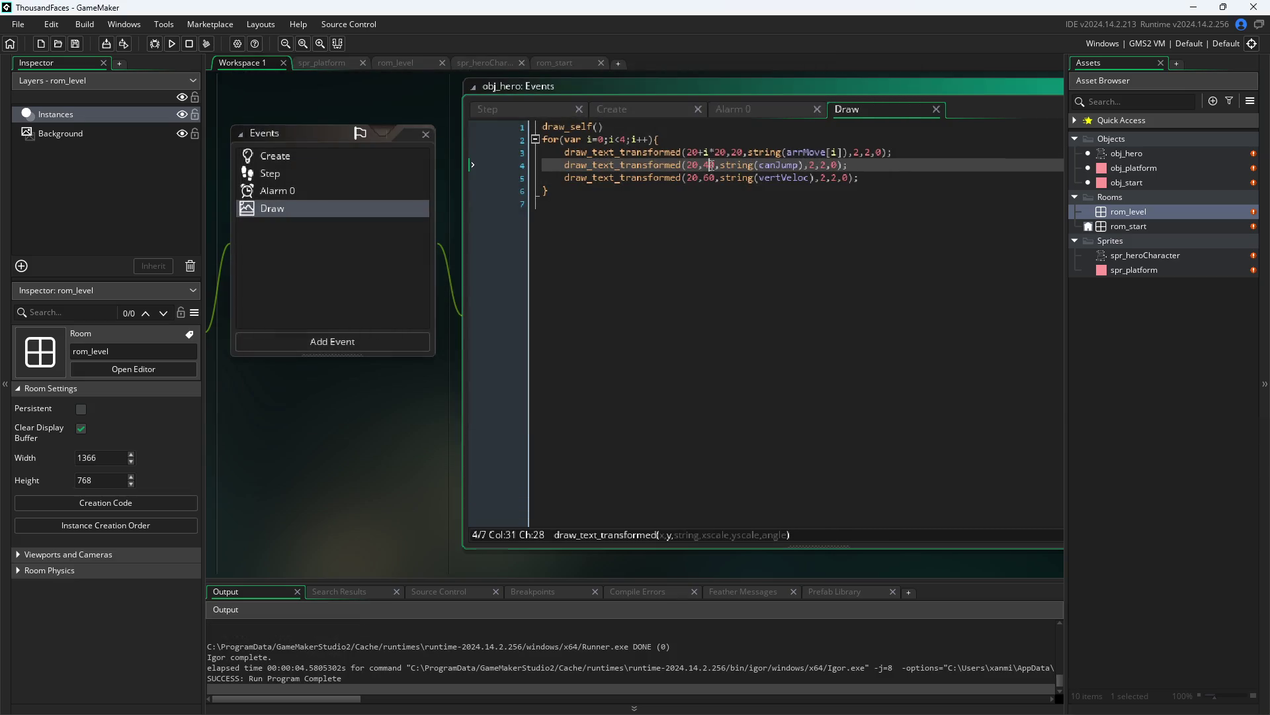
key("BackSpace")
type("5")
key("Down")
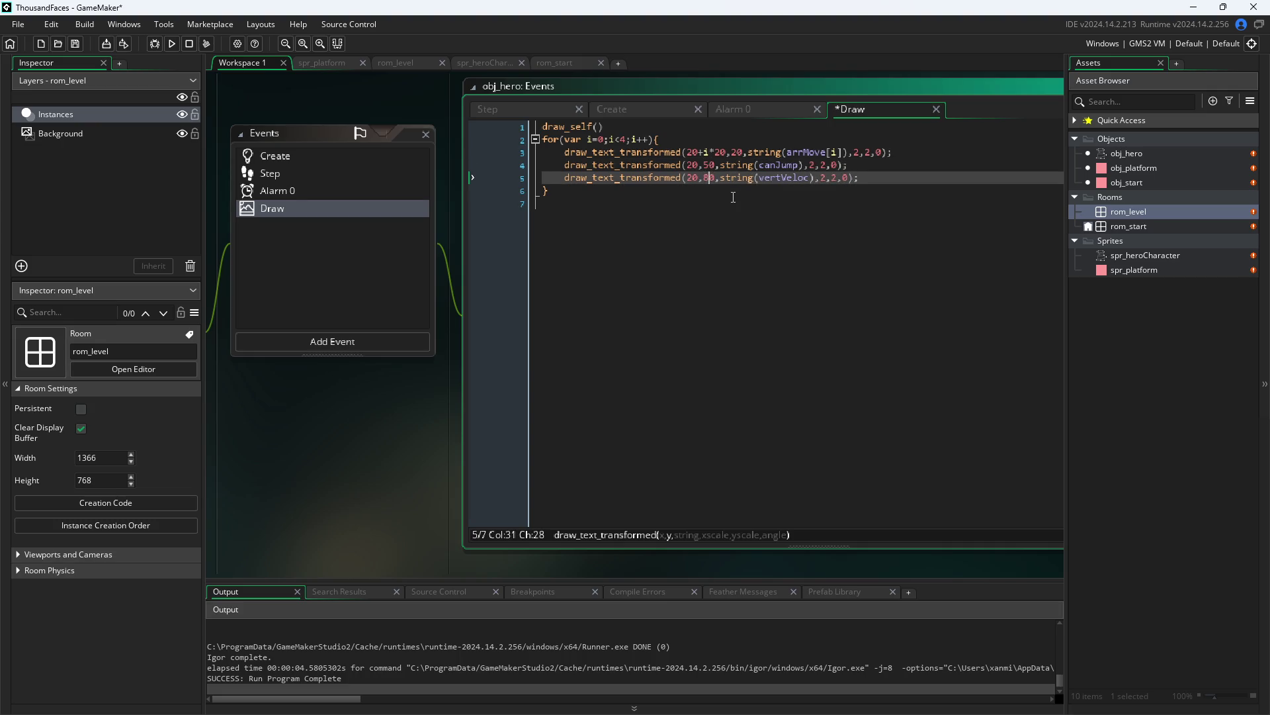
left_click(419, 530)
key("ctrl+s")
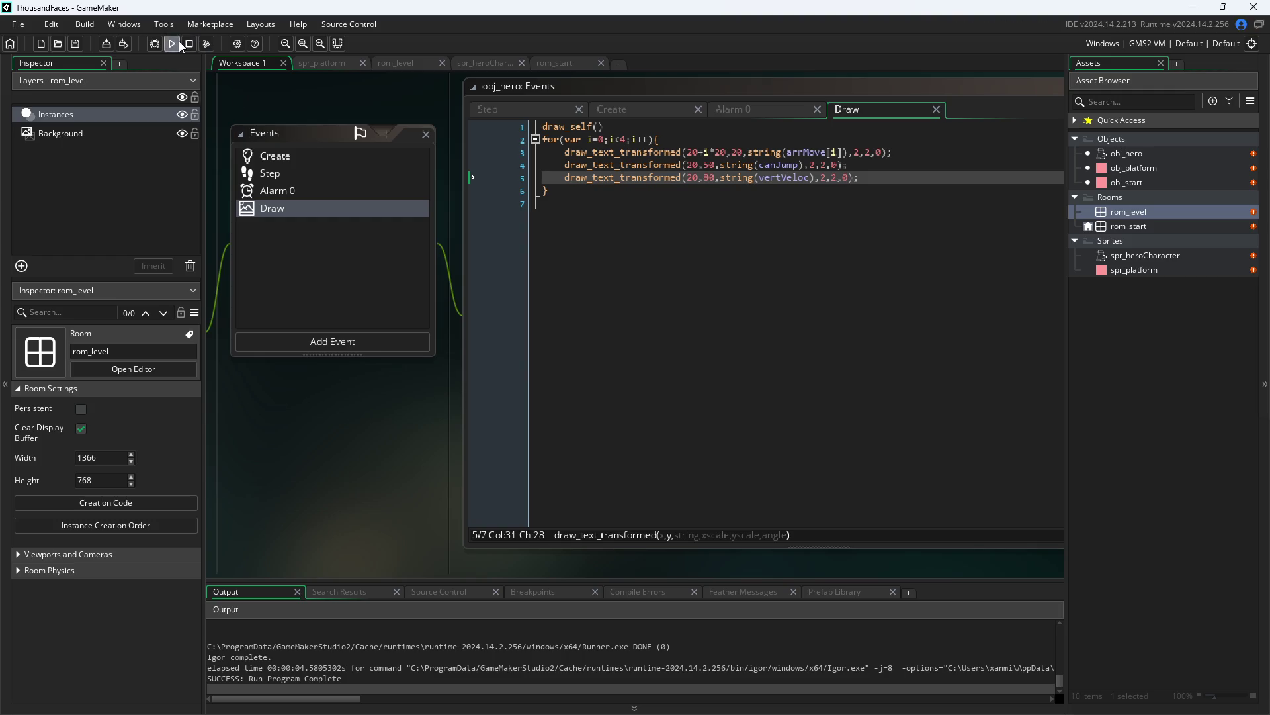
left_click(176, 42)
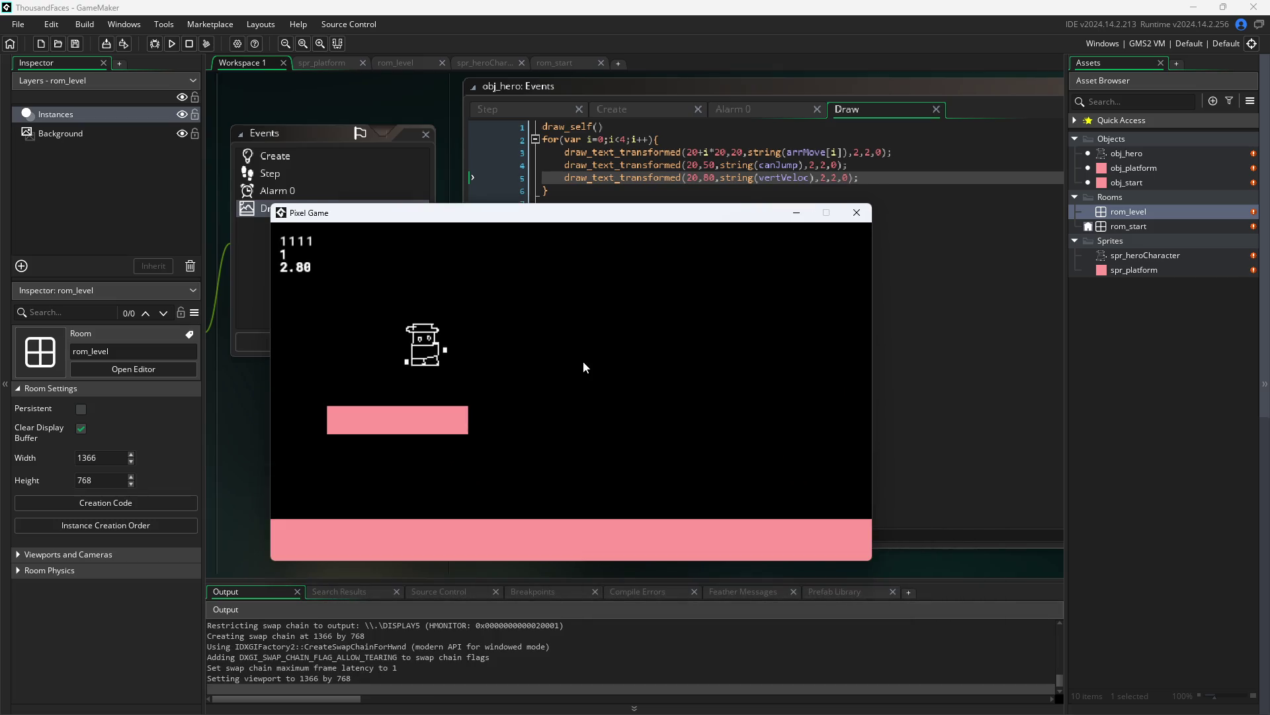
- Walk the hero right off the platform, jump, then close the game window
key("Right")
key("Up")
key("Right")
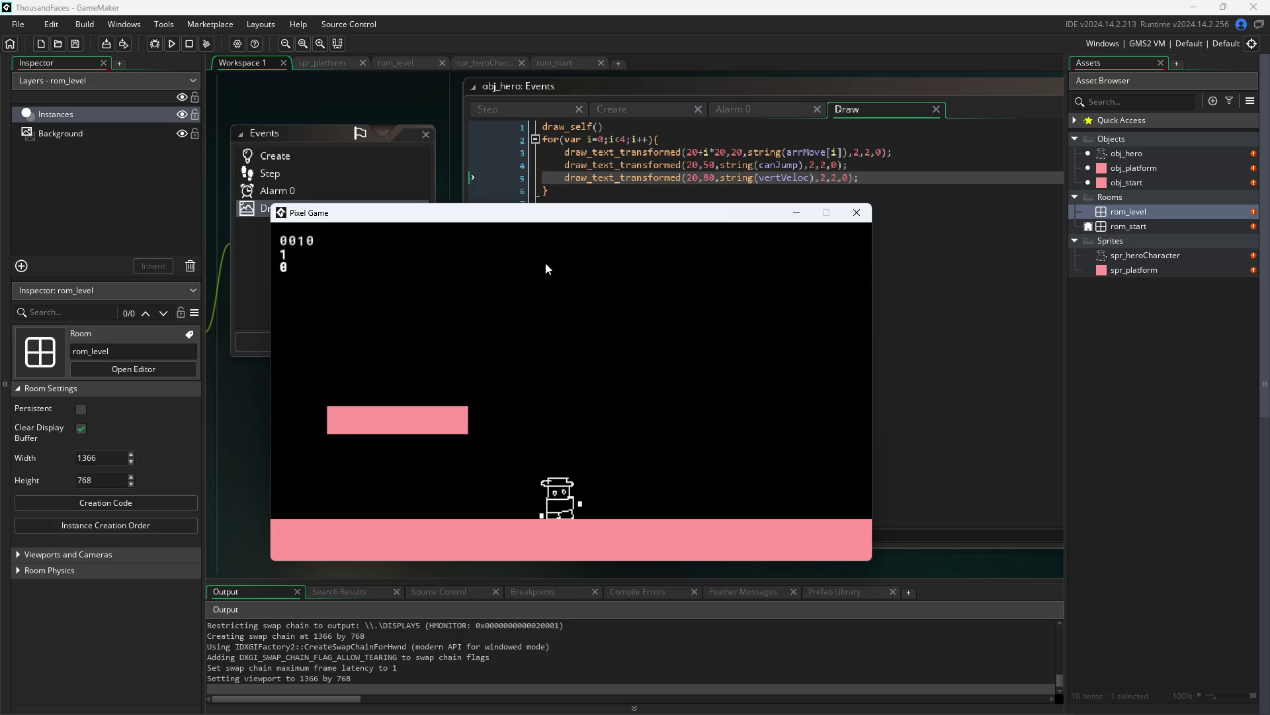
left_click(856, 213)
- Relaunch Pixel Game, test jumping right and left twice while watching the readouts, then close it
left_click(172, 43)
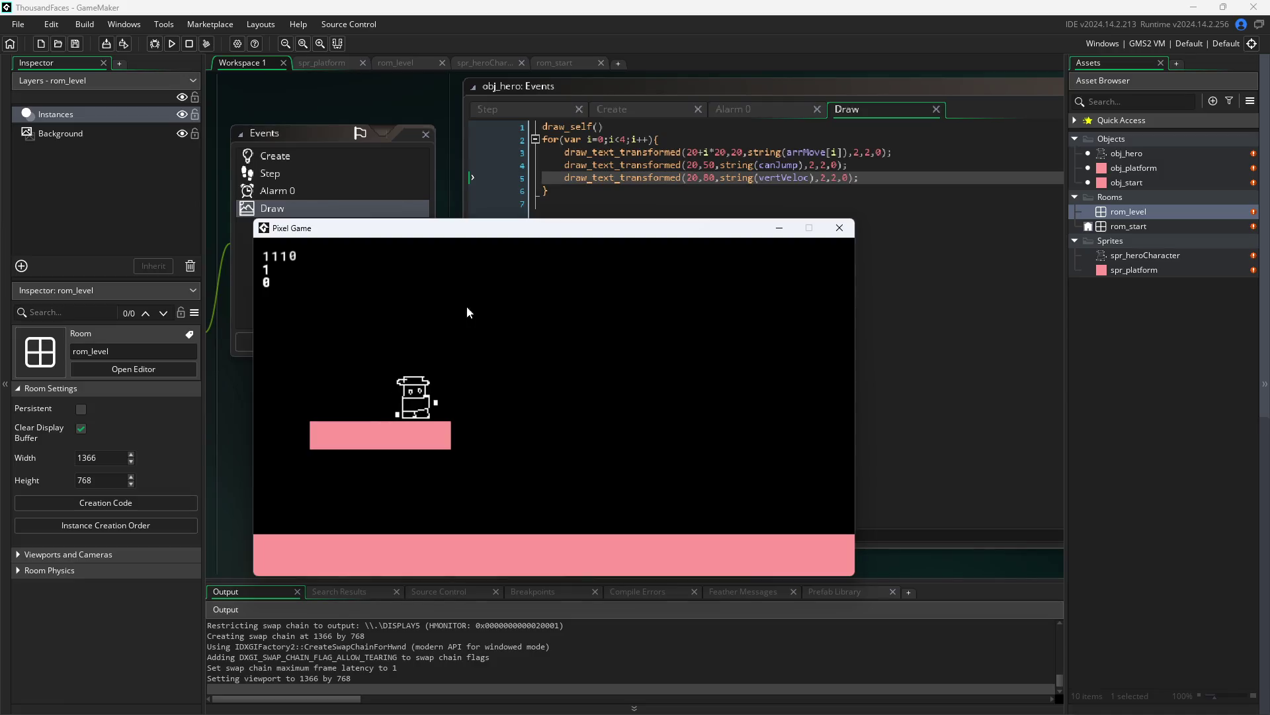
key("Right")
key("Up")
key("Left")
key("Right")
key("Up")
key("Left")
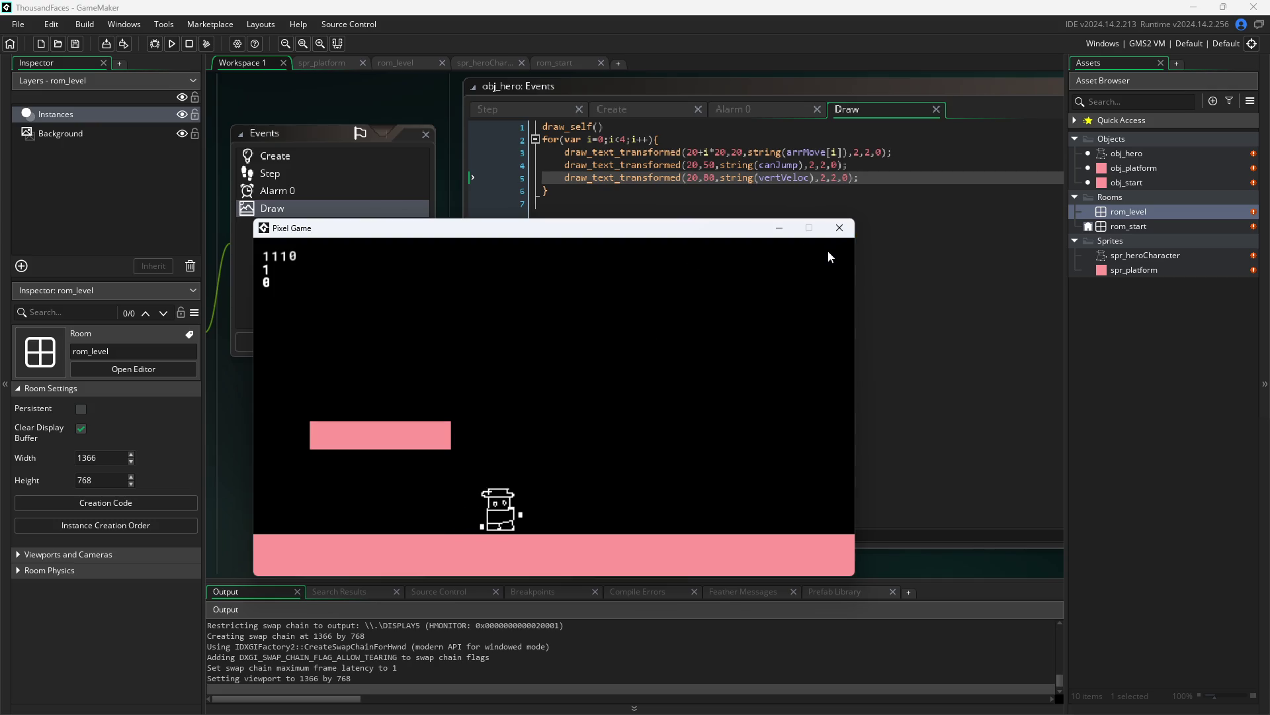
left_click(833, 229)
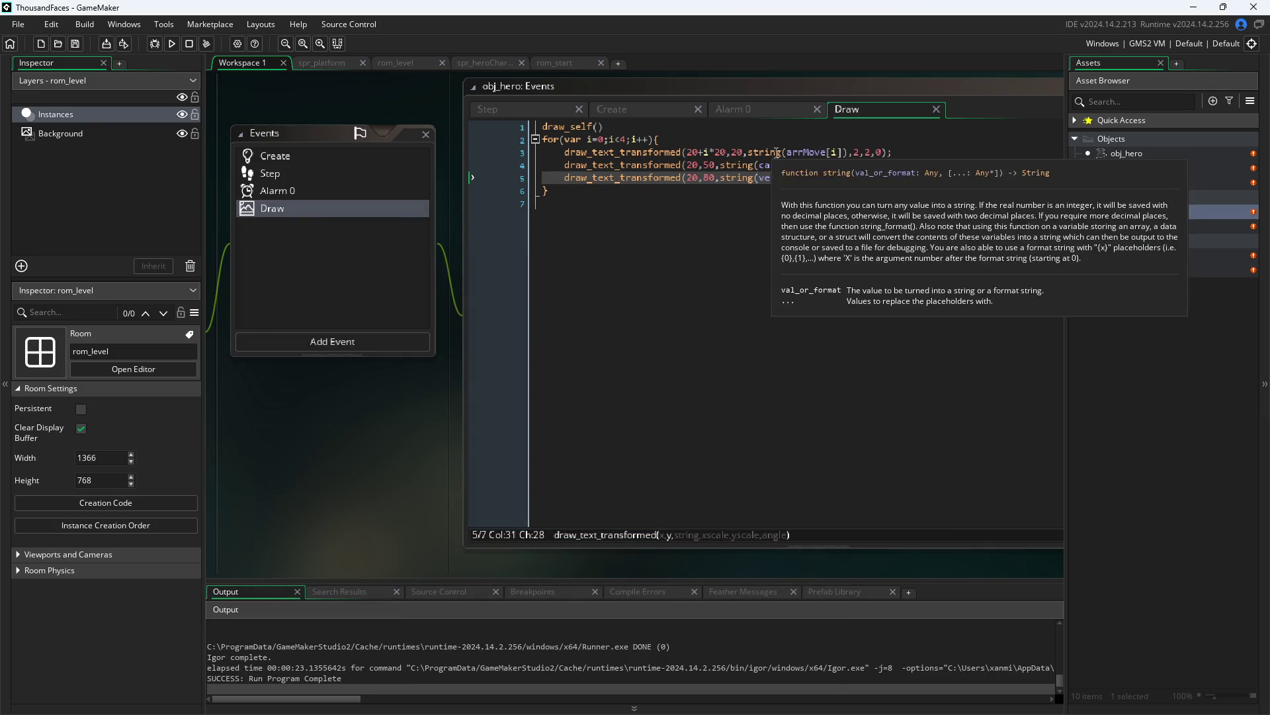
- Complete line 5 as string(vertVeloc) and build and run the game with F5
type("rtVeloc),2,2,0);")
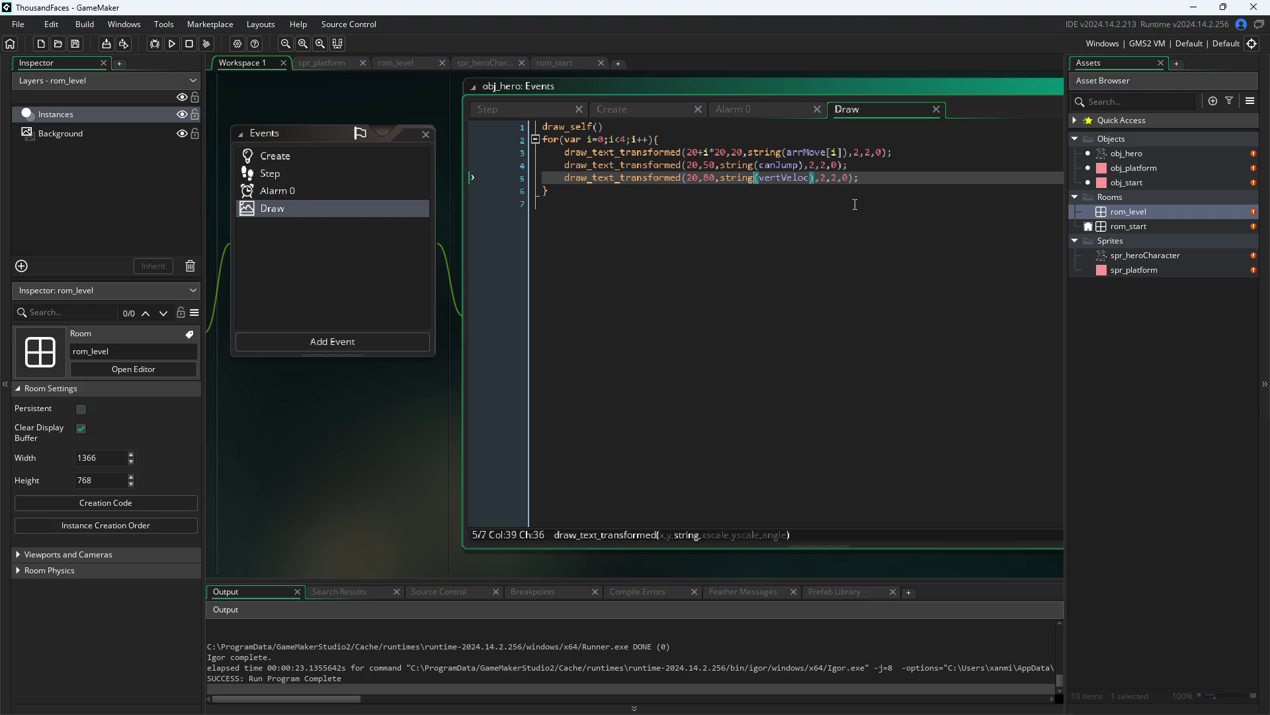
key("F5")
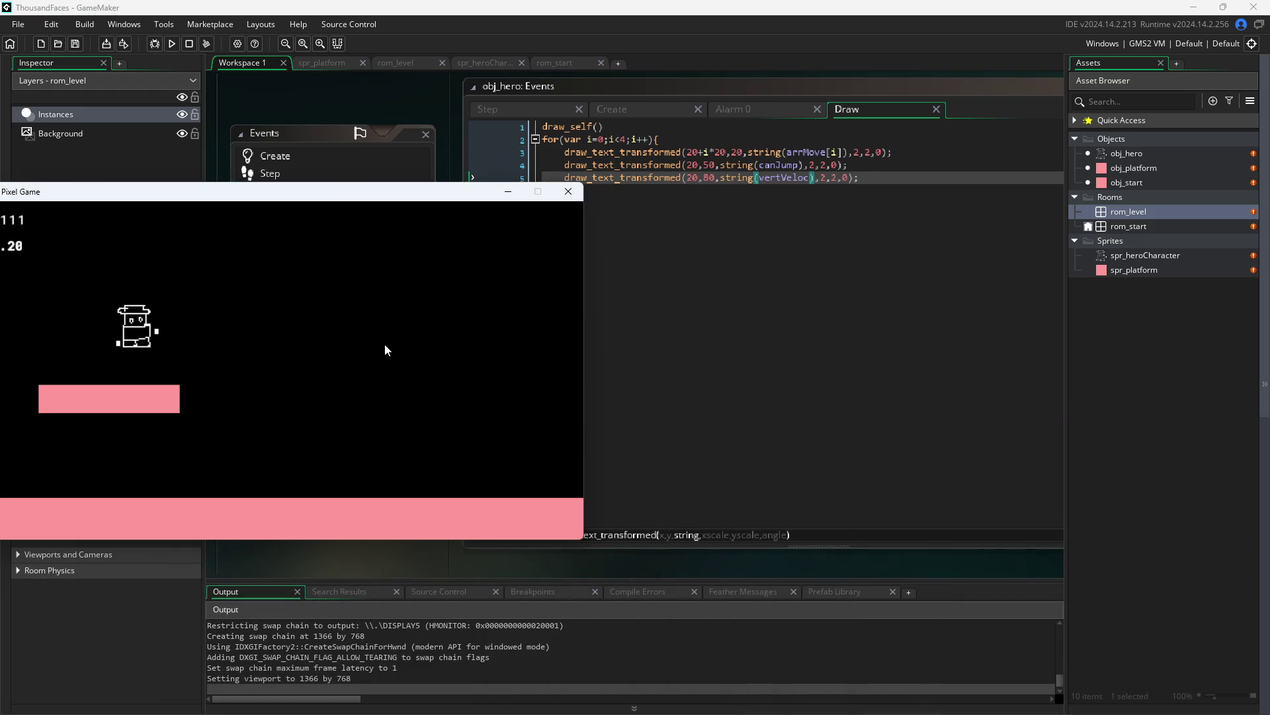
- Shift the game window right, test running and jumping off the platform, then close it
left_click_drag(227, 197, 518, 189)
key("Right")
key("space")
key("Left")
key("Right")
left_click(877, 182)
- Change line 50 of obj_hero's Step code to if(vertVeloc<0), then save and run with F5
left_click(489, 109)
scroll(667, 463, "down", 5)
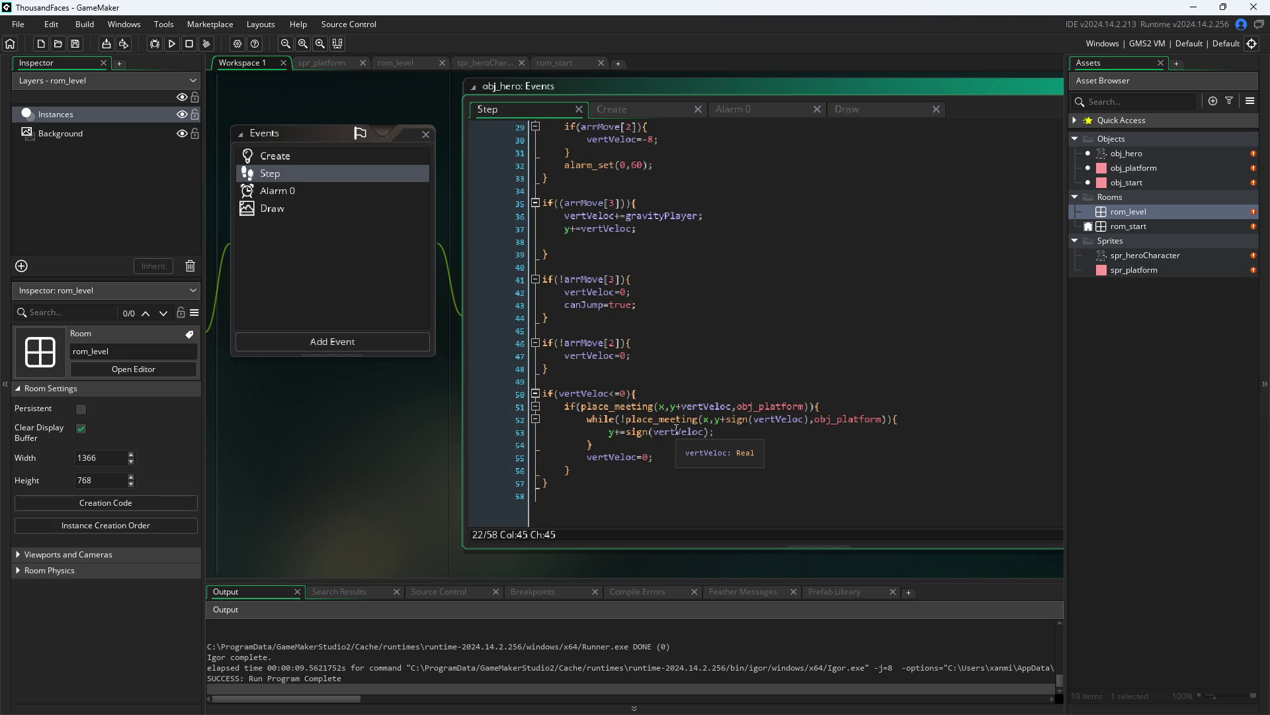
left_click_drag(650, 488, 347, 395)
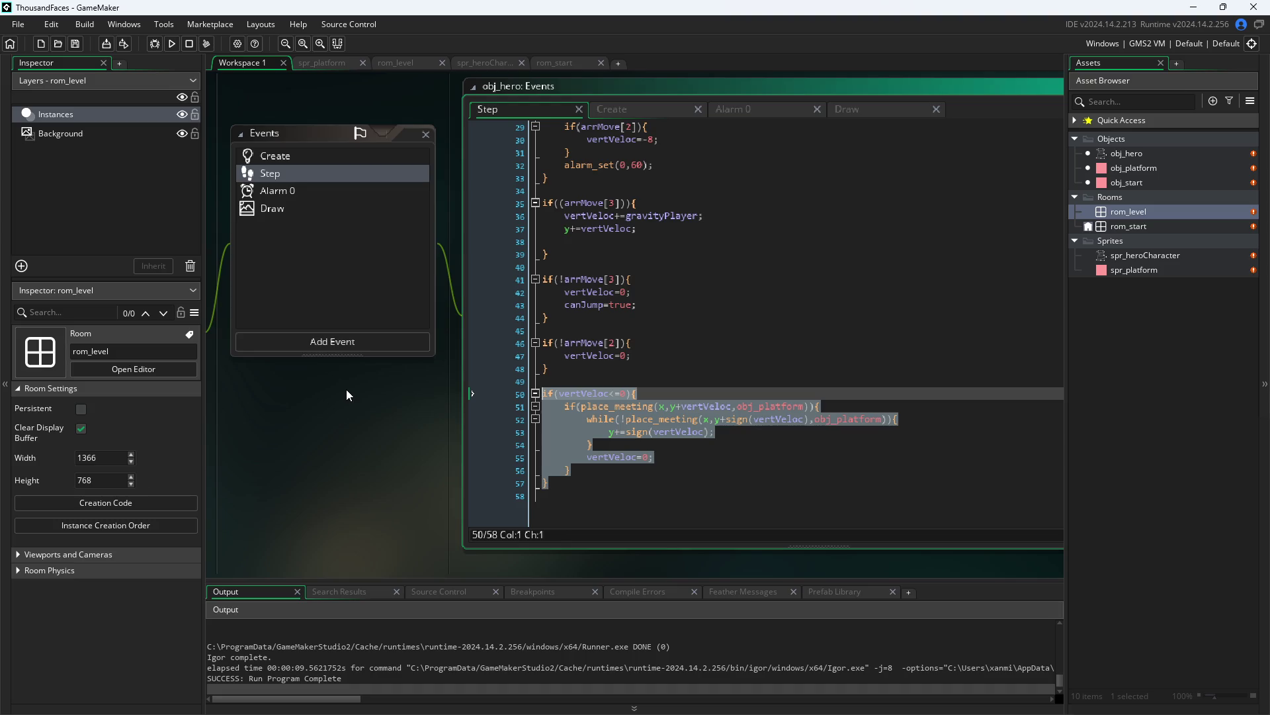
left_click(622, 394)
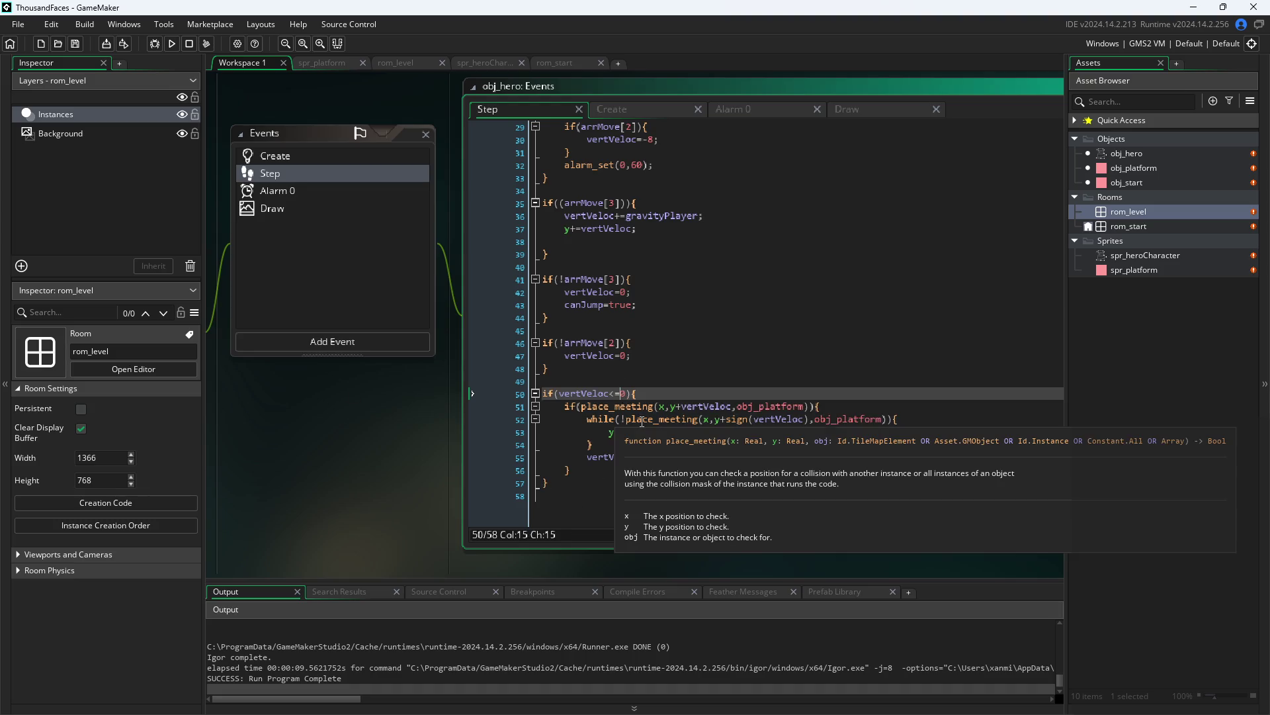
key("BackSpace")
type("0")
key("BackSpace")
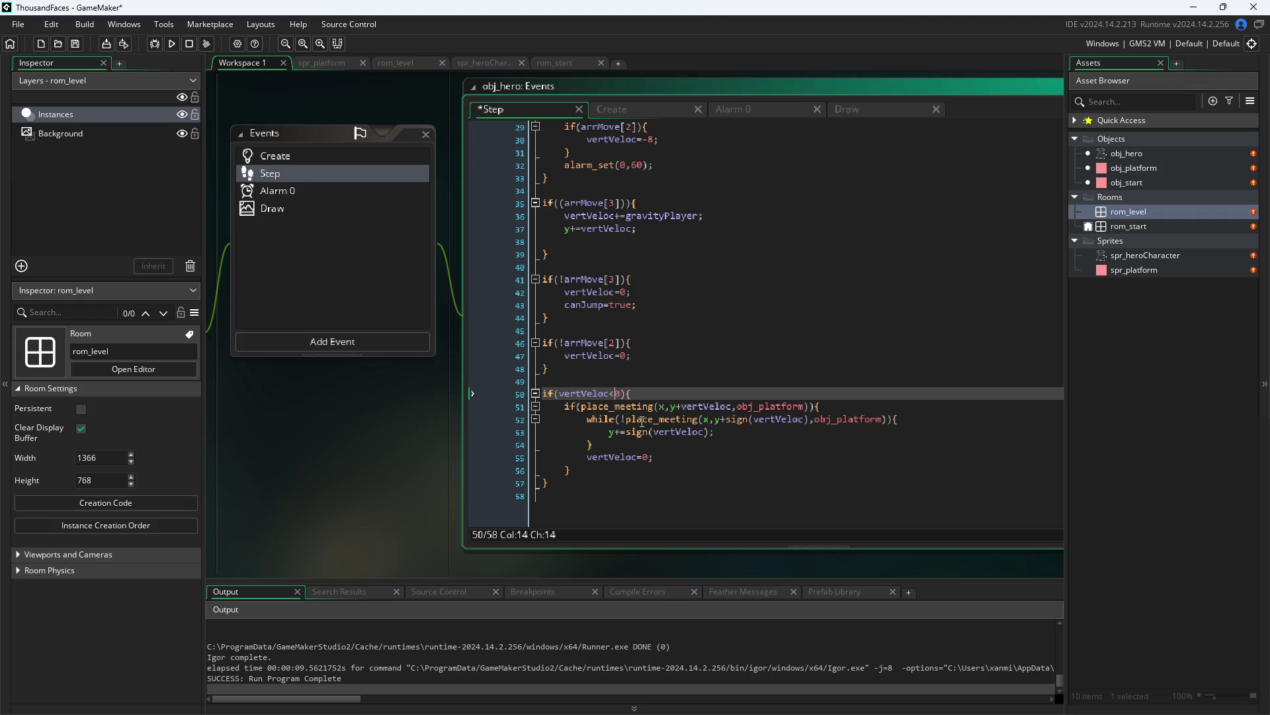
key("F5")
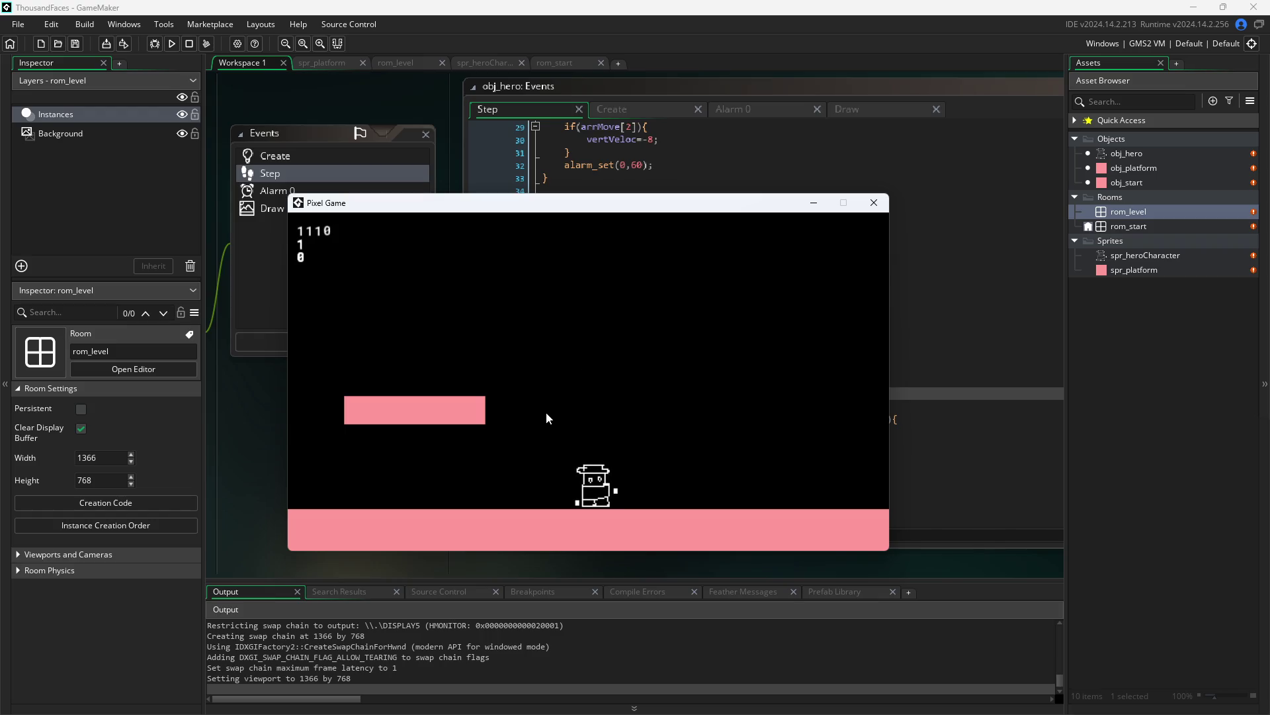
- Close the Pixel Game window after watching the hero stand on the floor
left_click(874, 202)
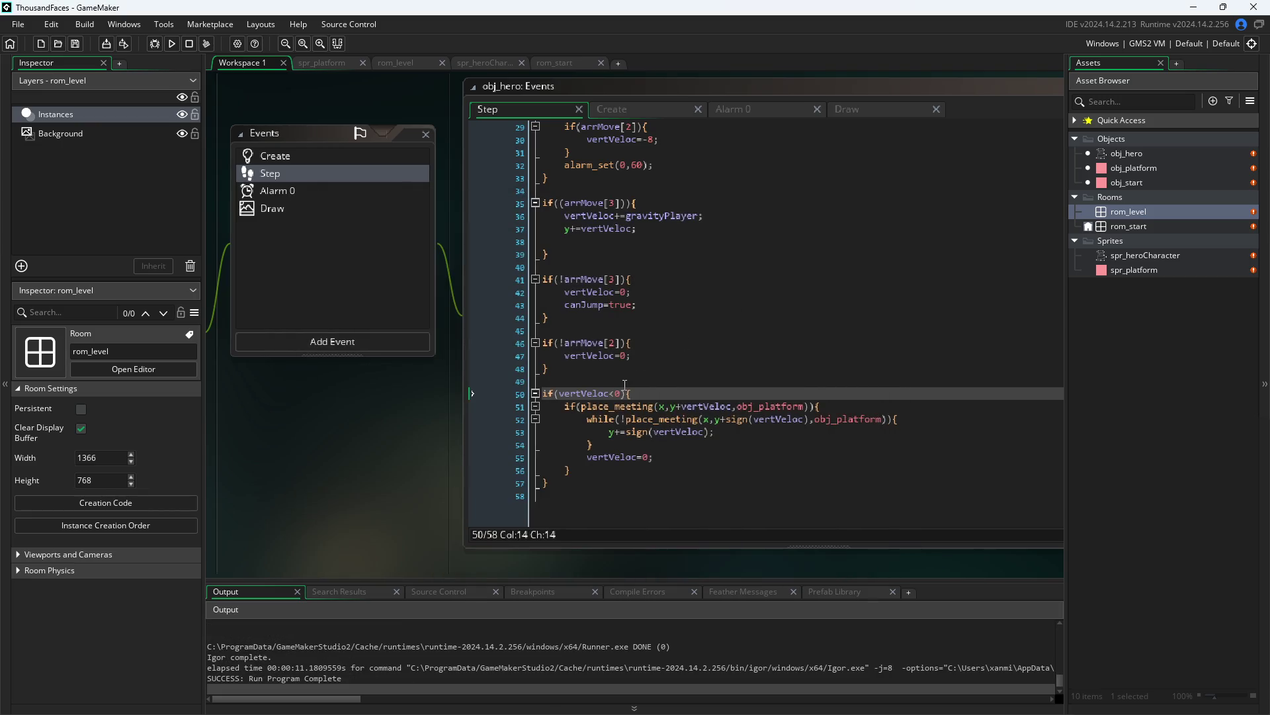
- Comment out the collision blocks below the gravity code with Ctrl+K, then run the game
scroll(624, 380, "up", 1)
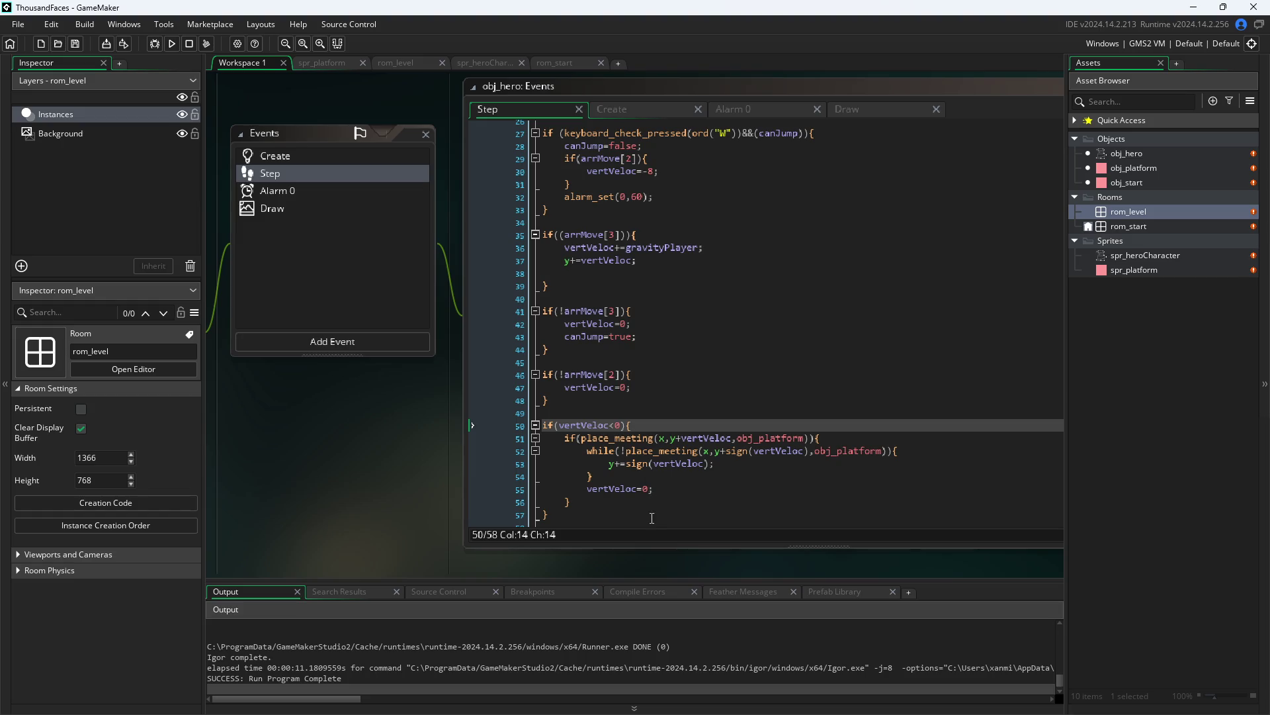
mouse_move(631, 526)
left_mouse_down()
mouse_move(583, 430)
mouse_move(421, 235)
mouse_move(403, 236)
mouse_move(408, 297)
left_mouse_up()
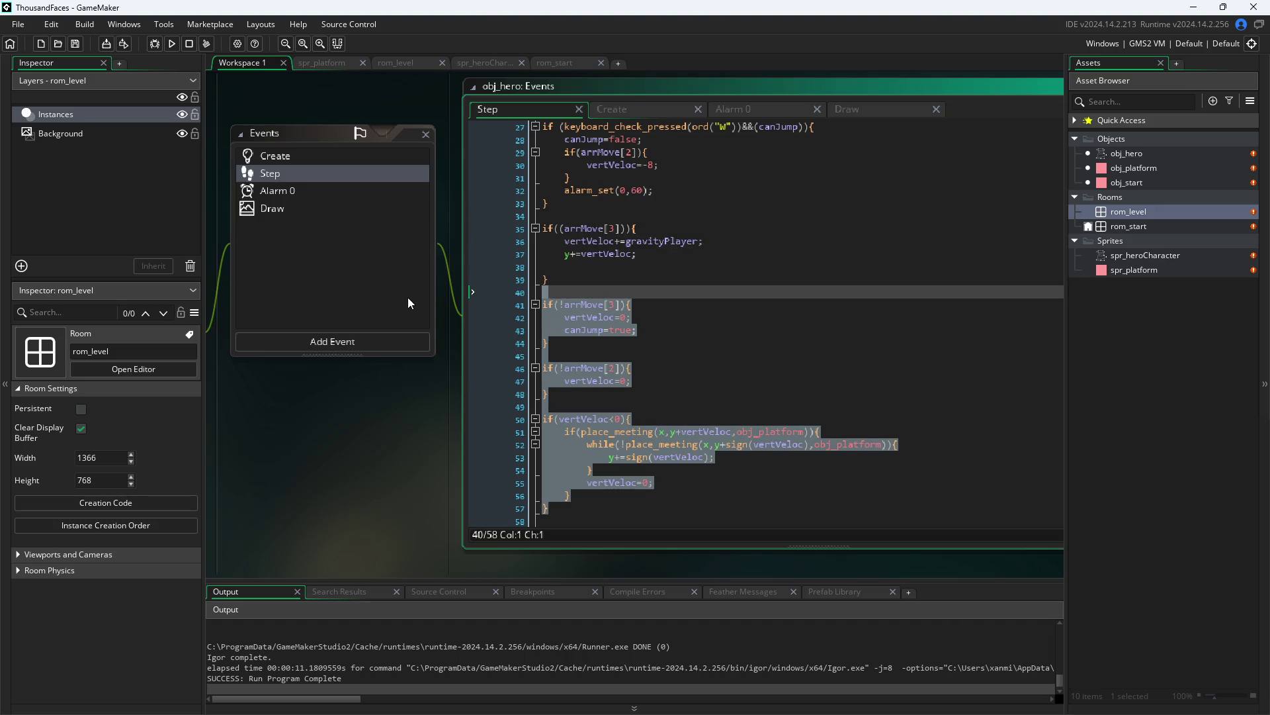
key("ctrl+k")
left_click(409, 411)
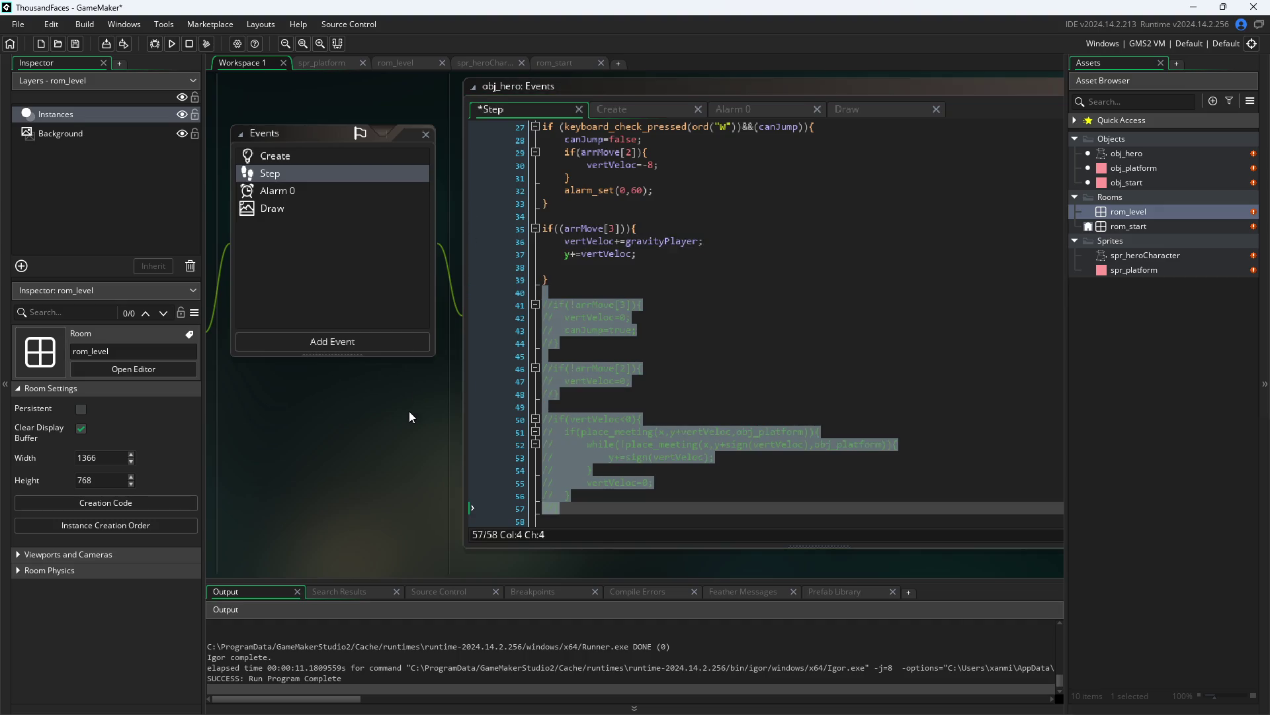
mouse_move(643, 132)
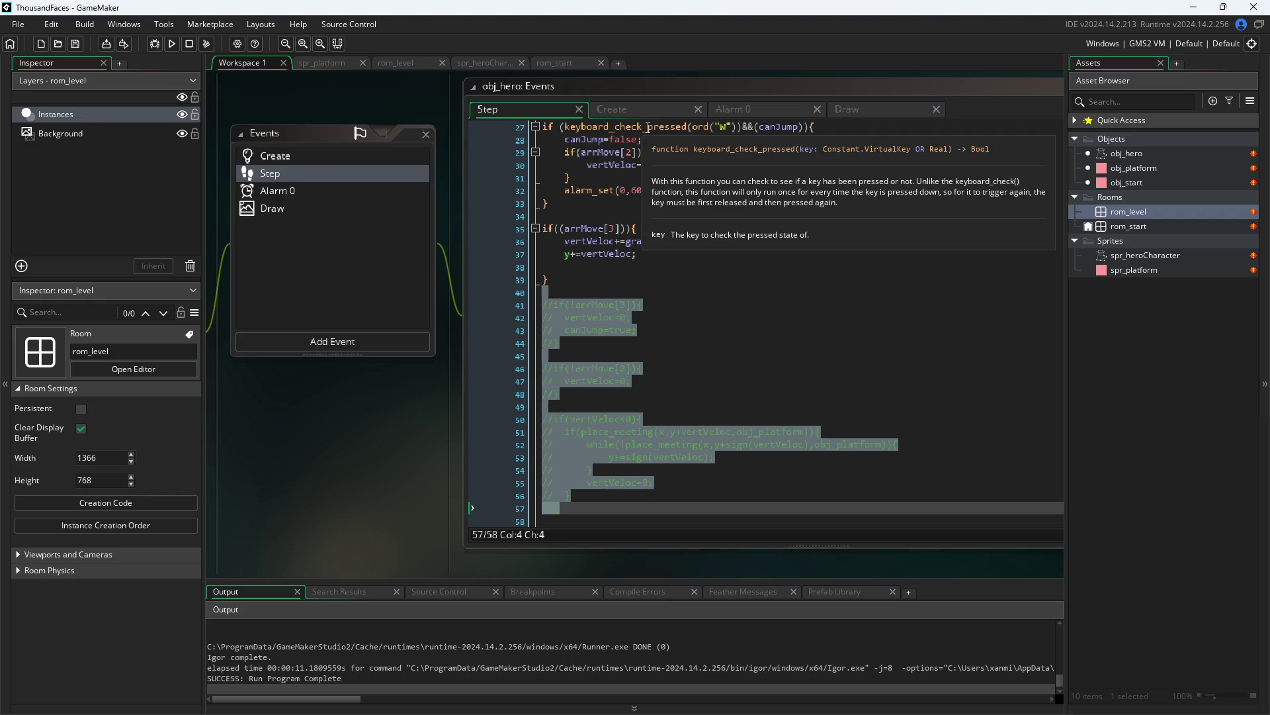
left_click(170, 46)
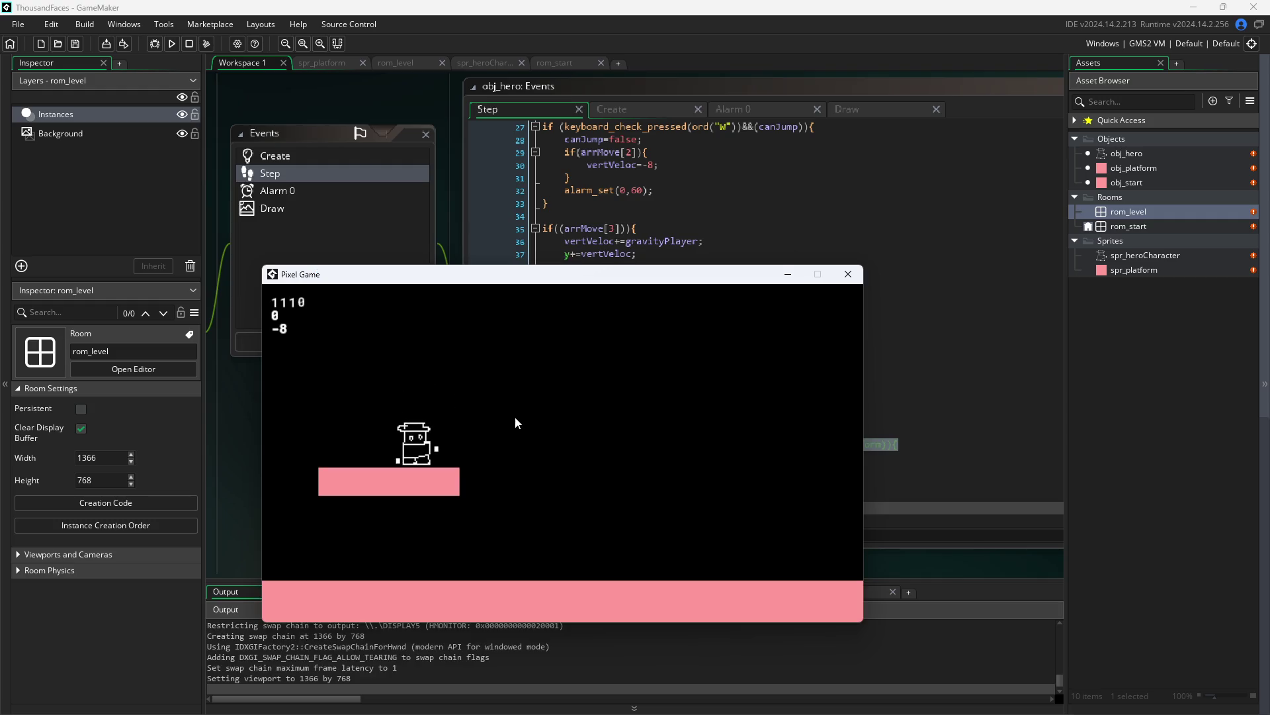
- Walk the hero right off the platform, jump from the floor, then close the game
key("d")
key("d")
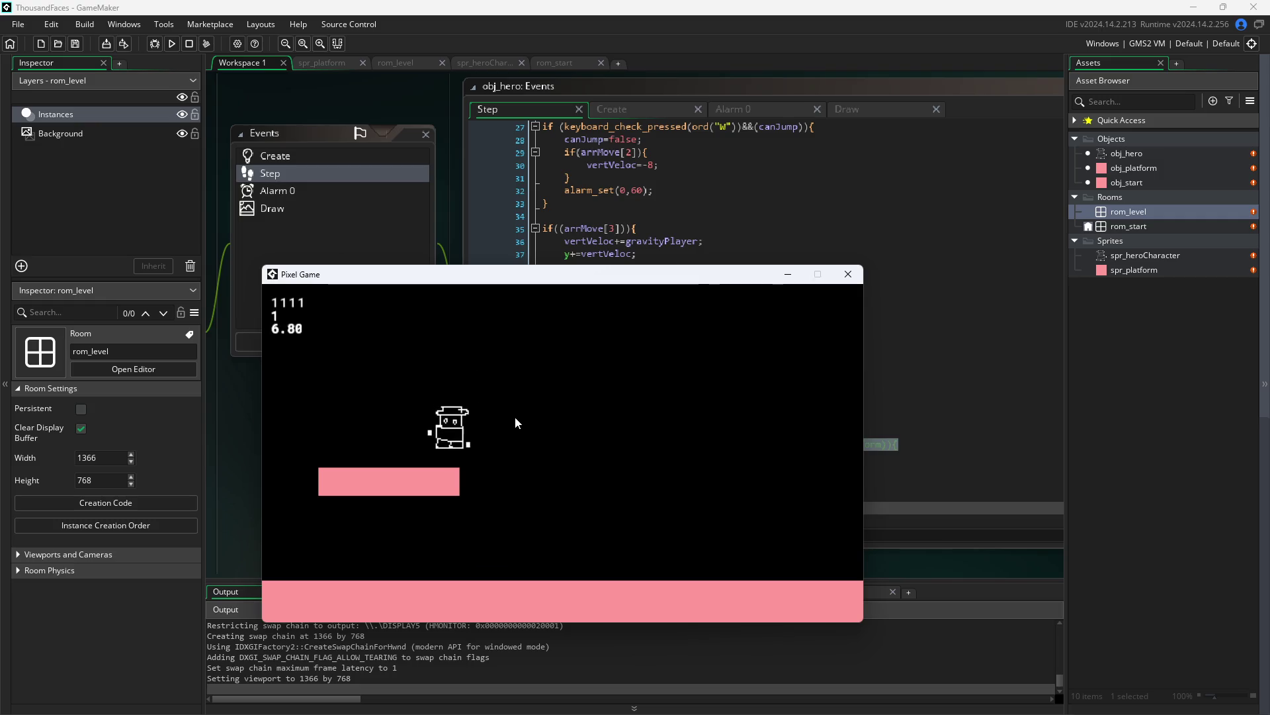
key("d")
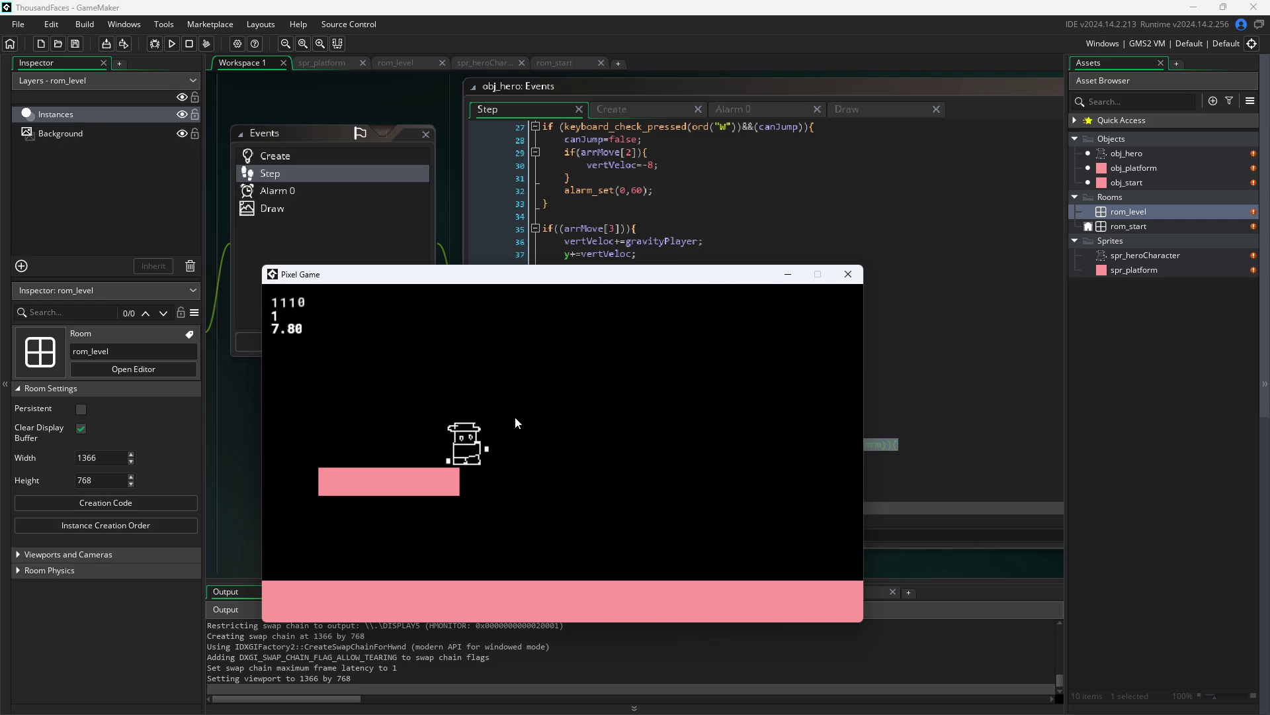
key("w")
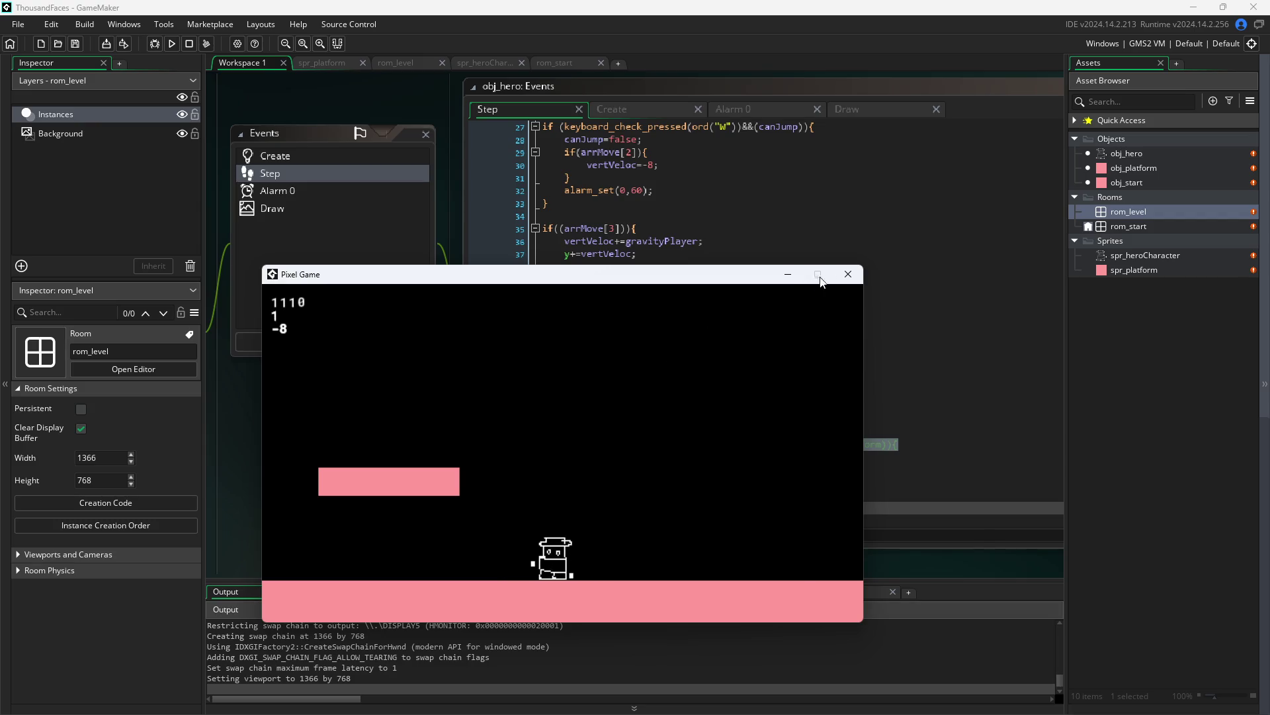
left_click(848, 274)
- Relaunch the game and make the hero jump repeatedly while moving right and left
left_click(171, 43)
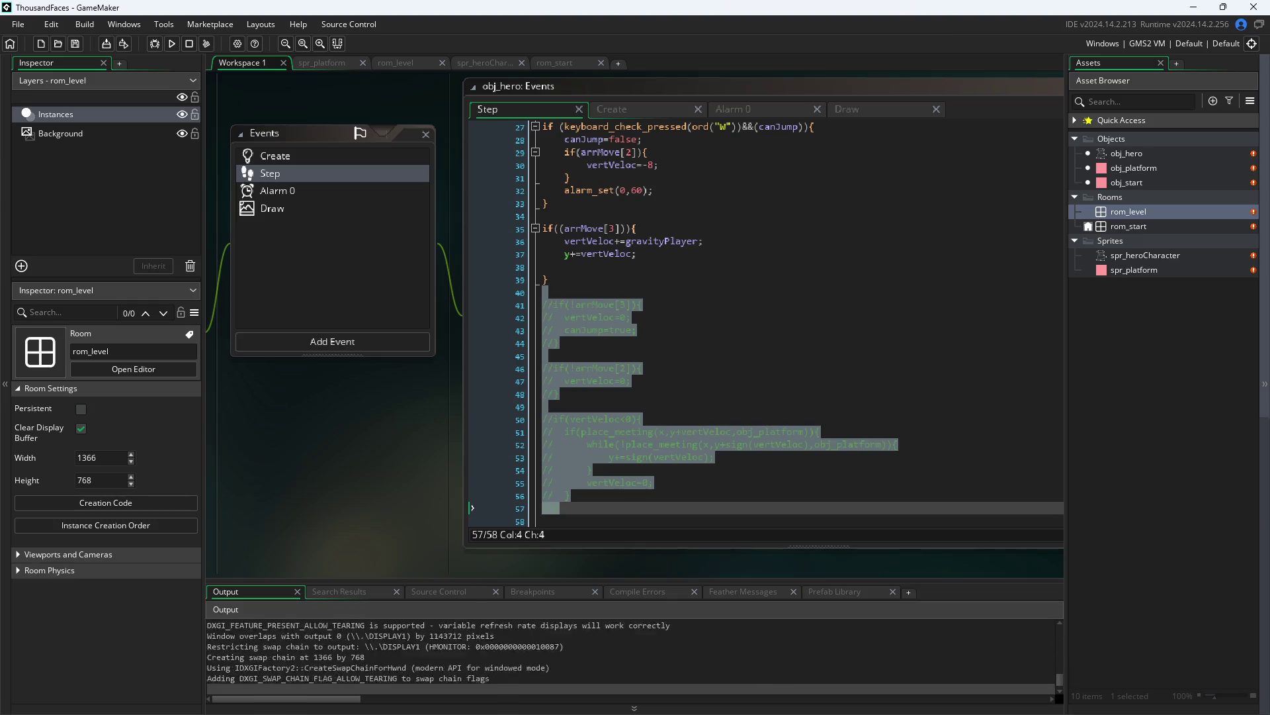
key("w")
key("d")
key("w")
key("a")
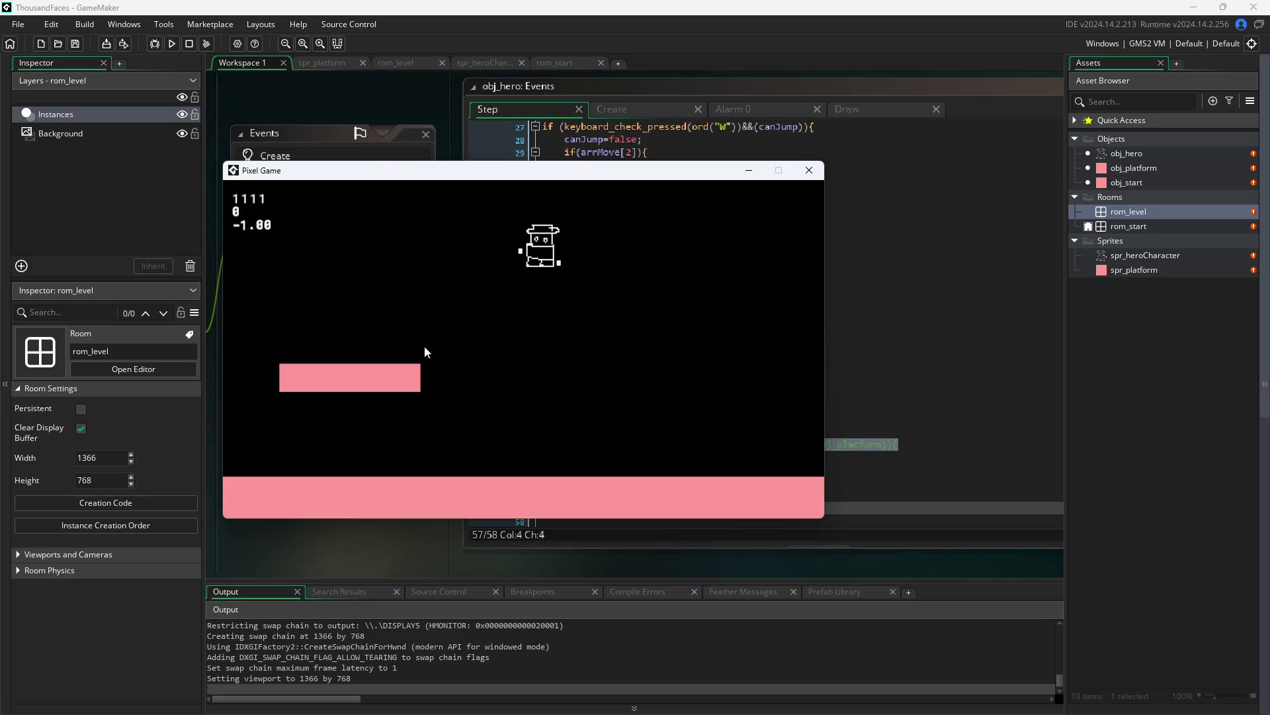
key("w")
key("a")
key("w")
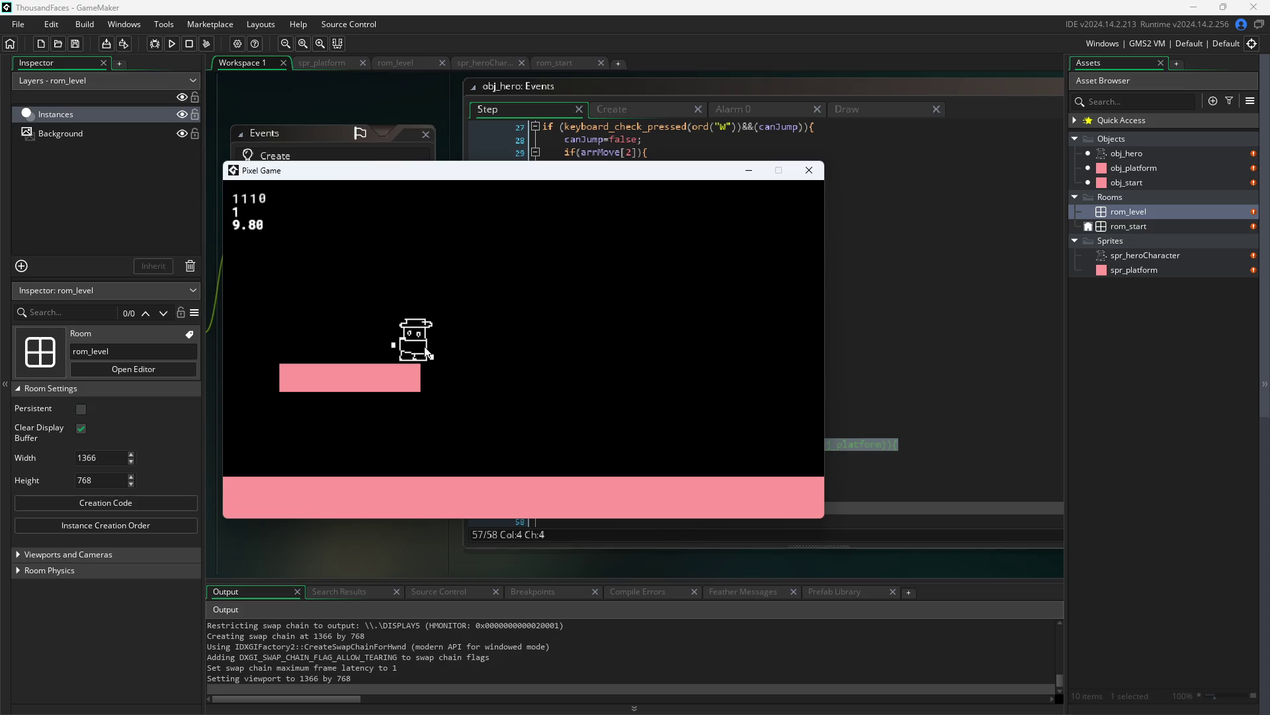
- Jump the hero off the pink platform and steer it back on in mid-air, several times
key("d")
key("w")
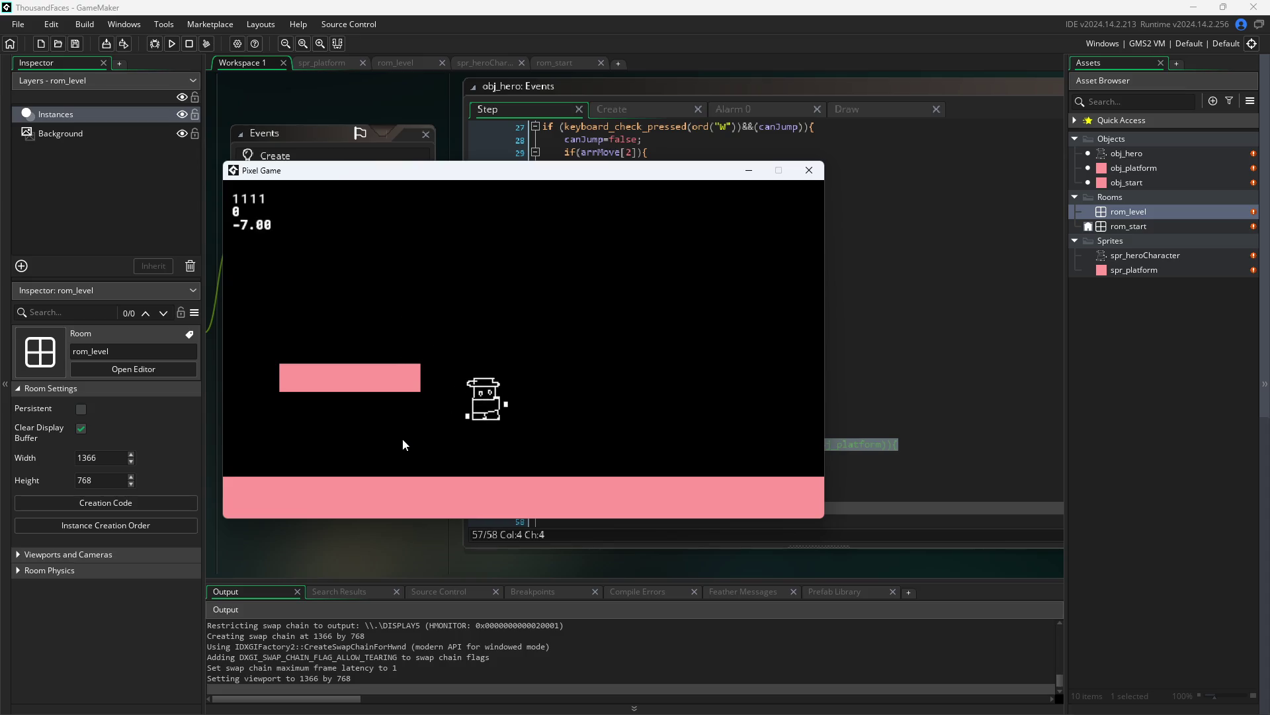
key("a")
key("d")
key("w")
key("a")
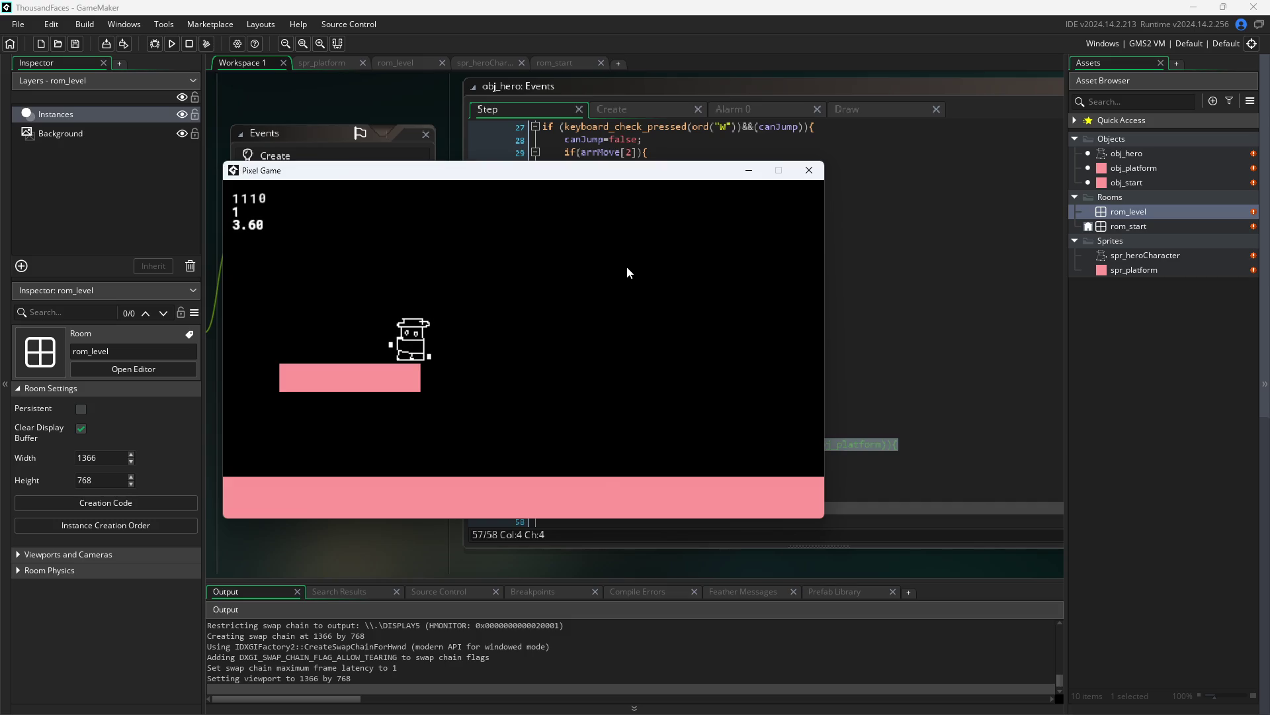
key("d")
key("d")
key("w")
key("a")
- Land the hero on the platform's right end and walk it along, then move the game window lower right
key("d")
key("w")
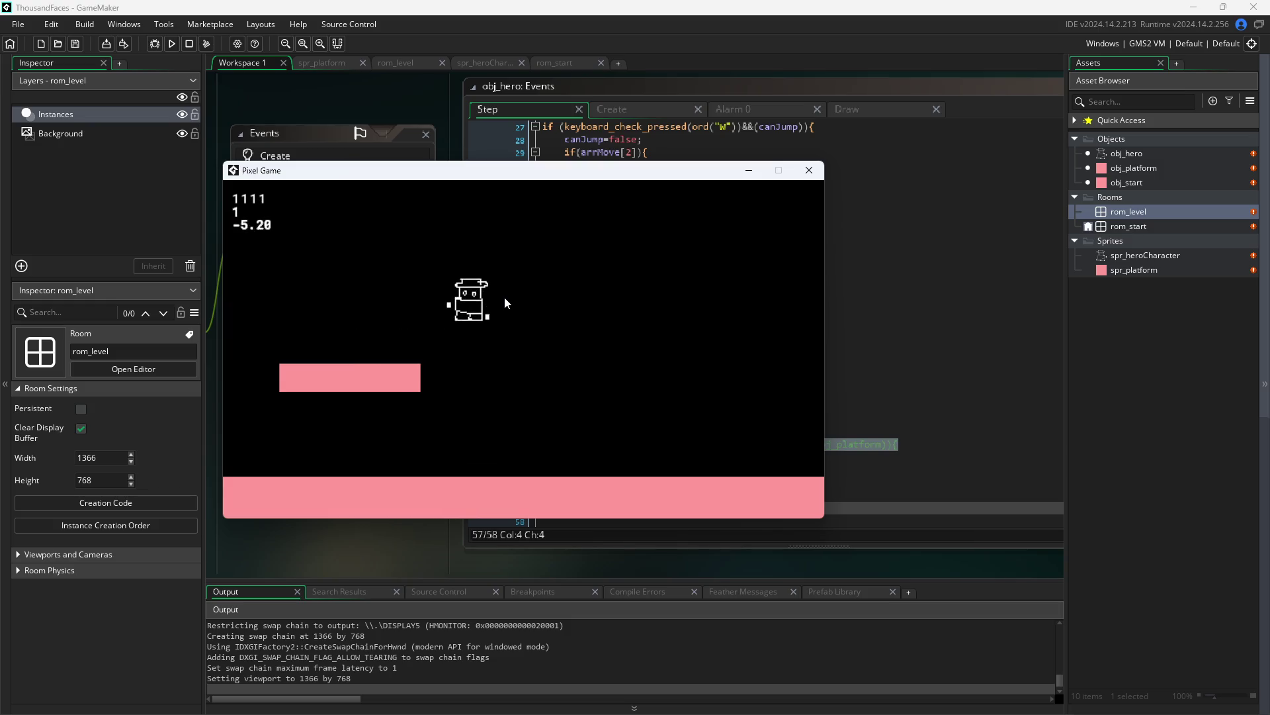
key("a")
key("w")
key("d")
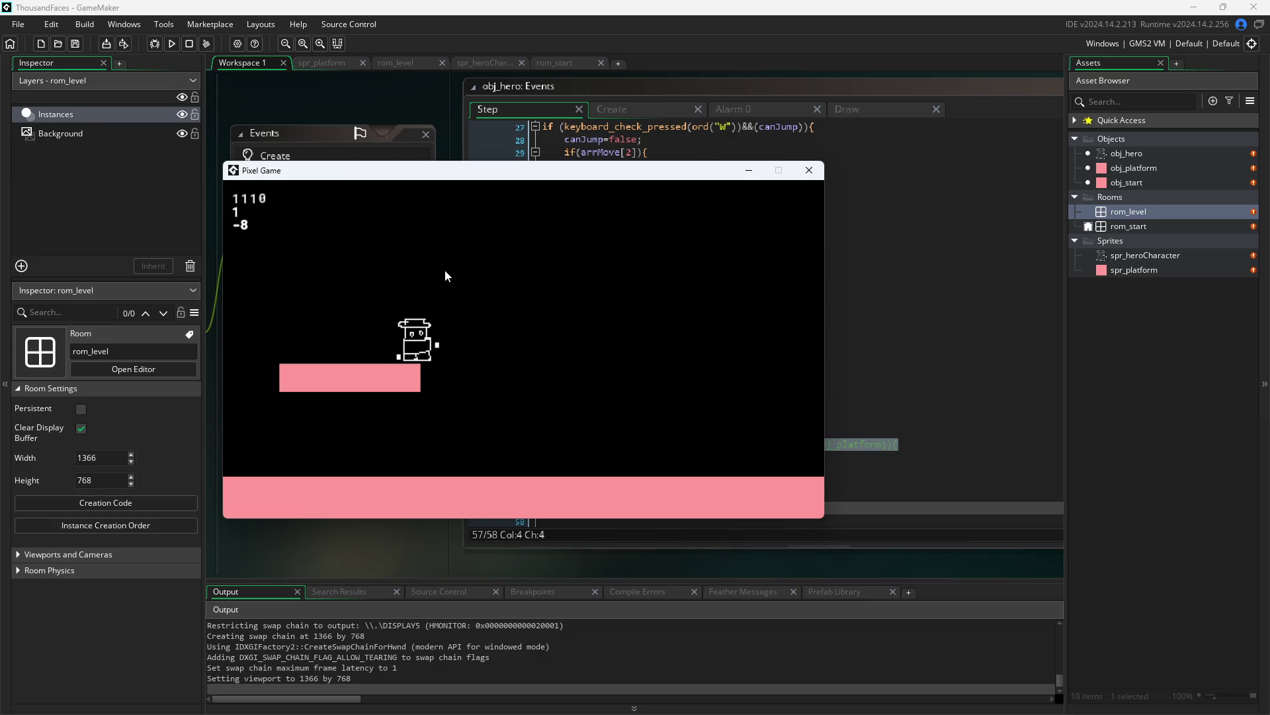
key("w")
key("a")
key("d")
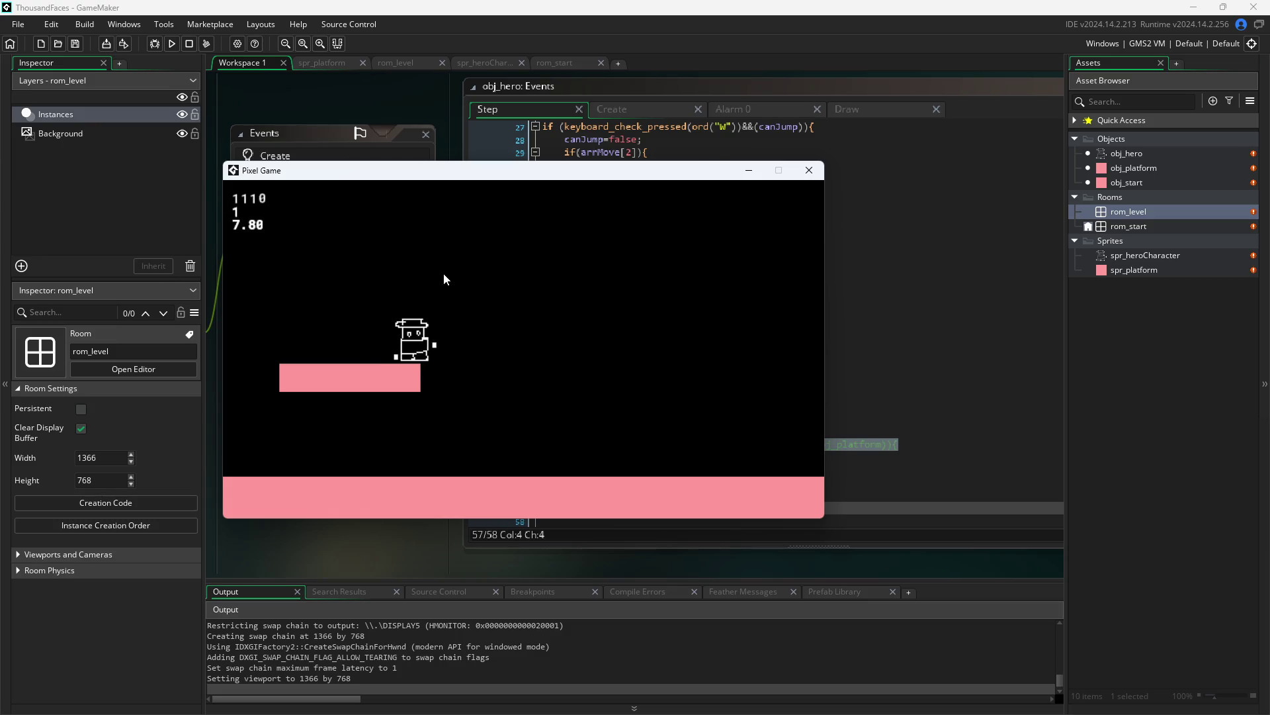
key("w")
key("a")
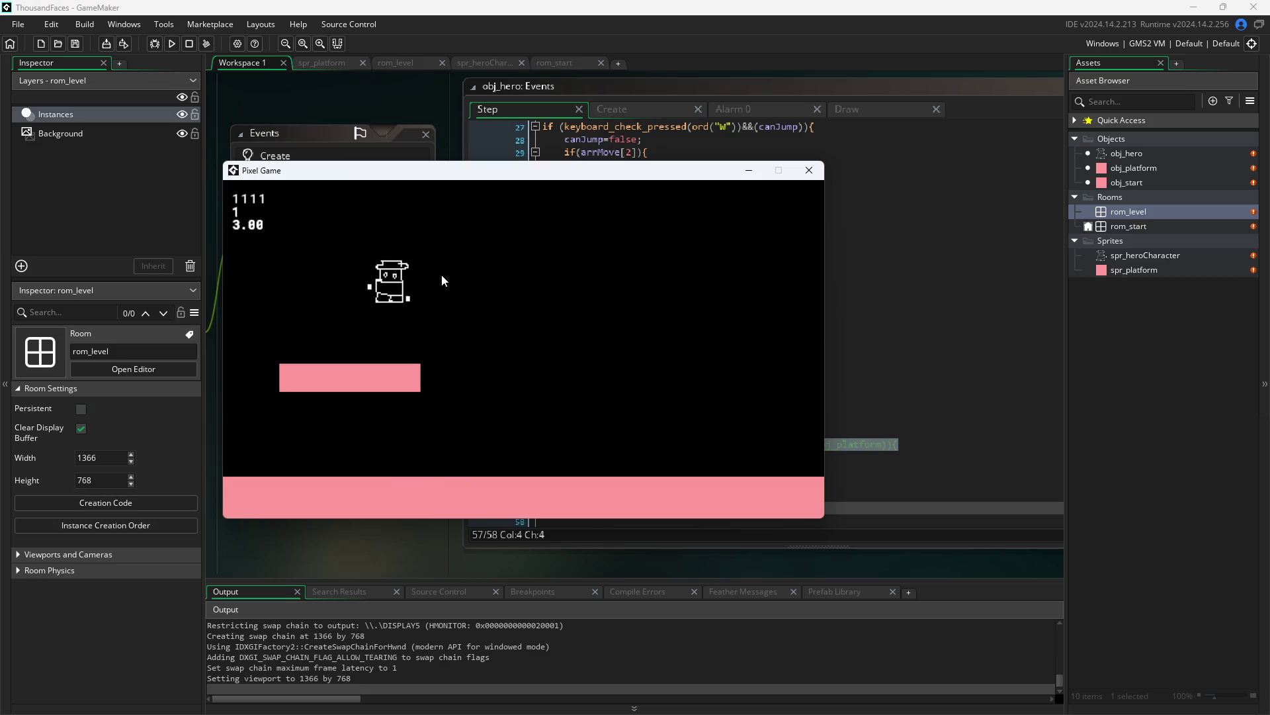
key("d")
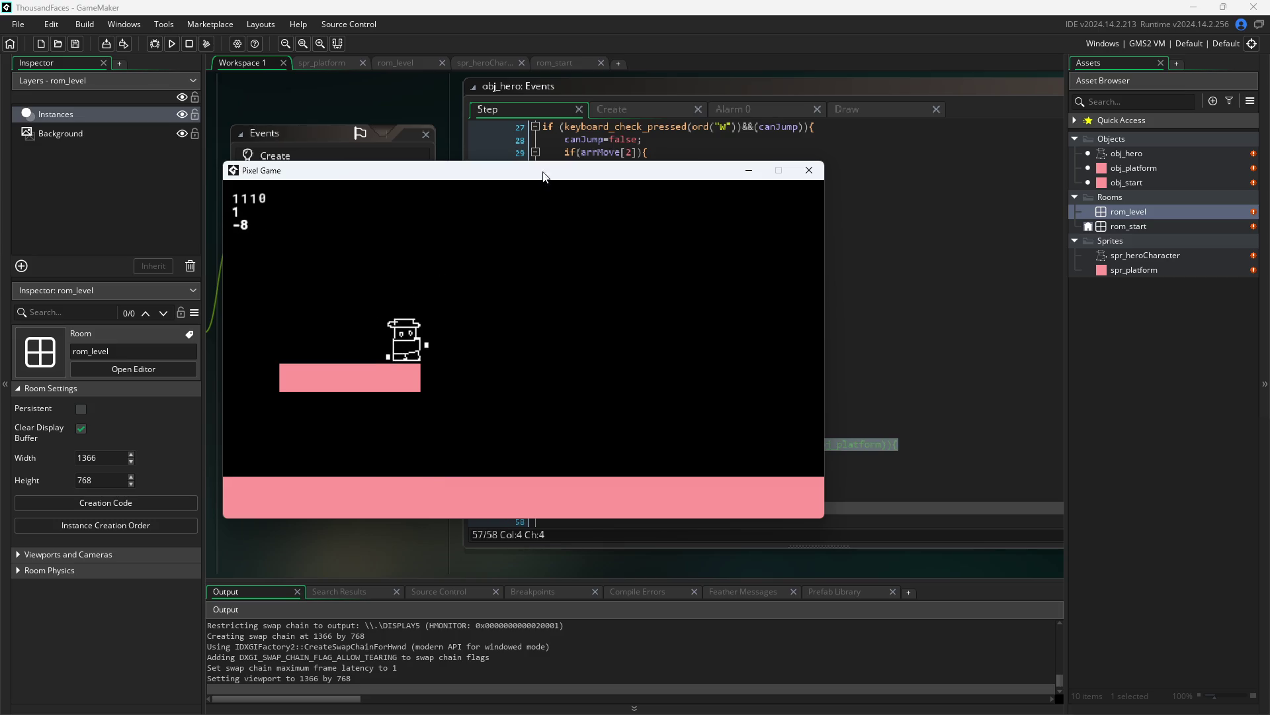
key("a")
key("a")
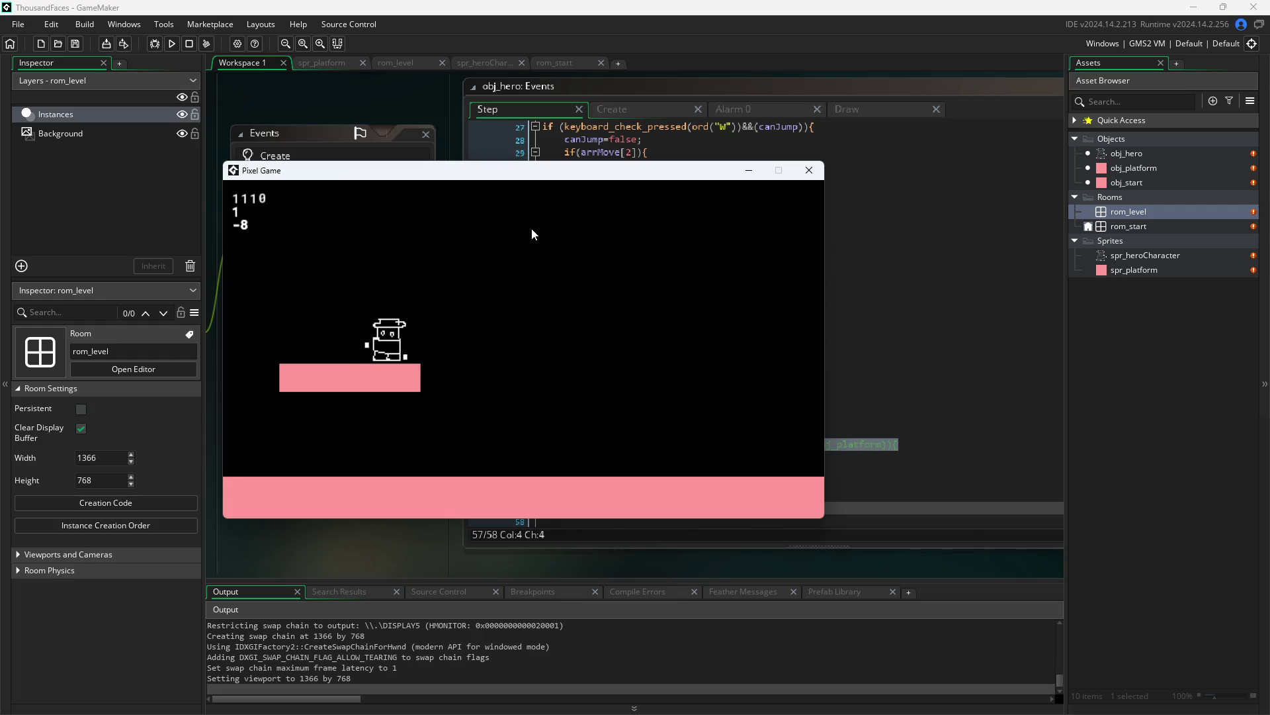
mouse_move(348, 172)
left_mouse_down()
mouse_move(754, 284)
mouse_move(837, 232)
left_mouse_up()
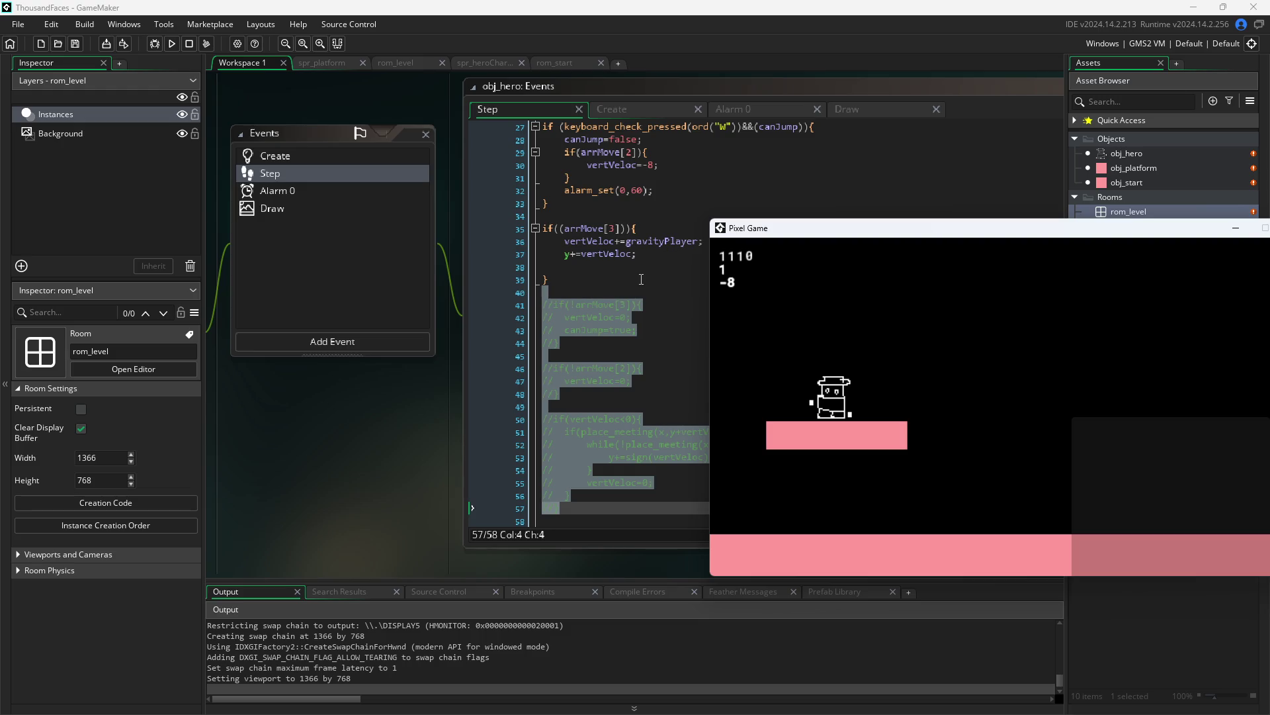
- Move the game window aside and bring obj_hero's Step code forward, showing the commented-out collision blocks
scroll(547, 364, "up", 3)
scroll(614, 353, "up", 1)
mouse_move(775, 232)
left_mouse_down()
mouse_move(751, 359)
mouse_move(594, 354)
mouse_move(574, 337)
left_mouse_up()
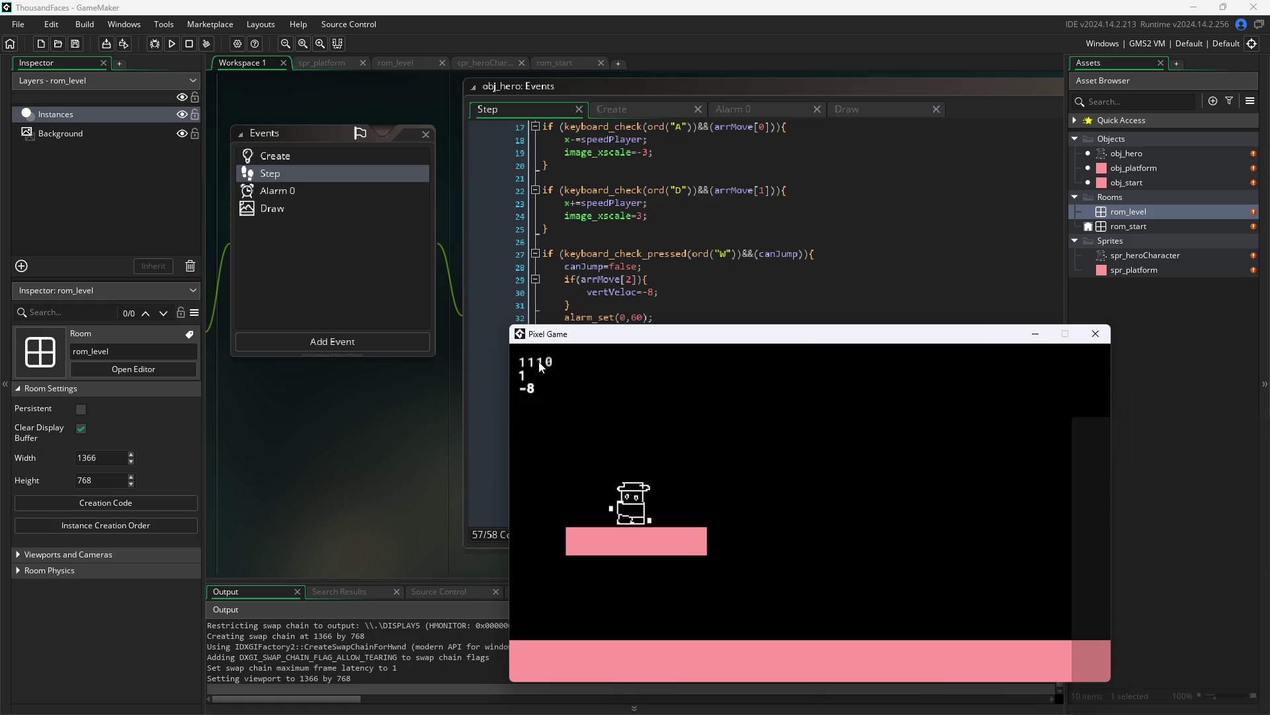
mouse_move(619, 334)
left_mouse_down()
mouse_move(812, 542)
mouse_move(835, 290)
left_mouse_up()
scroll(612, 382, "up", 1)
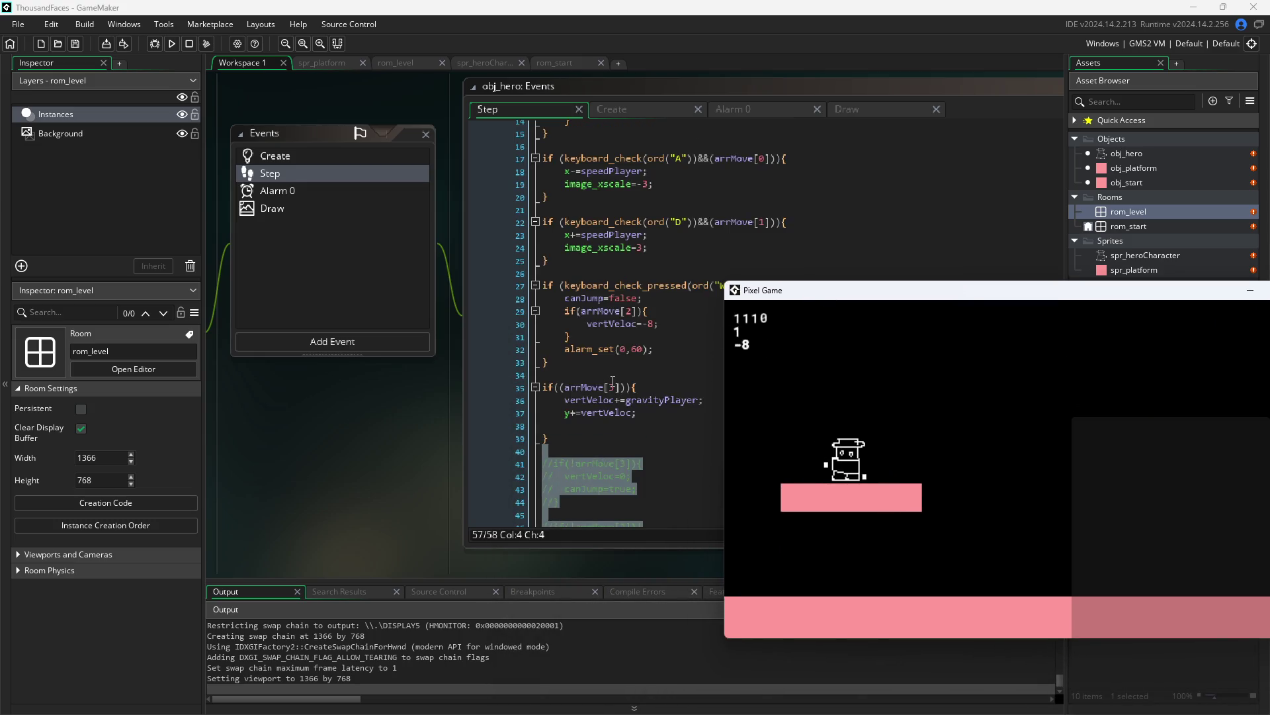
scroll(612, 381, "down", 2)
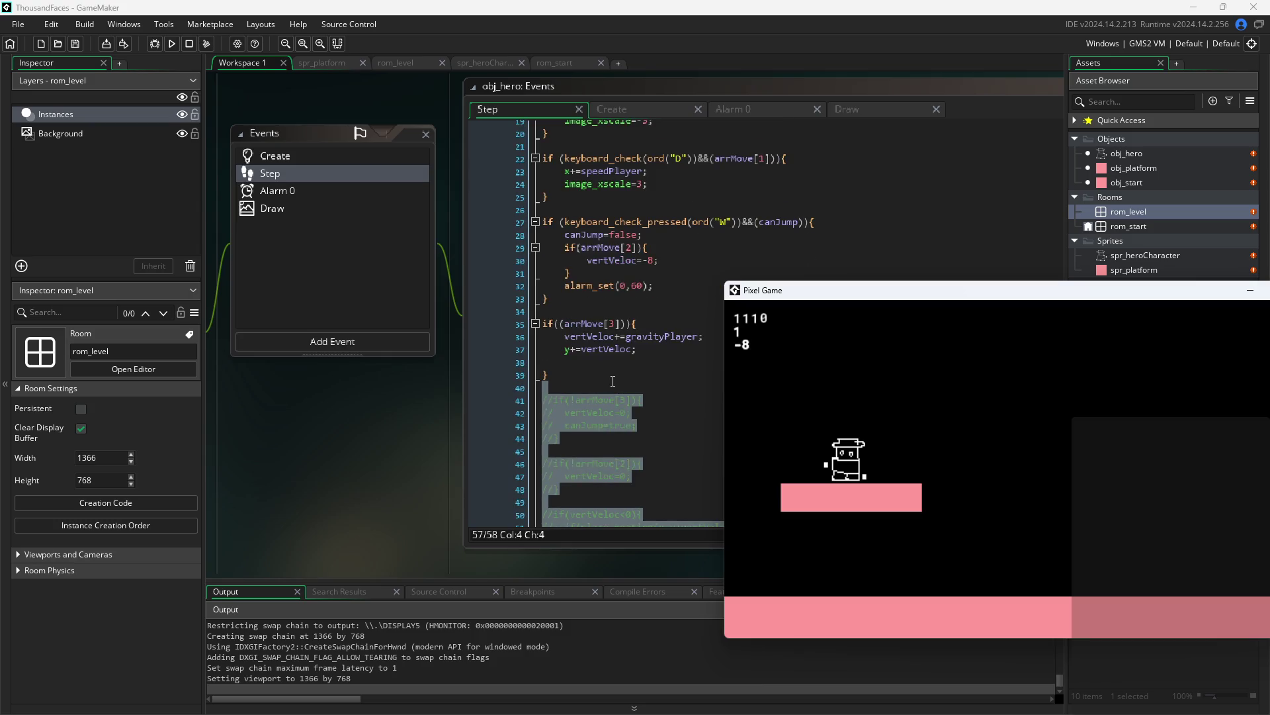
left_click(613, 382)
scroll(612, 382, "down", 2)
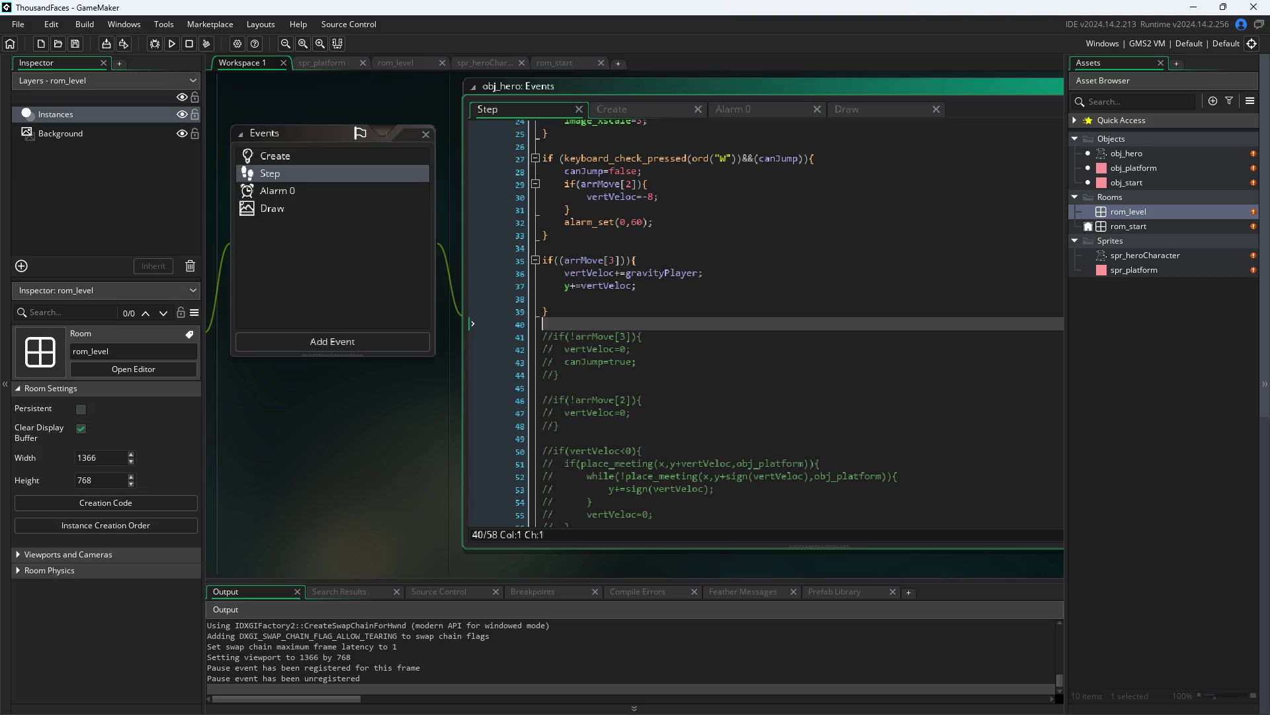
- Scroll through the whole Step code, then drag the Pixel Game window back over the editor
scroll(831, 462, "down", 2)
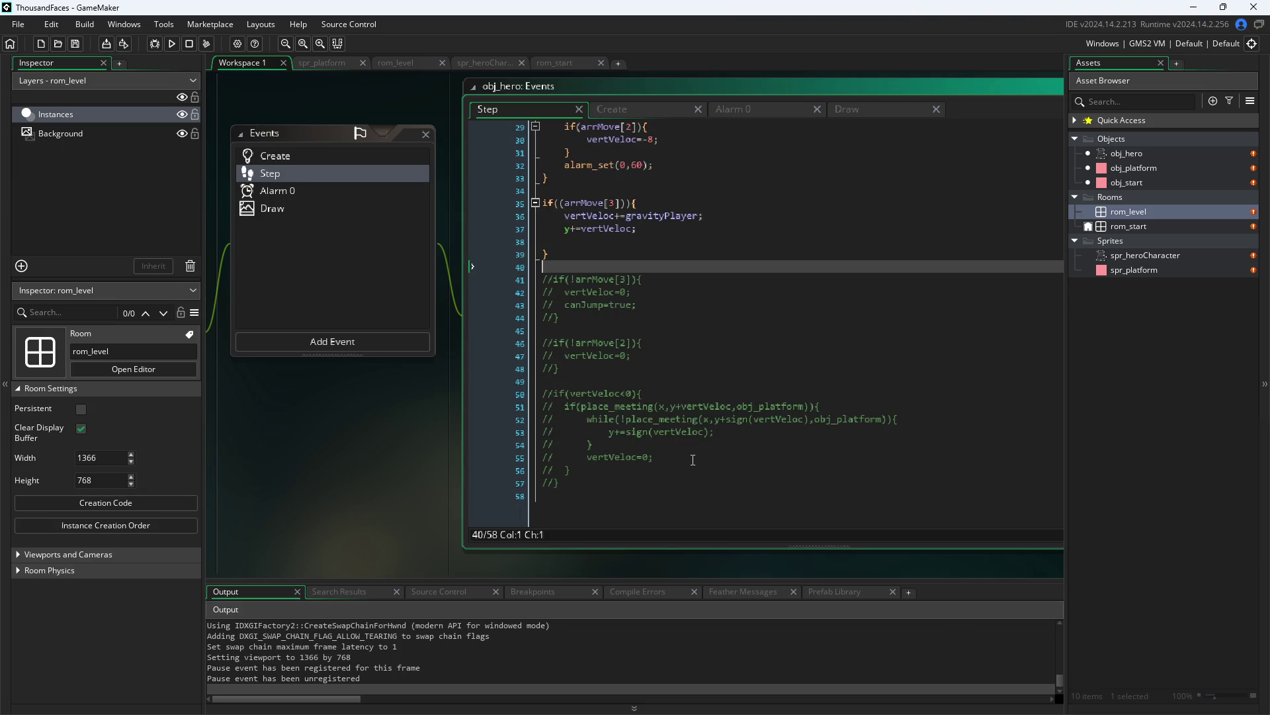
scroll(691, 459, "up", 6)
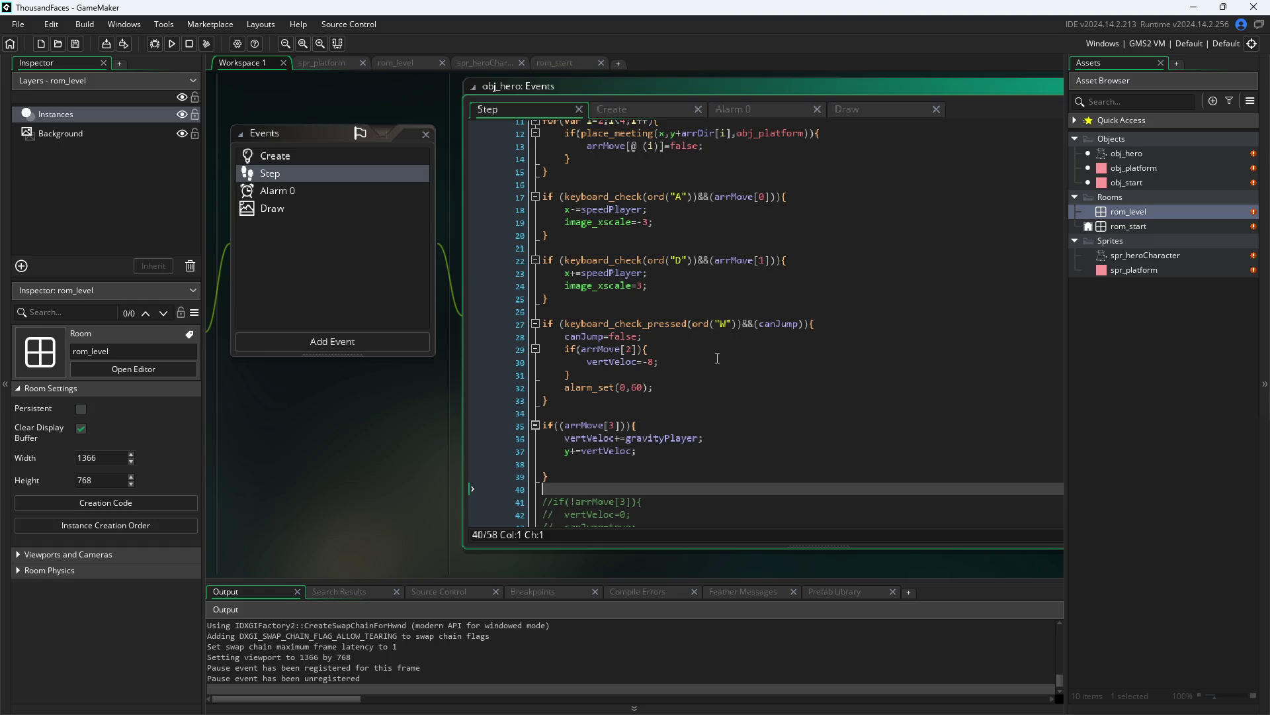
scroll(717, 358, "up", 4)
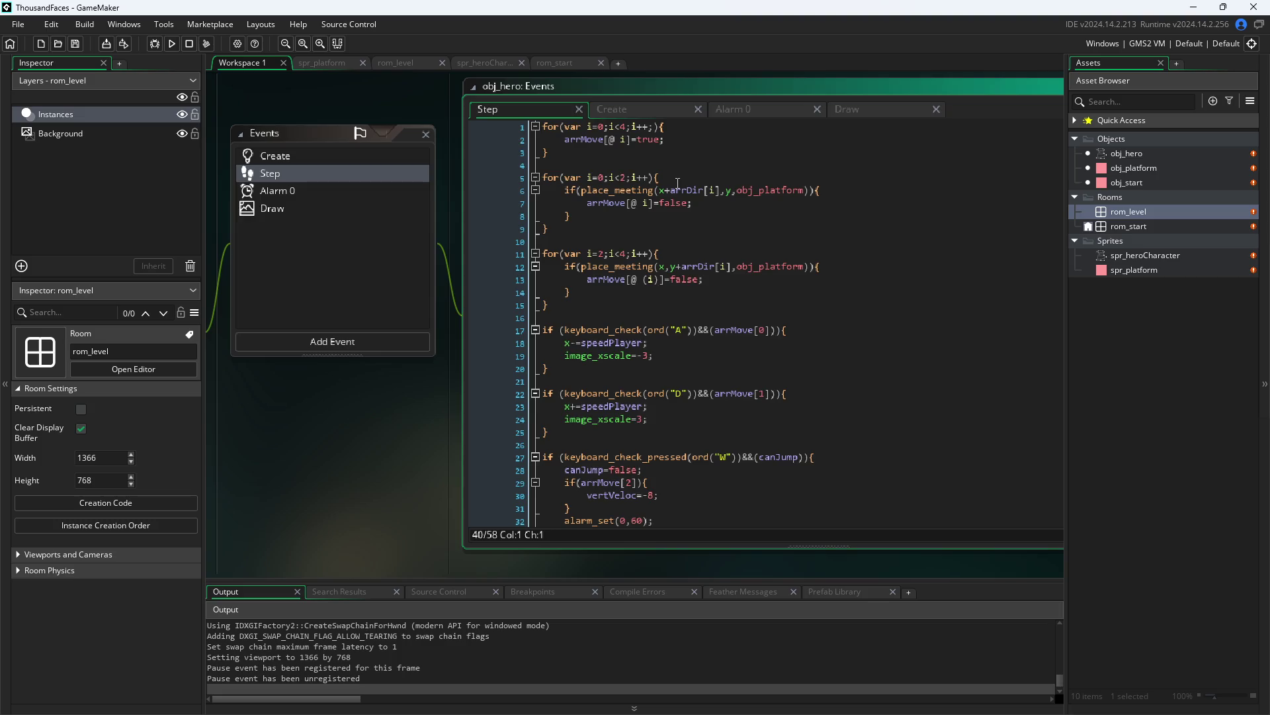
scroll(677, 183, "down", 9)
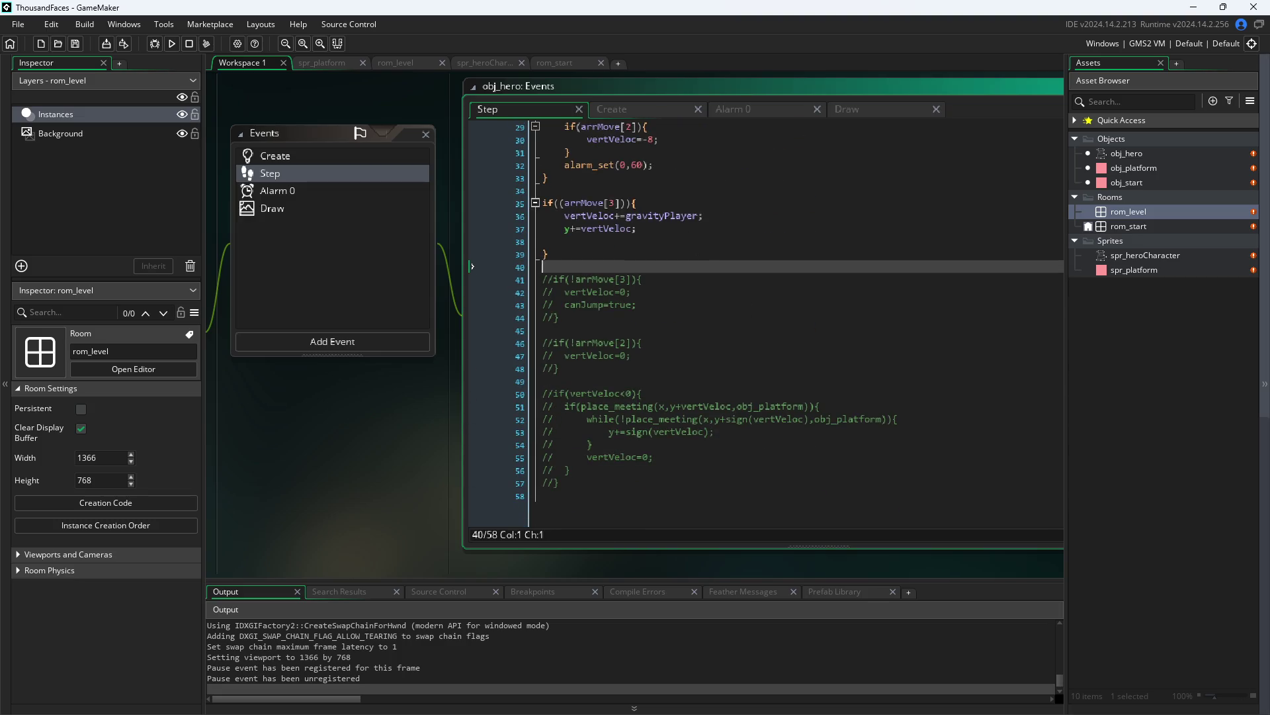
mouse_move(889, 295)
left_mouse_down()
mouse_move(857, 229)
mouse_move(793, 253)
left_mouse_up()
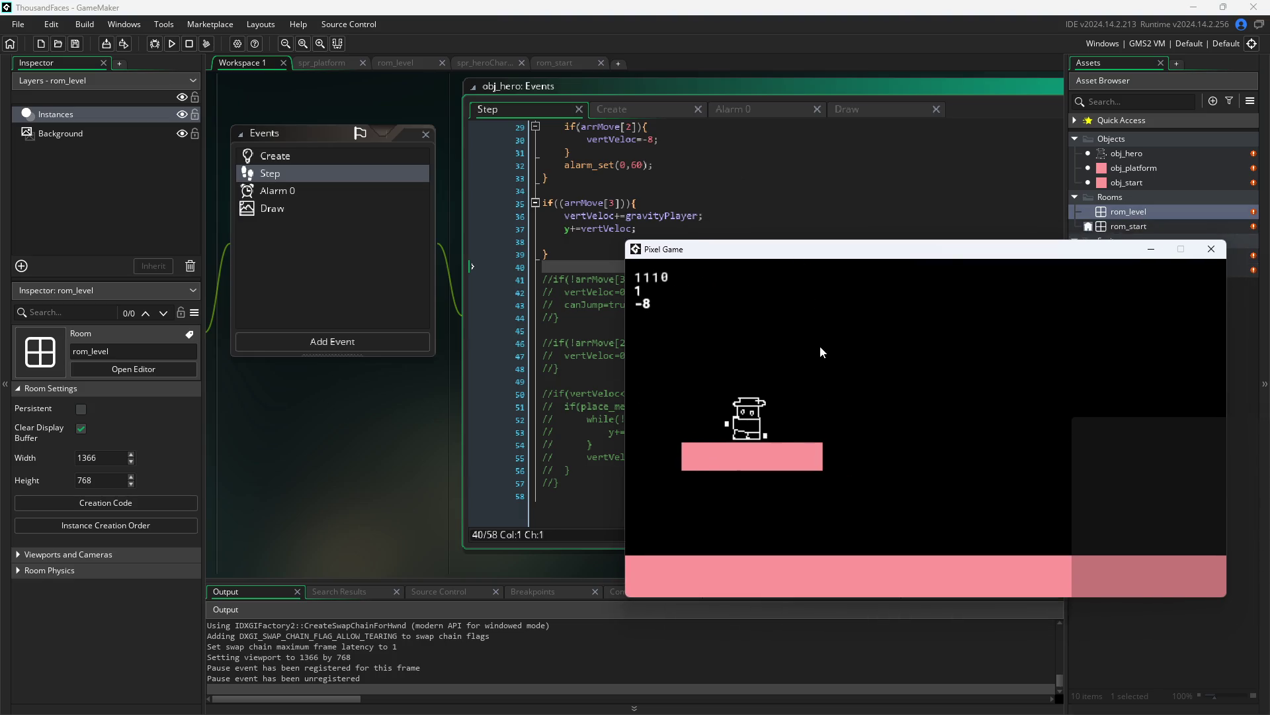